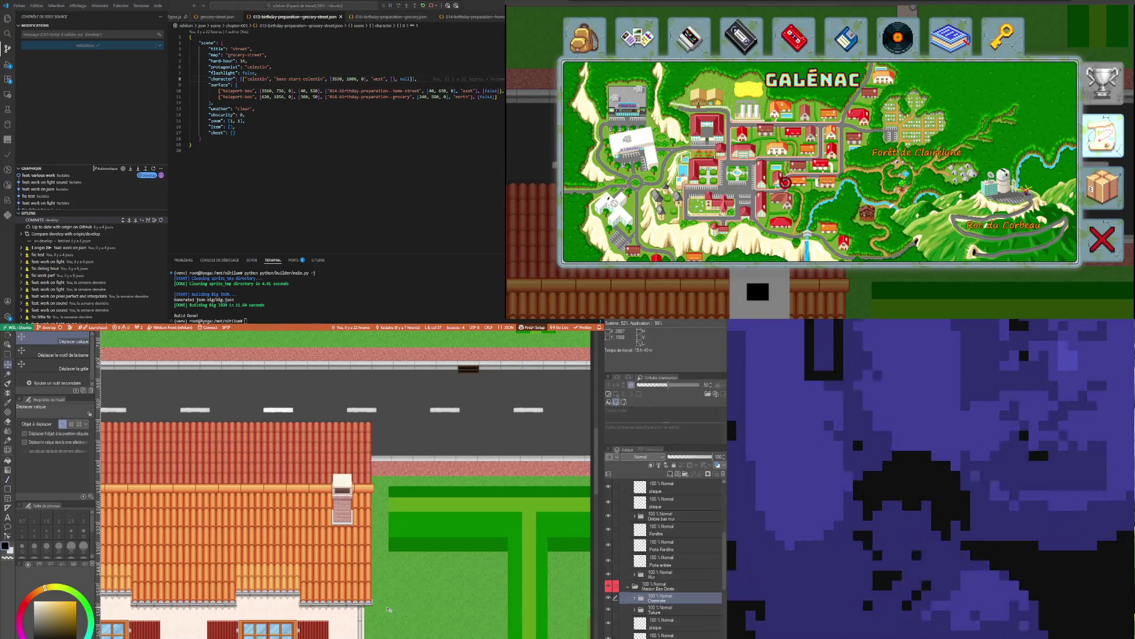
{"action": "scroll", "coordinate": [377, 589], "scroll_direction": "down", "scroll_amount": 2}
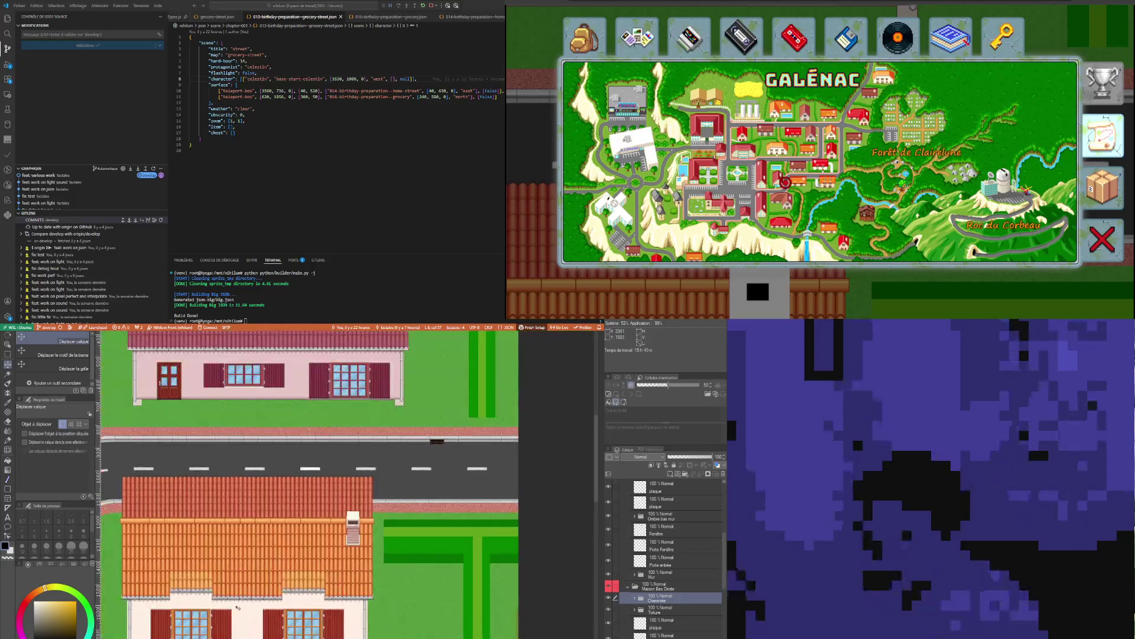
{"action": "scroll", "coordinate": [204, 619], "scroll_direction": "up", "scroll_amount": 3}
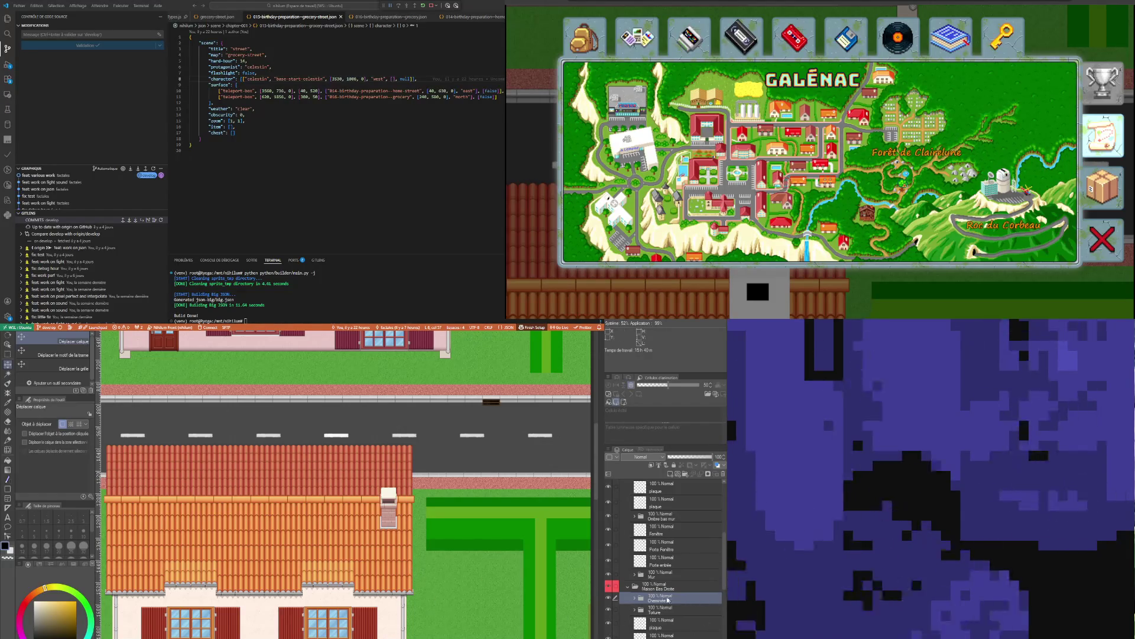
Expand the Cheminée folder and bring up its Hue/Saturation/Luminosity layer's settings
{"action": "left_click", "coordinate": [642, 599]}
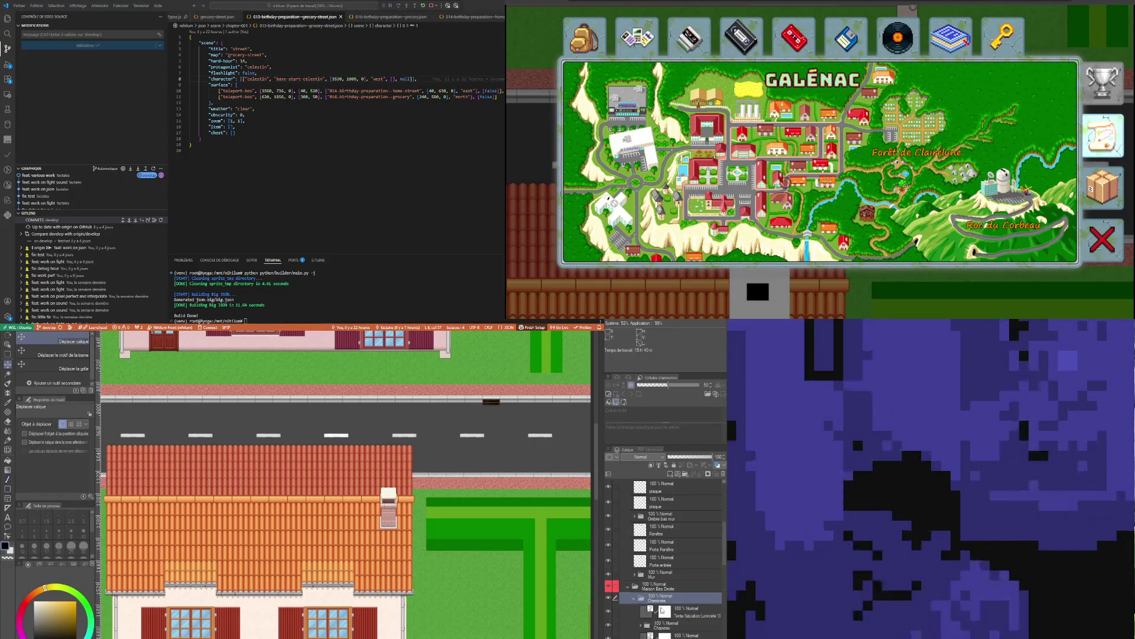
{"action": "left_click", "coordinate": [645, 614]}
{"action": "double_click", "coordinate": [645, 614]}
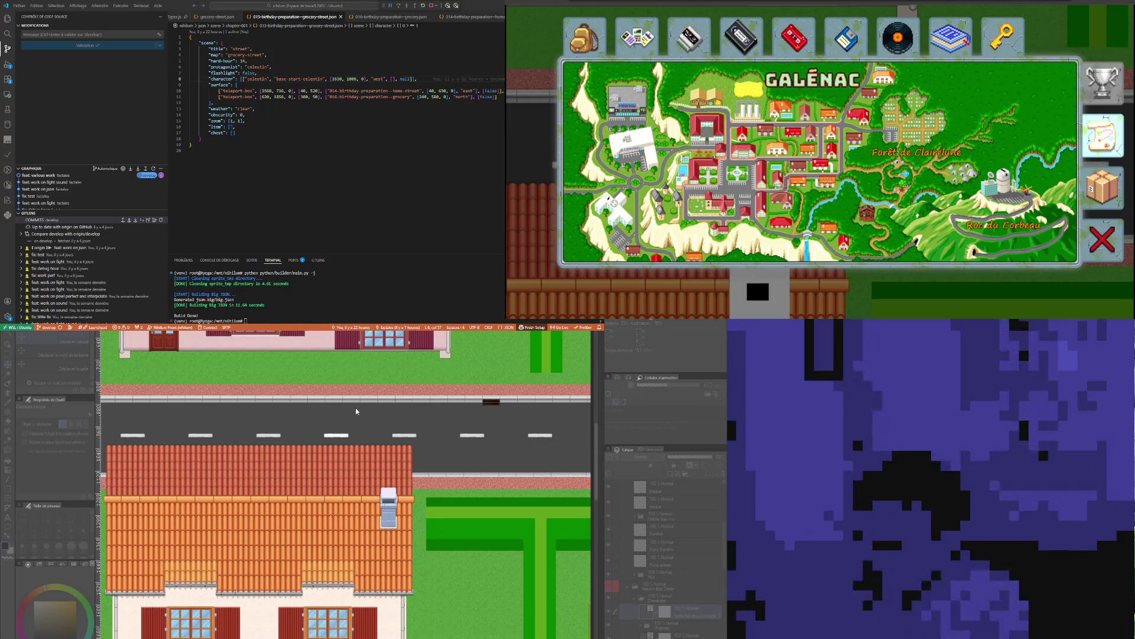
{"action": "scroll", "coordinate": [280, 481], "scroll_direction": "down", "scroll_amount": 2}
{"action": "scroll", "coordinate": [490, 417], "scroll_direction": "up", "scroll_amount": 1}
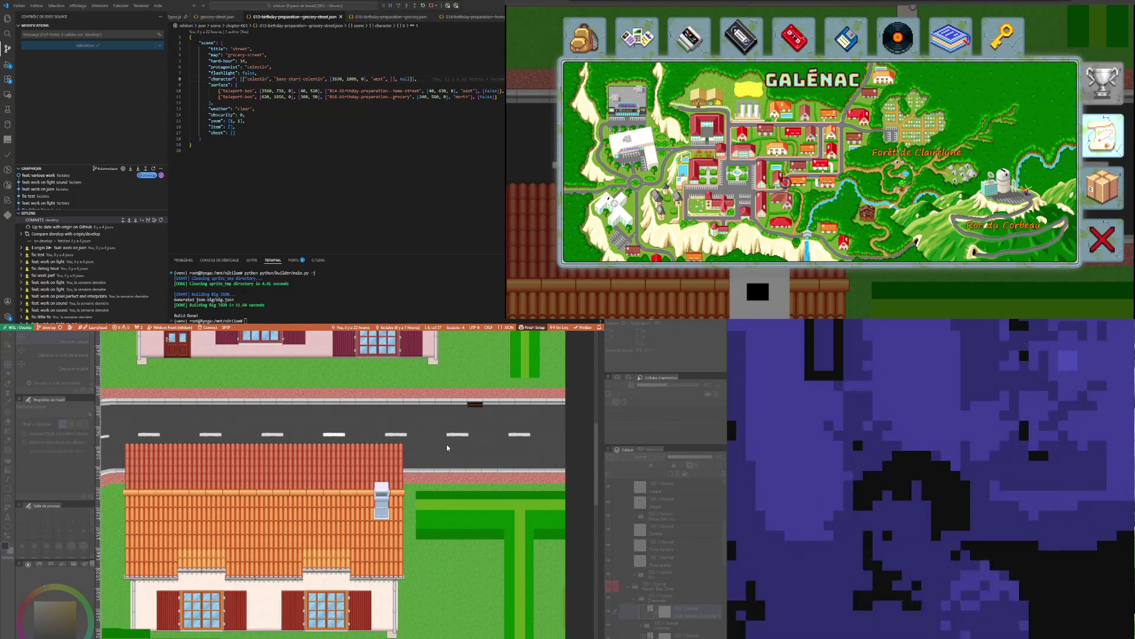
{"action": "scroll", "coordinate": [416, 521], "scroll_direction": "up", "scroll_amount": 3}
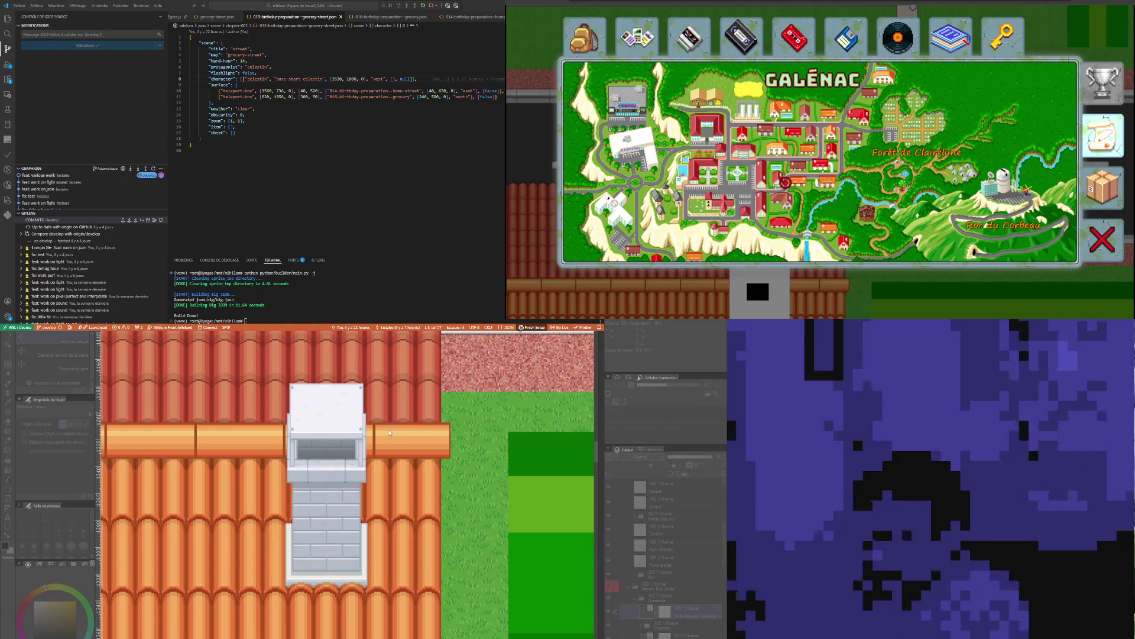
{"action": "scroll", "coordinate": [379, 439], "scroll_direction": "down", "scroll_amount": 2}
{"action": "scroll", "coordinate": [379, 439], "scroll_direction": "down", "scroll_amount": 2}
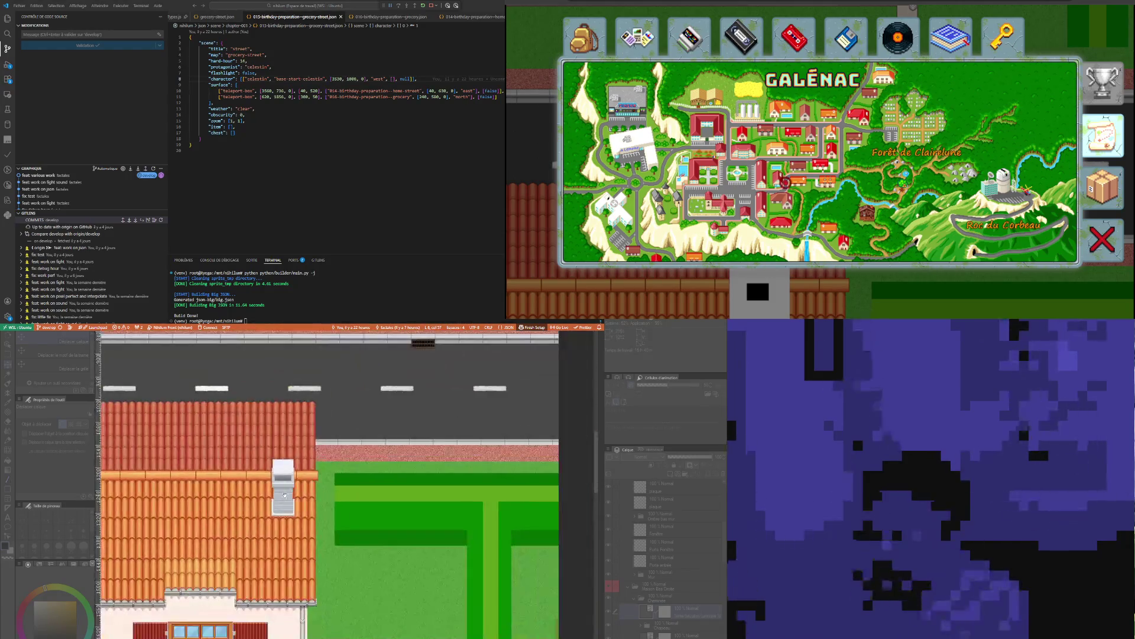
{"action": "scroll", "coordinate": [242, 529], "scroll_direction": "down", "scroll_amount": 2}
{"action": "scroll", "coordinate": [241, 529], "scroll_direction": "down", "scroll_amount": 2}
{"action": "scroll", "coordinate": [241, 528], "scroll_direction": "up", "scroll_amount": 2}
{"action": "scroll", "coordinate": [356, 504], "scroll_direction": "up", "scroll_amount": 2}
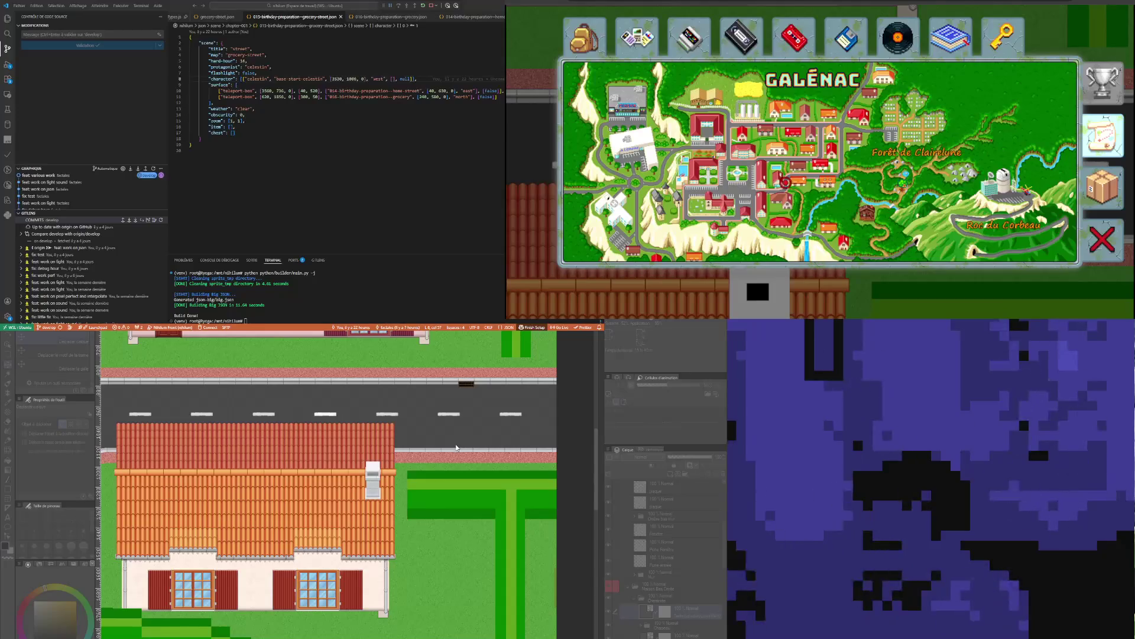
{"action": "scroll", "coordinate": [386, 467], "scroll_direction": "up", "scroll_amount": 2}
{"action": "scroll", "coordinate": [387, 467], "scroll_direction": "up", "scroll_amount": 1}
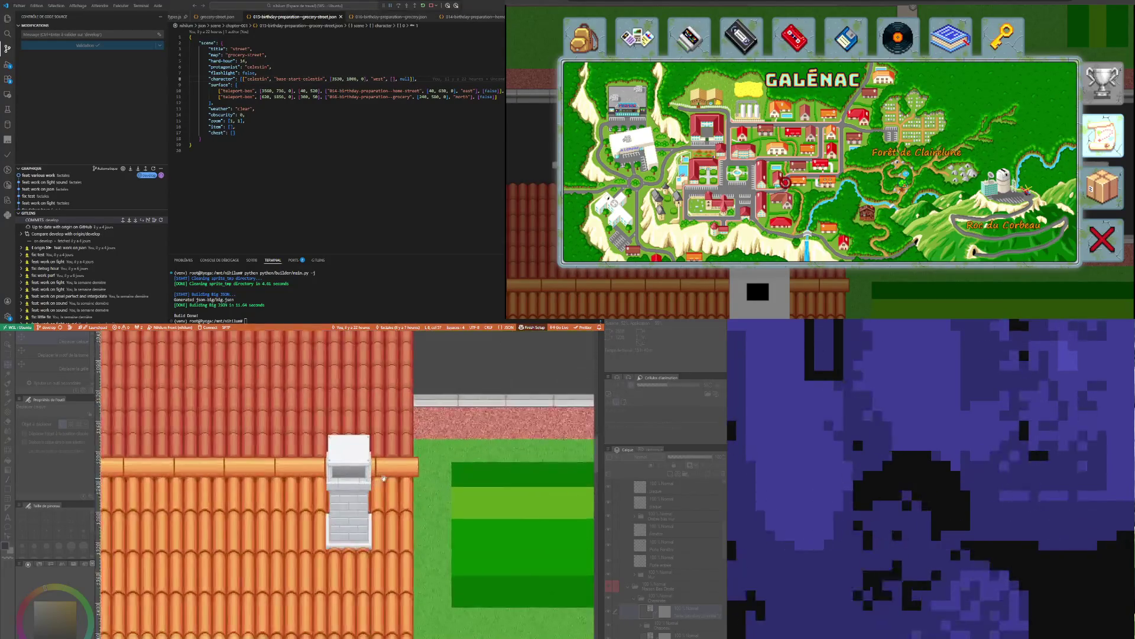
{"action": "scroll", "coordinate": [387, 468], "scroll_direction": "up", "scroll_amount": 1}
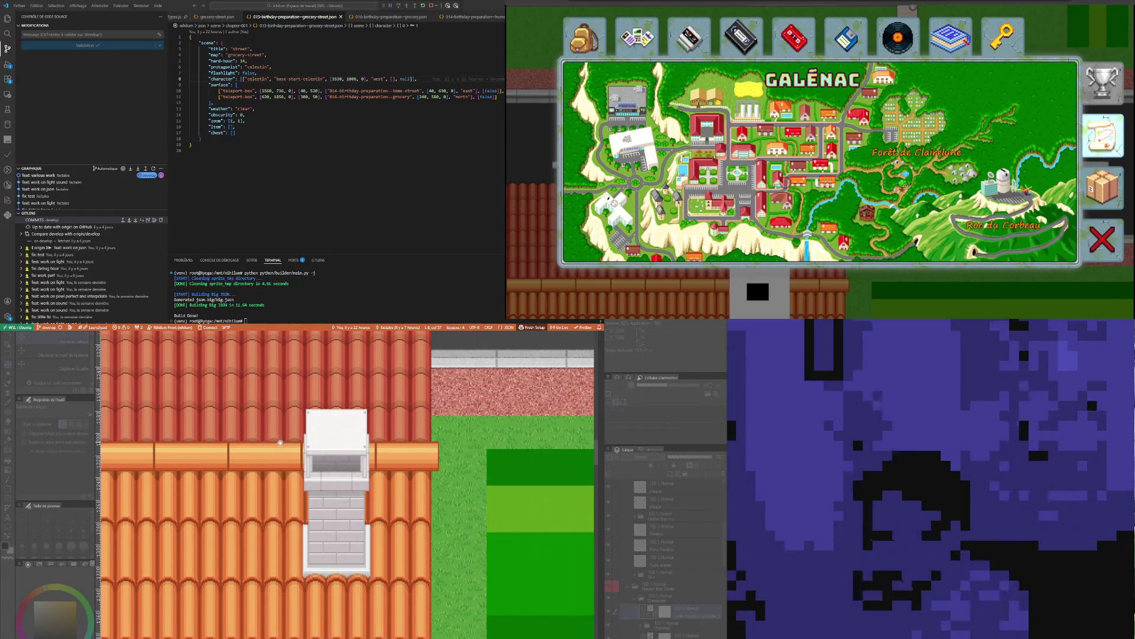
{"action": "scroll", "coordinate": [284, 450], "scroll_direction": "down", "scroll_amount": 2}
{"action": "scroll", "coordinate": [283, 449], "scroll_direction": "down", "scroll_amount": 1}
{"action": "scroll", "coordinate": [283, 450], "scroll_direction": "down", "scroll_amount": 1}
{"action": "scroll", "coordinate": [283, 450], "scroll_direction": "down", "scroll_amount": 2}
{"action": "scroll", "coordinate": [283, 450], "scroll_direction": "down", "scroll_amount": 1}
{"action": "scroll", "coordinate": [528, 395], "scroll_direction": "up", "scroll_amount": 2}
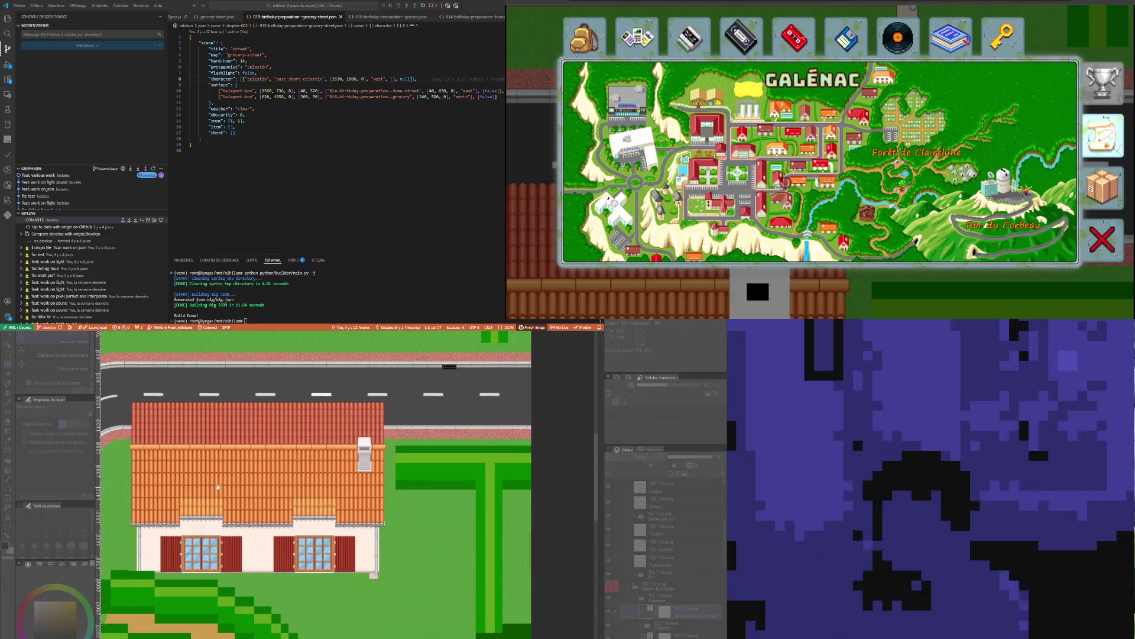
{"action": "left_click", "coordinate": [528, 391]}
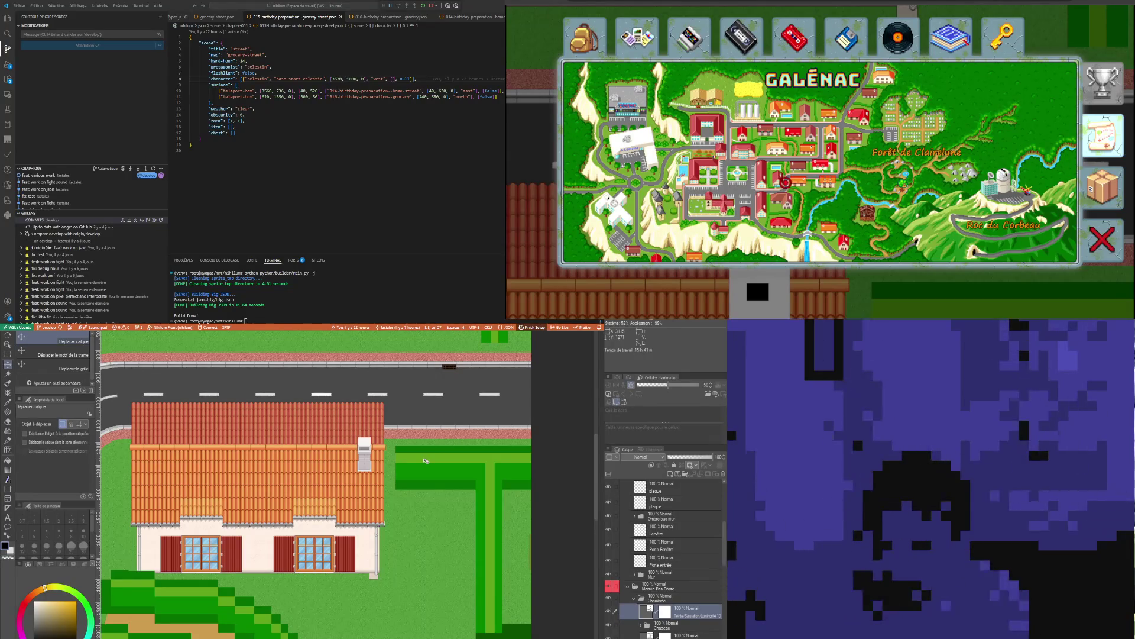
{"action": "scroll", "coordinate": [425, 459], "scroll_direction": "down", "scroll_amount": 2}
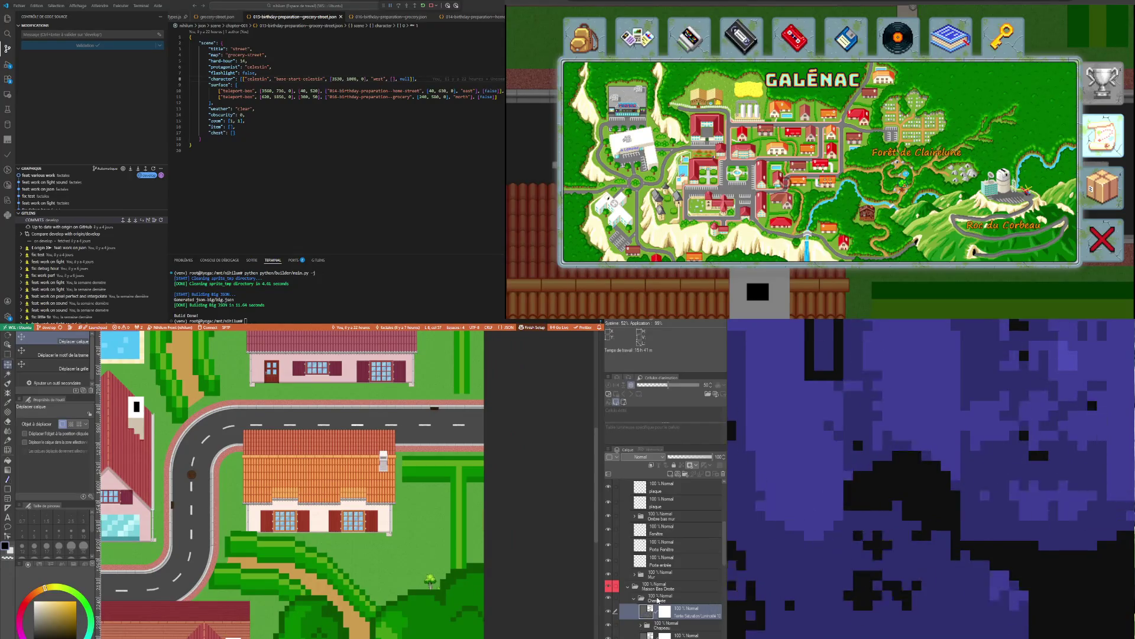
Merge the adjustment into a new Cheminée layer inside the folder and select the Cheminée folder
{"action": "left_click", "coordinate": [635, 603]}
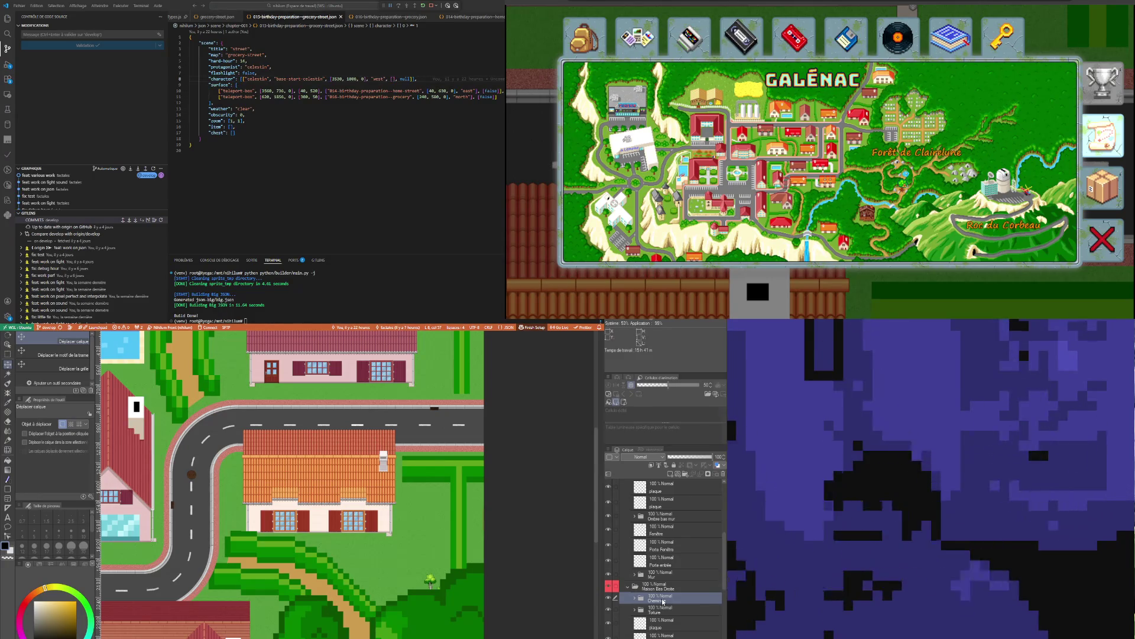
{"action": "left_click", "coordinate": [663, 605]}
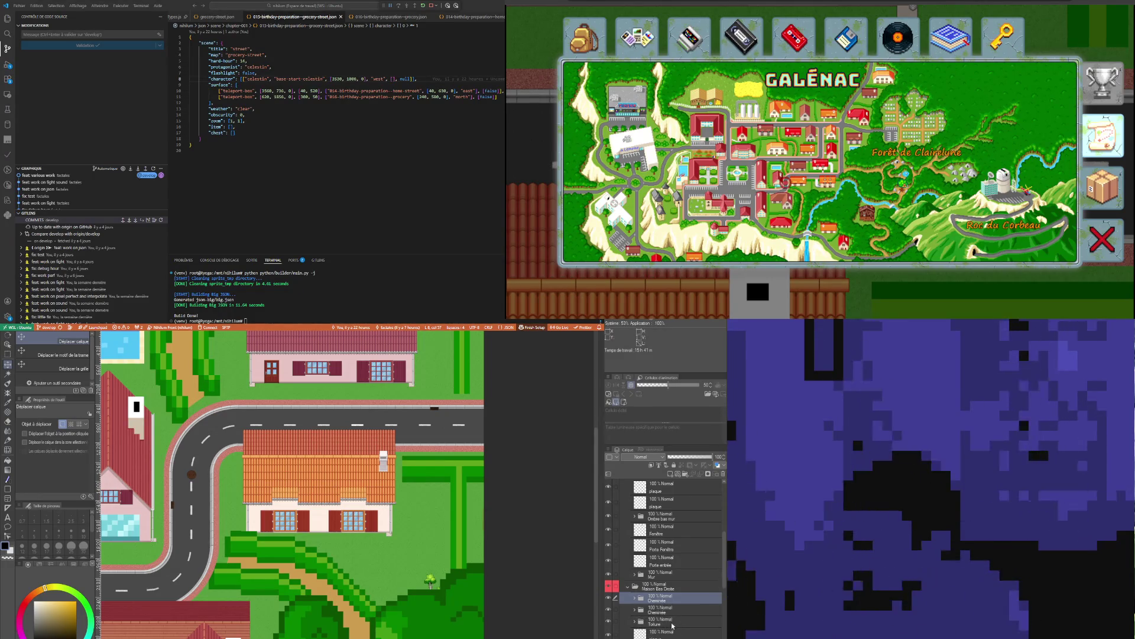
{"action": "left_click", "coordinate": [667, 612]}
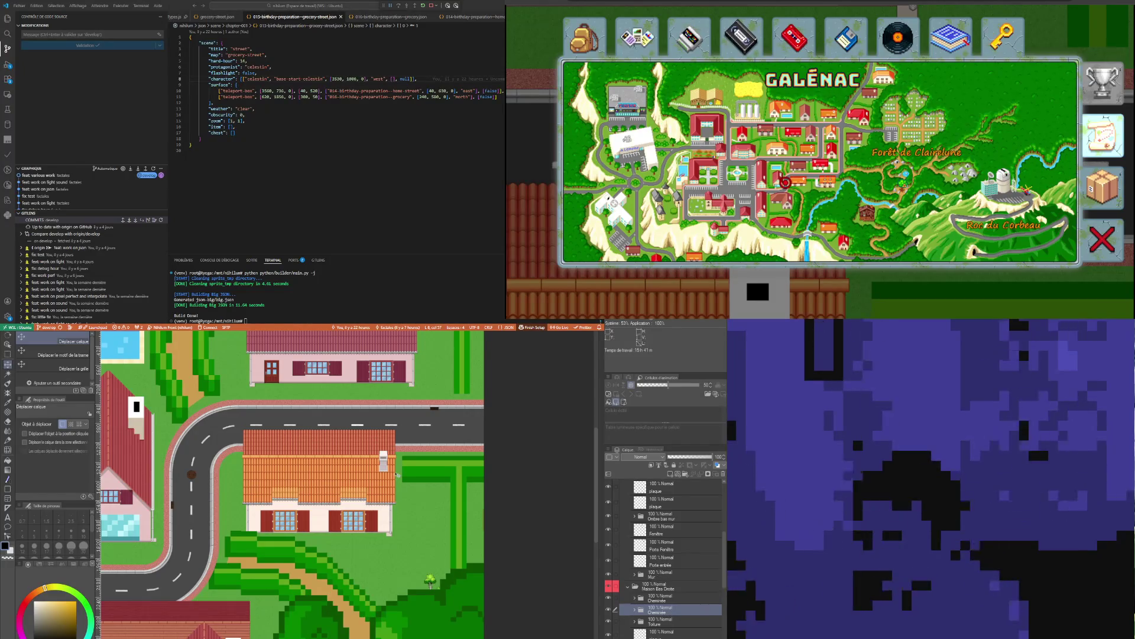
{"action": "scroll", "coordinate": [397, 474], "scroll_direction": "down", "scroll_amount": 2}
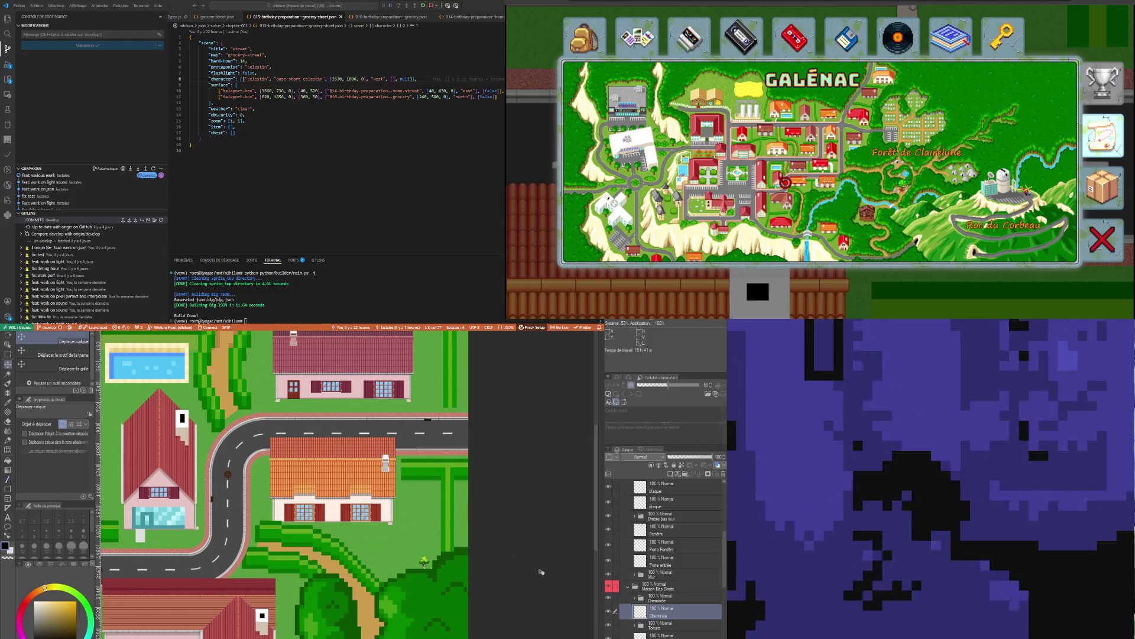
{"action": "scroll", "coordinate": [409, 591], "scroll_direction": "down", "scroll_amount": 1}
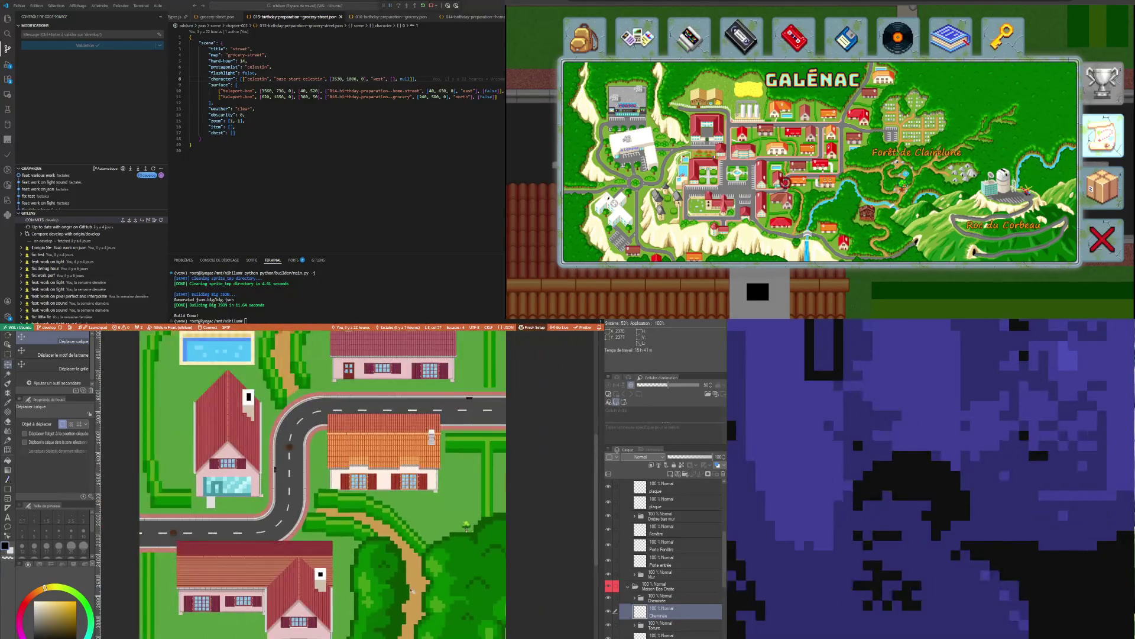
{"action": "scroll", "coordinate": [439, 529], "scroll_direction": "up", "scroll_amount": 1}
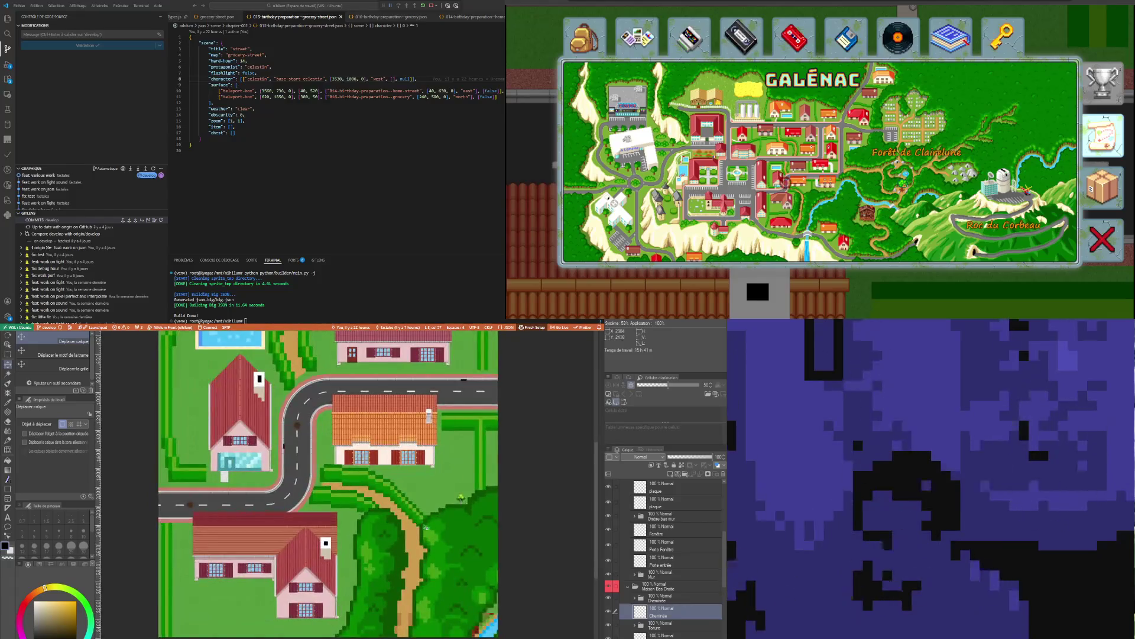
{"action": "scroll", "coordinate": [431, 528], "scroll_direction": "down", "scroll_amount": 1}
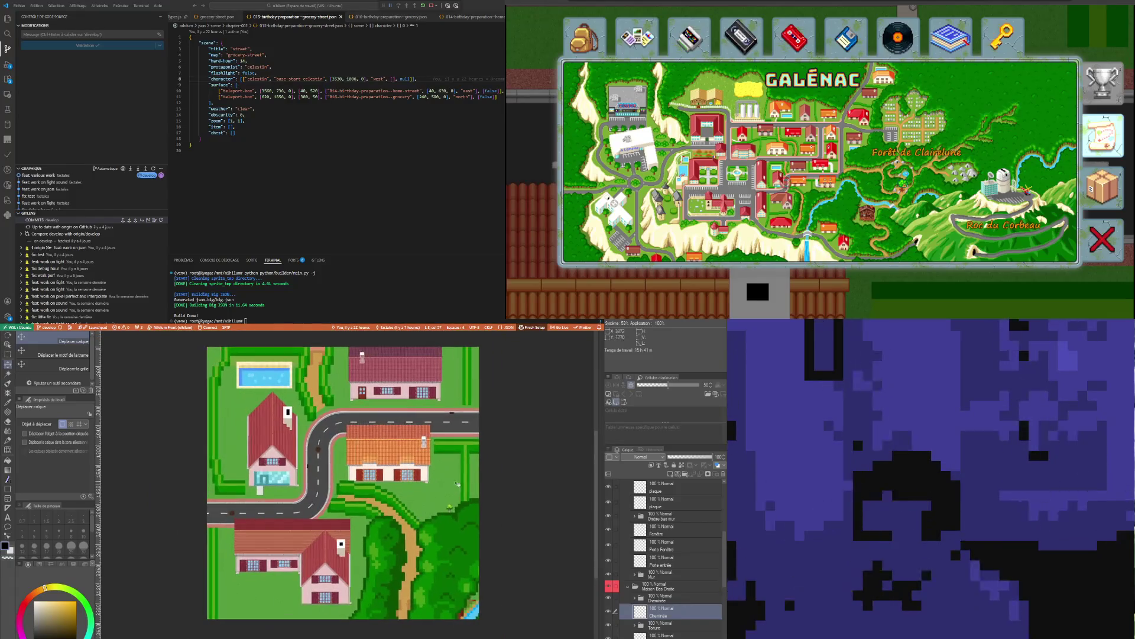
{"action": "left_click", "coordinate": [647, 600]}
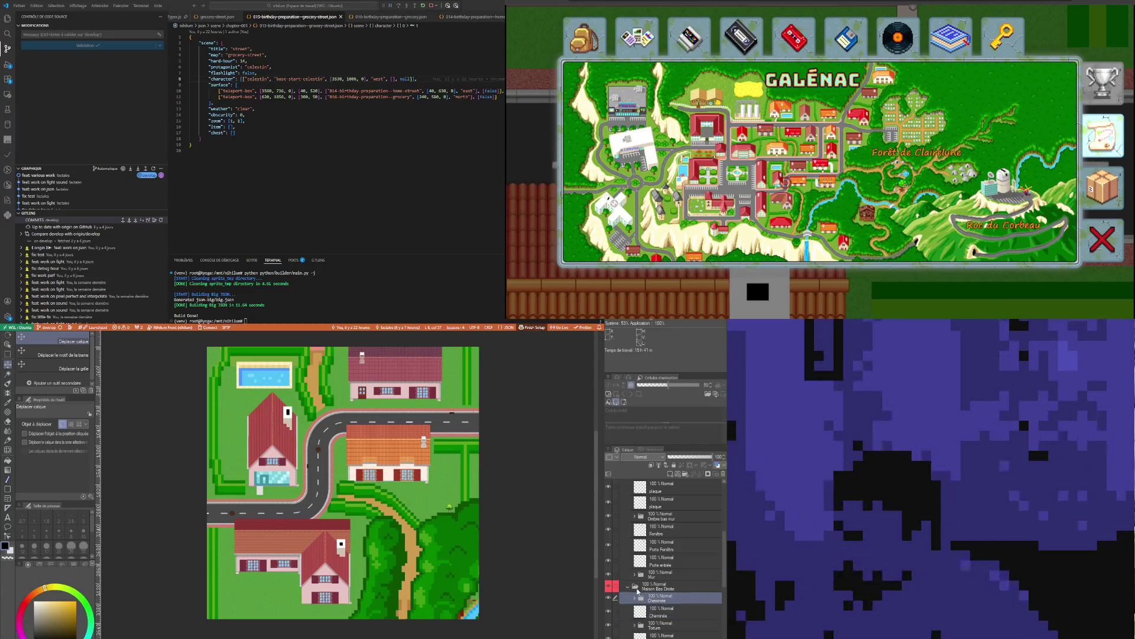
{"action": "scroll", "coordinate": [637, 591], "scroll_direction": "down", "scroll_amount": 2}
{"action": "scroll", "coordinate": [636, 612], "scroll_direction": "down", "scroll_amount": 2}
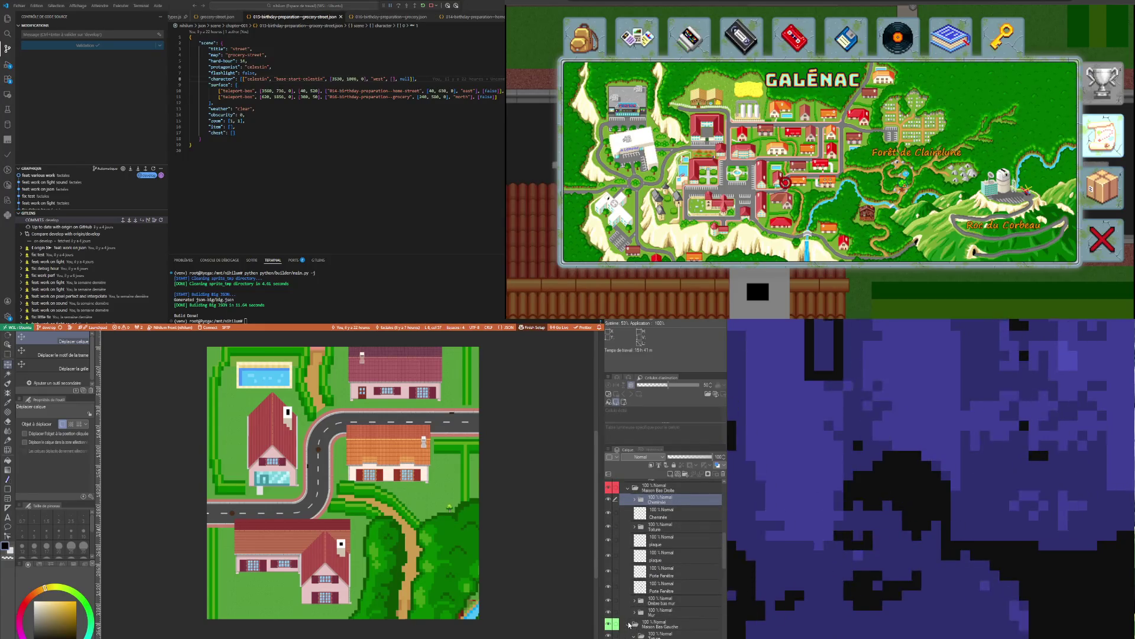
Move the Cheminée folder into Maison Bas Gauche, above its Toiture layer
{"action": "left_click", "coordinate": [631, 635]}
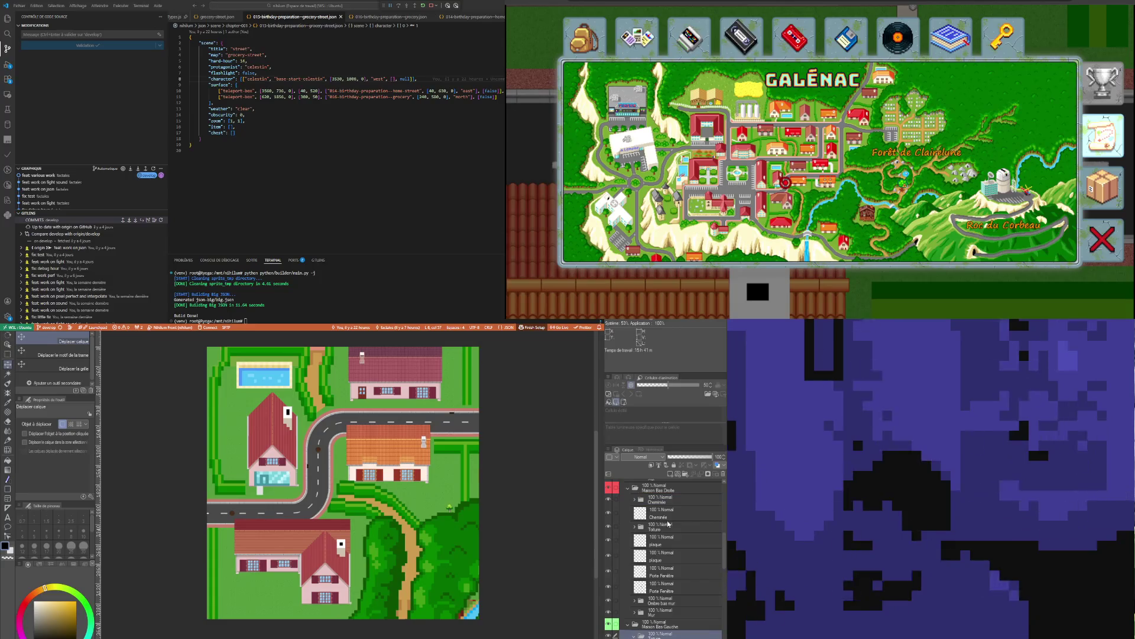
{"action": "left_click", "coordinate": [661, 503]}
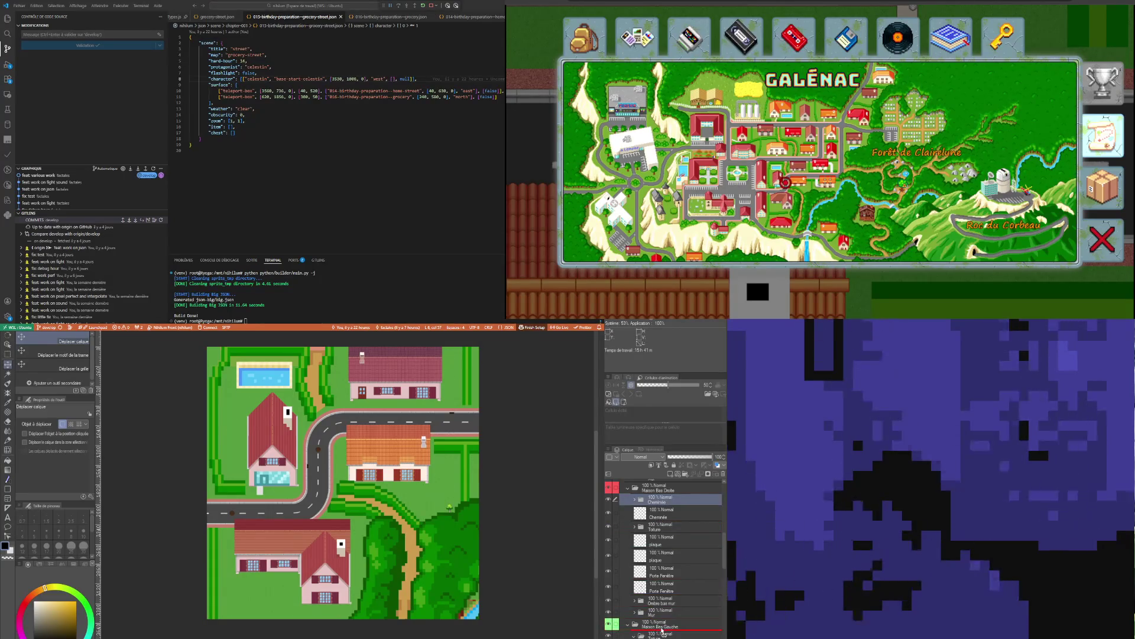
{"action": "left_click_drag", "start_coordinate": [663, 632], "coordinate": [664, 632]}
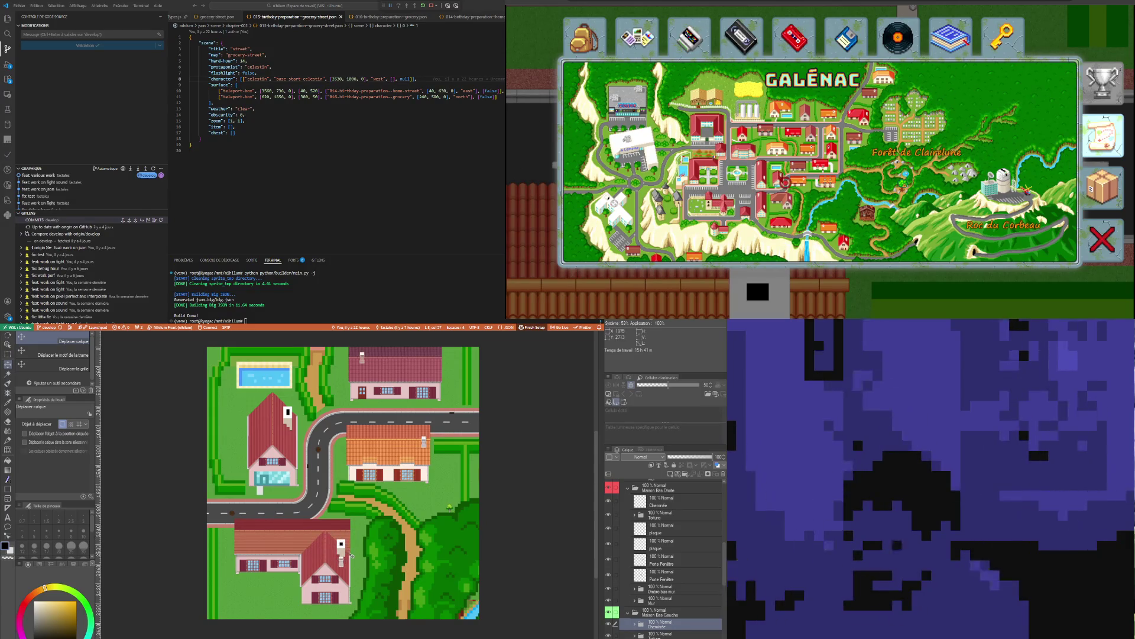
{"action": "key", "text": "alt+bracketleft"}
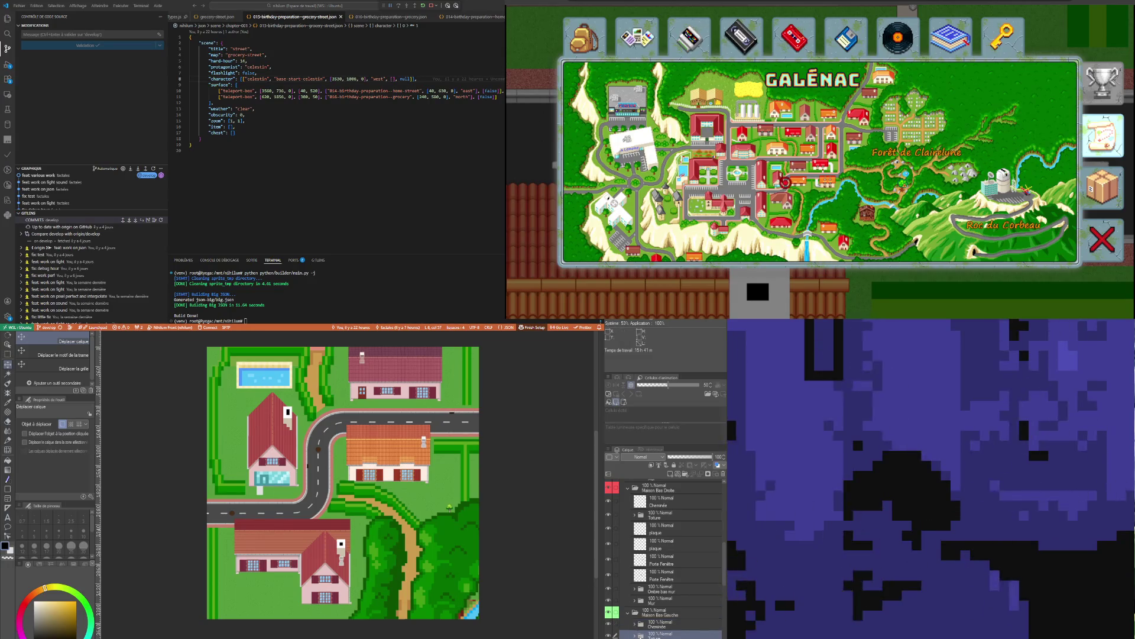
{"action": "scroll", "coordinate": [637, 527], "scroll_direction": "up", "scroll_amount": 2}
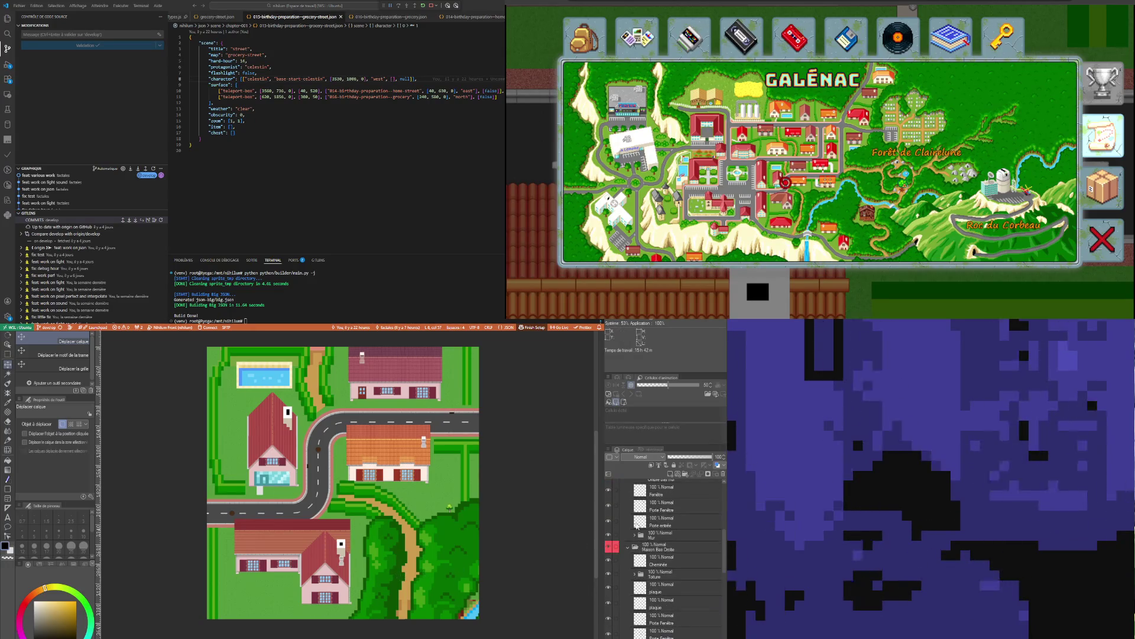
{"action": "scroll", "coordinate": [628, 550], "scroll_direction": "up", "scroll_amount": 2}
{"action": "scroll", "coordinate": [627, 550], "scroll_direction": "up", "scroll_amount": 2}
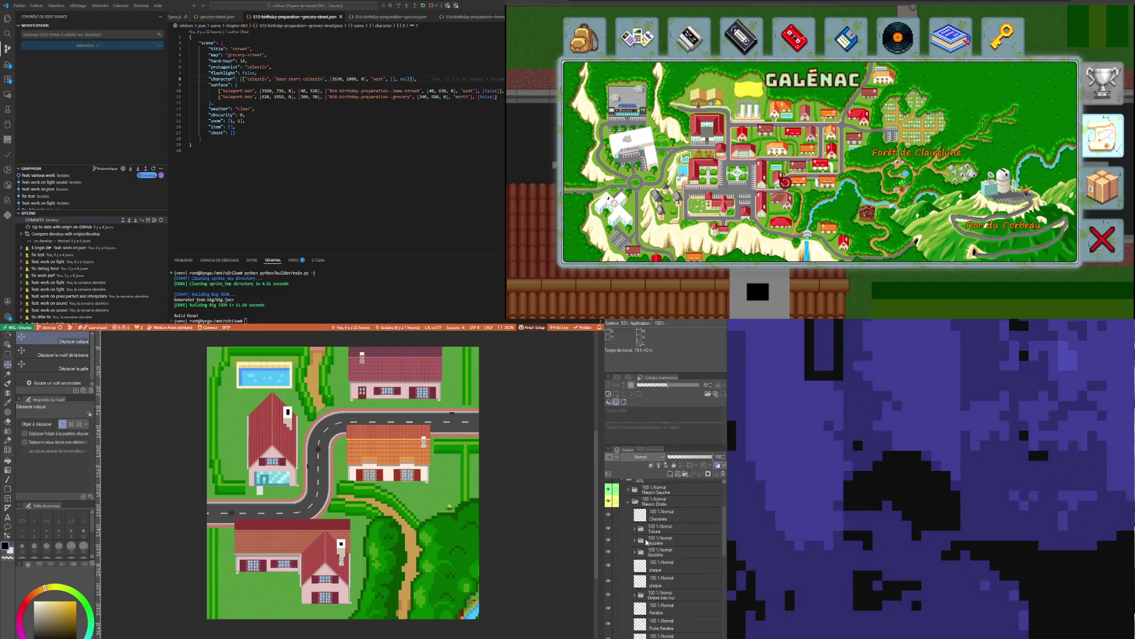
{"action": "scroll", "coordinate": [629, 551], "scroll_direction": "up", "scroll_amount": 2}
Collapse the Maison Droite folder, make BROUILLON the edited layer and ready the Selection tool
{"action": "left_click", "coordinate": [632, 552]}
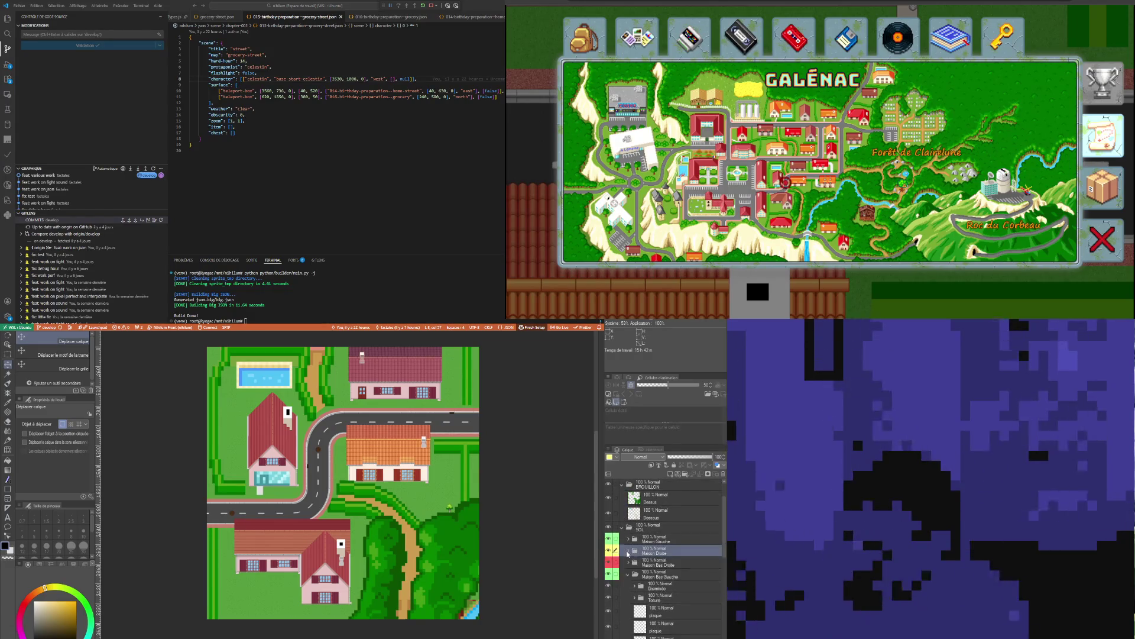
{"action": "scroll", "coordinate": [637, 555], "scroll_direction": "up", "scroll_amount": 2}
{"action": "left_click", "coordinate": [652, 524]}
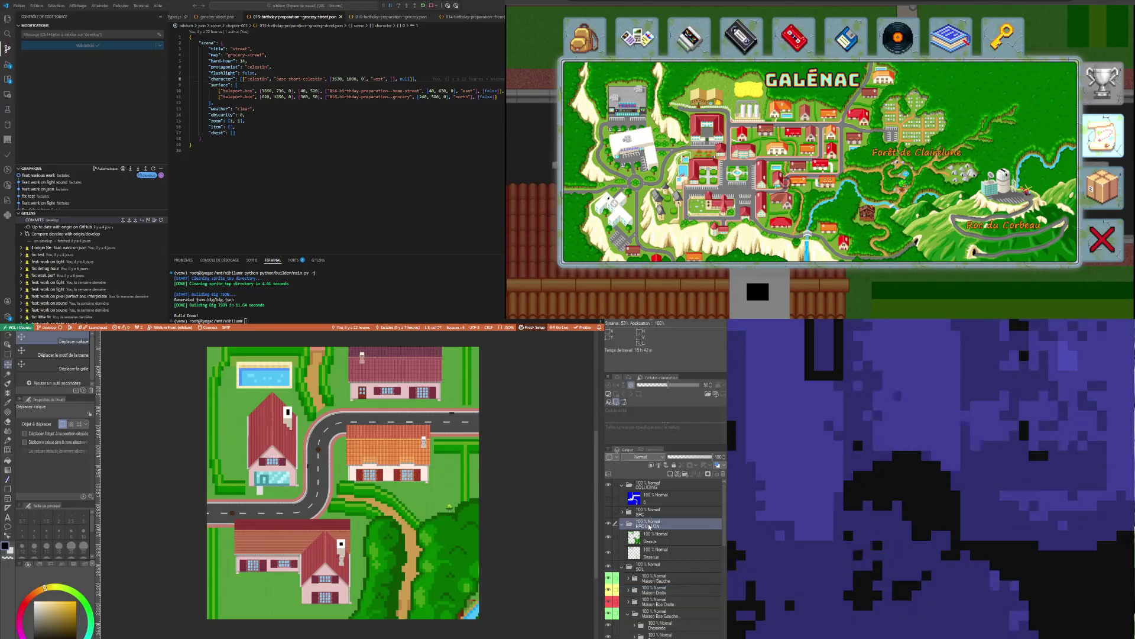
{"action": "left_click", "coordinate": [8, 358]}
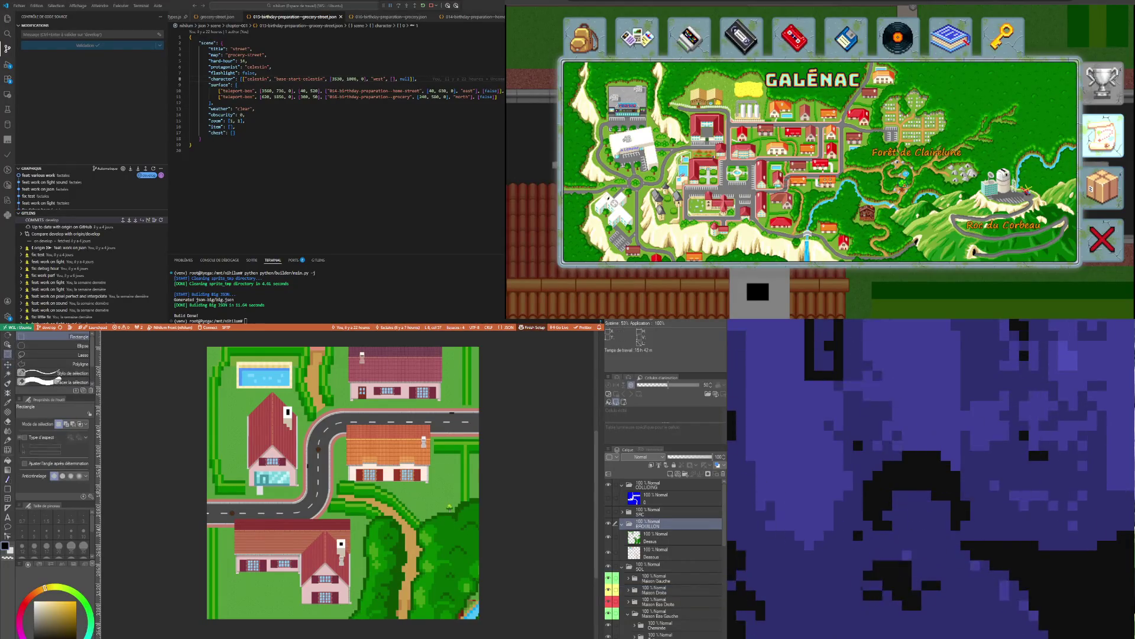
Clear the selection and make the Cheminée group the active layer
{"action": "key", "text": "Delete"}
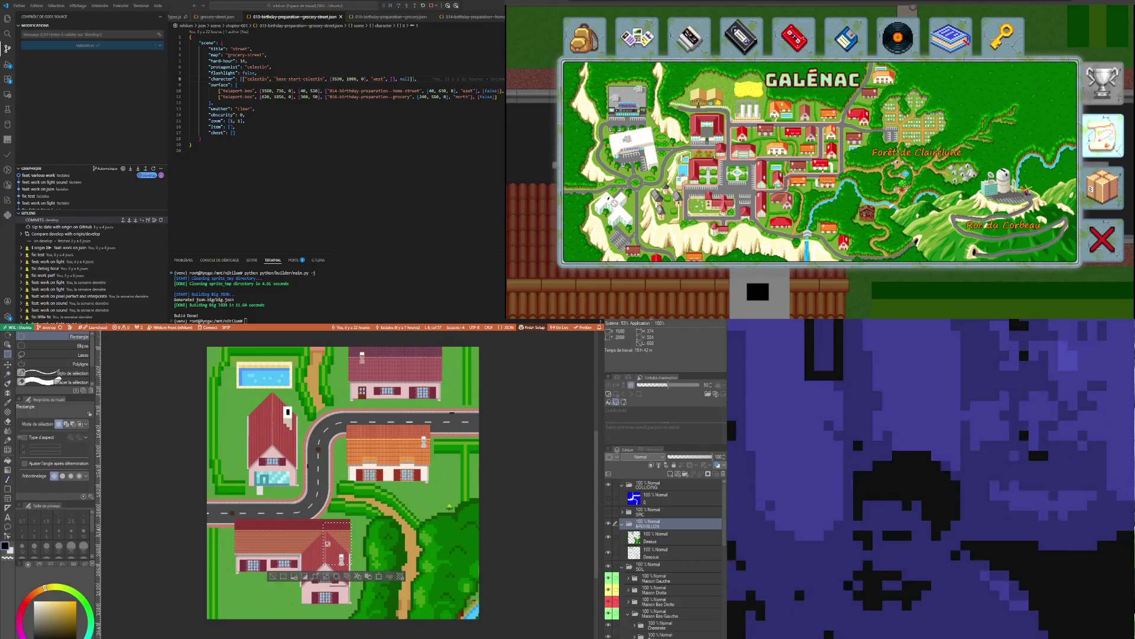
{"action": "scroll", "coordinate": [669, 592], "scroll_direction": "down", "scroll_amount": 3}
{"action": "scroll", "coordinate": [669, 592], "scroll_direction": "down", "scroll_amount": 3}
{"action": "scroll", "coordinate": [671, 594], "scroll_direction": "down", "scroll_amount": 3}
{"action": "left_click", "coordinate": [636, 601]}
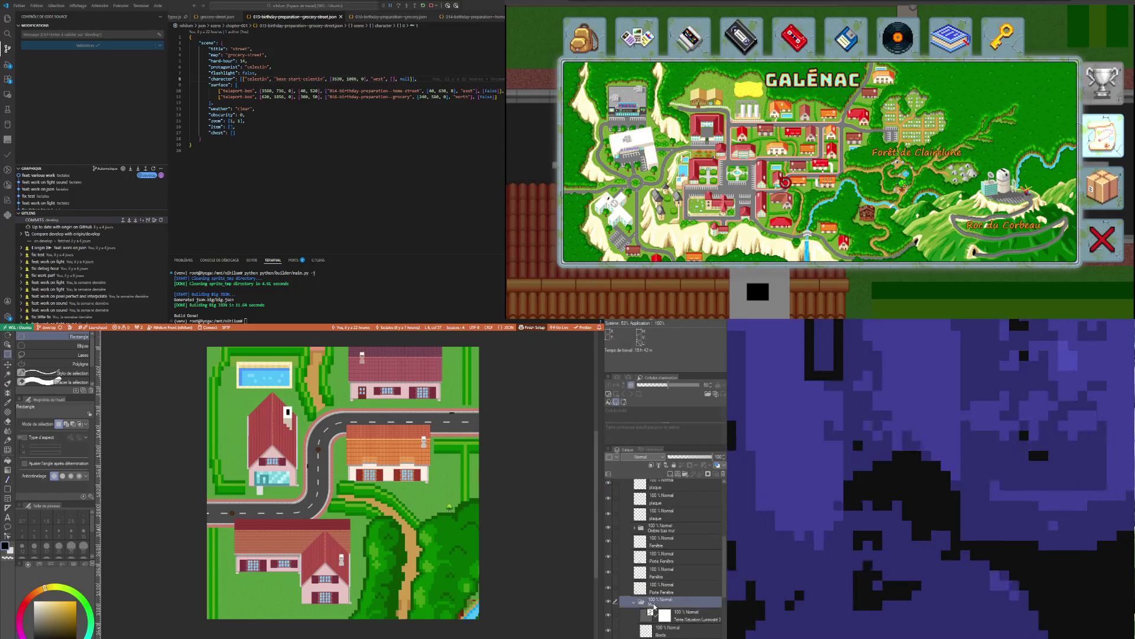
{"action": "scroll", "coordinate": [635, 605], "scroll_direction": "up", "scroll_amount": 2}
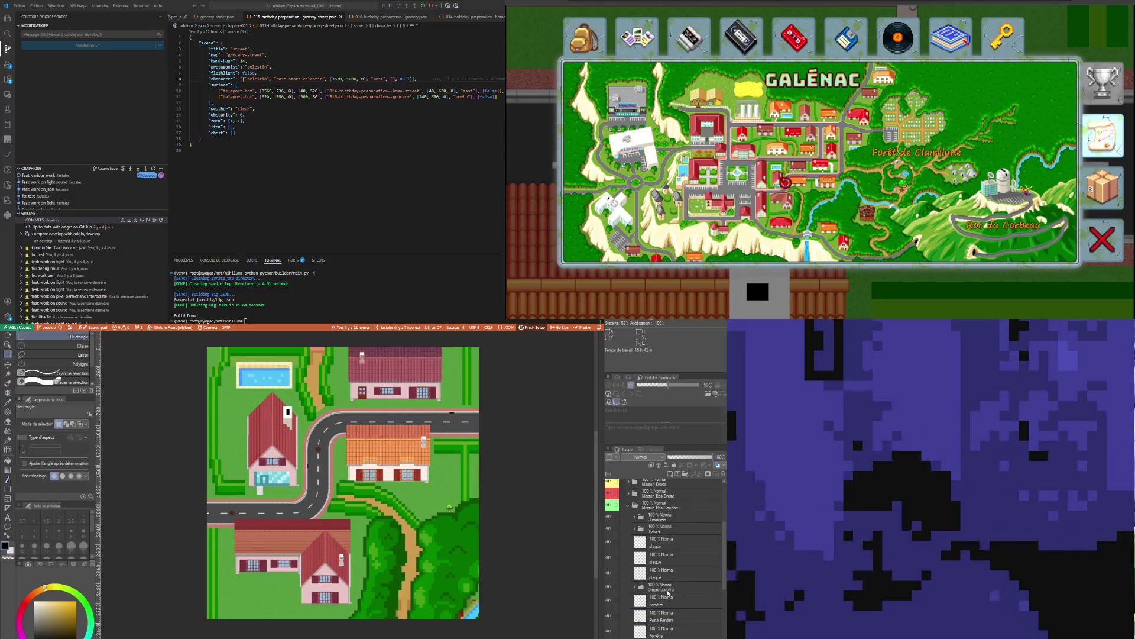
{"action": "left_click", "coordinate": [661, 517]}
{"action": "scroll", "coordinate": [341, 568], "scroll_direction": "up", "scroll_amount": 2}
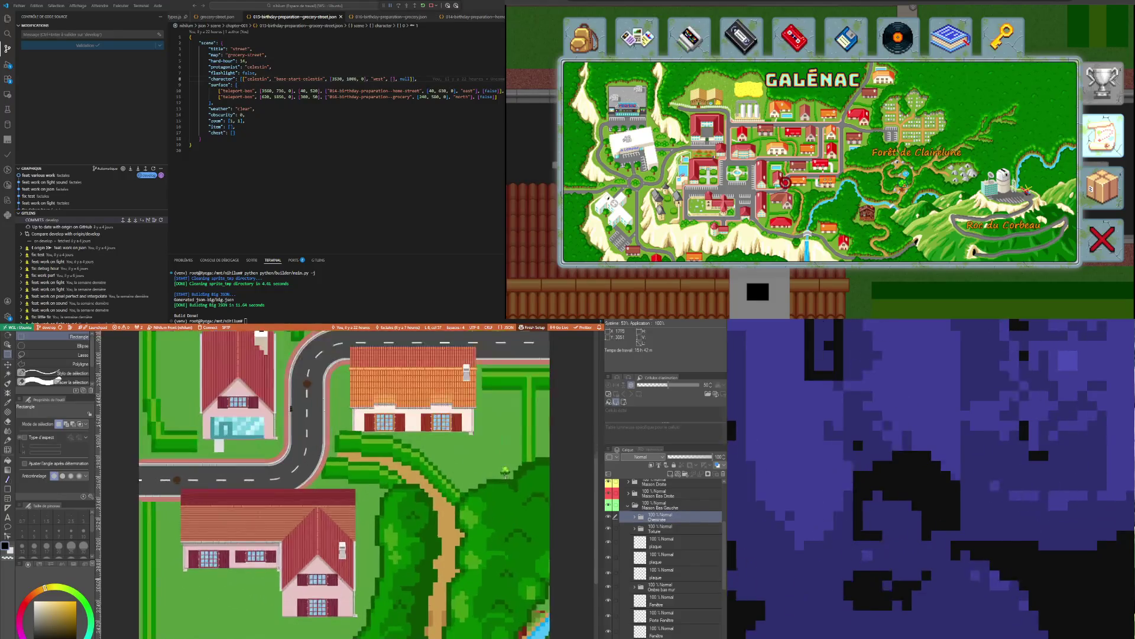
{"action": "scroll", "coordinate": [342, 569], "scroll_direction": "up", "scroll_amount": 2}
{"action": "scroll", "coordinate": [341, 569], "scroll_direction": "up", "scroll_amount": 2}
{"action": "scroll", "coordinate": [348, 568], "scroll_direction": "up", "scroll_amount": 2}
{"action": "scroll", "coordinate": [348, 567], "scroll_direction": "up", "scroll_amount": 2}
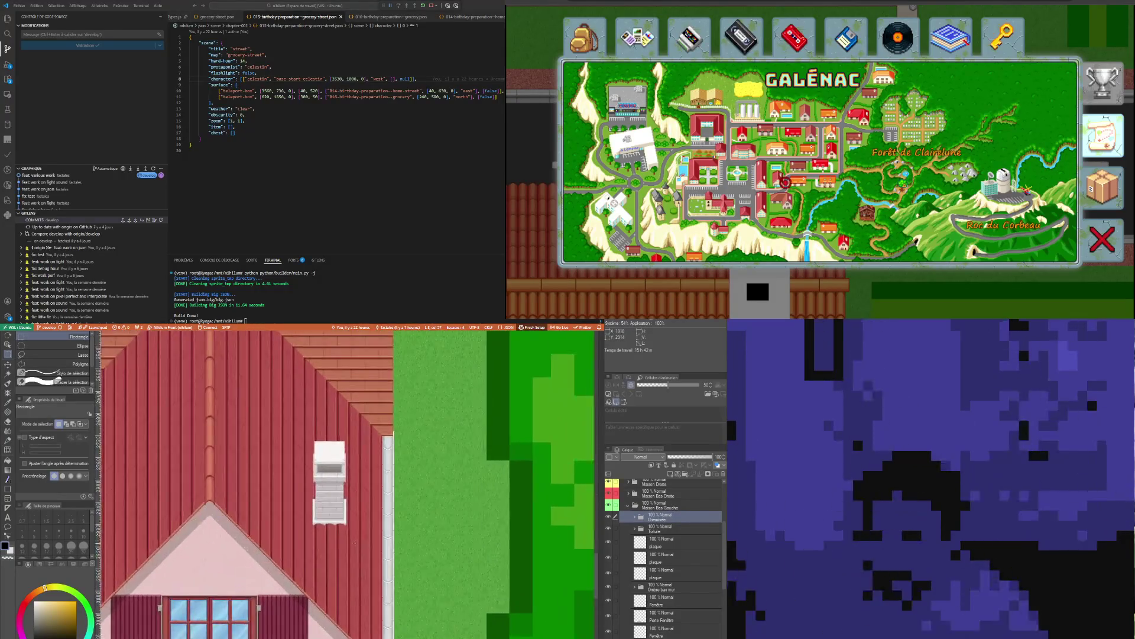
{"action": "scroll", "coordinate": [348, 568], "scroll_direction": "up", "scroll_amount": 2}
{"action": "scroll", "coordinate": [346, 511], "scroll_direction": "down", "scroll_amount": 1}
{"action": "scroll", "coordinate": [346, 511], "scroll_direction": "down", "scroll_amount": 1}
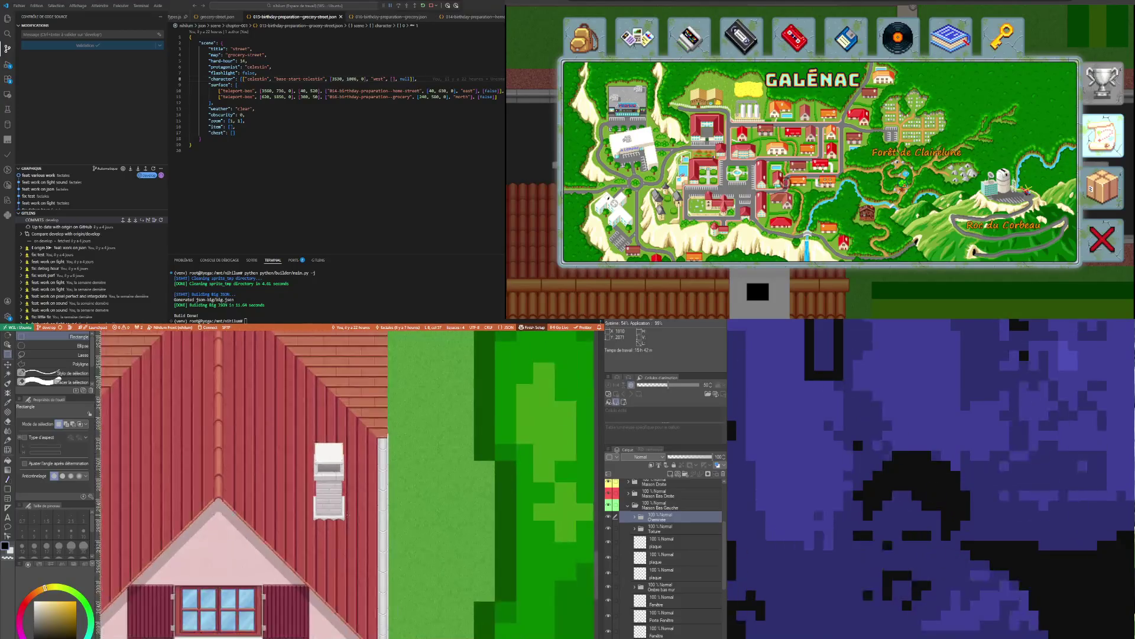
{"action": "scroll", "coordinate": [346, 510], "scroll_direction": "down", "scroll_amount": 1}
{"action": "scroll", "coordinate": [346, 511], "scroll_direction": "down", "scroll_amount": 1}
{"action": "scroll", "coordinate": [346, 511], "scroll_direction": "down", "scroll_amount": 3}
{"action": "scroll", "coordinate": [346, 510], "scroll_direction": "down", "scroll_amount": 1}
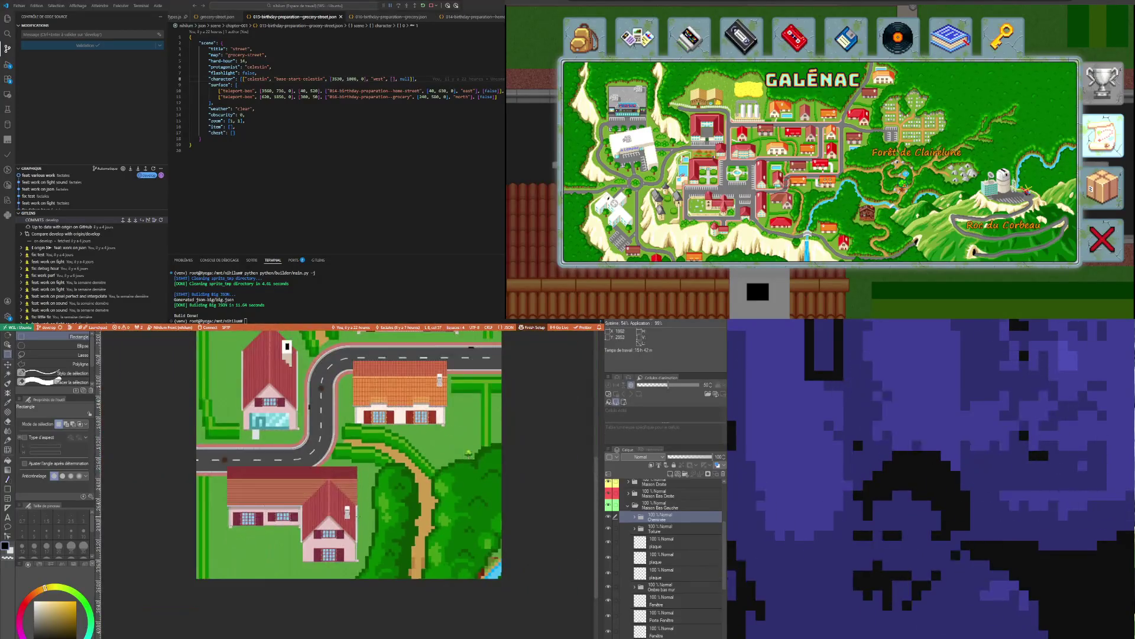
{"action": "scroll", "coordinate": [341, 519], "scroll_direction": "up", "scroll_amount": 2}
{"action": "scroll", "coordinate": [337, 527], "scroll_direction": "up", "scroll_amount": 2}
{"action": "scroll", "coordinate": [337, 527], "scroll_direction": "up", "scroll_amount": 1}
{"action": "scroll", "coordinate": [336, 527], "scroll_direction": "up", "scroll_amount": 1}
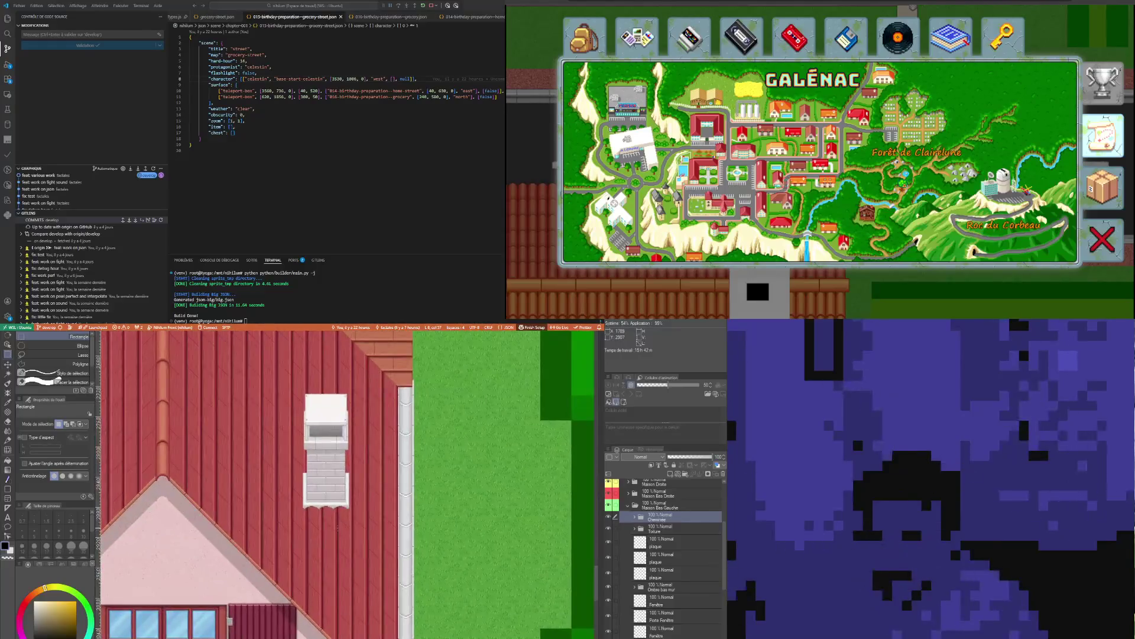
{"action": "scroll", "coordinate": [338, 525], "scroll_direction": "up", "scroll_amount": 1}
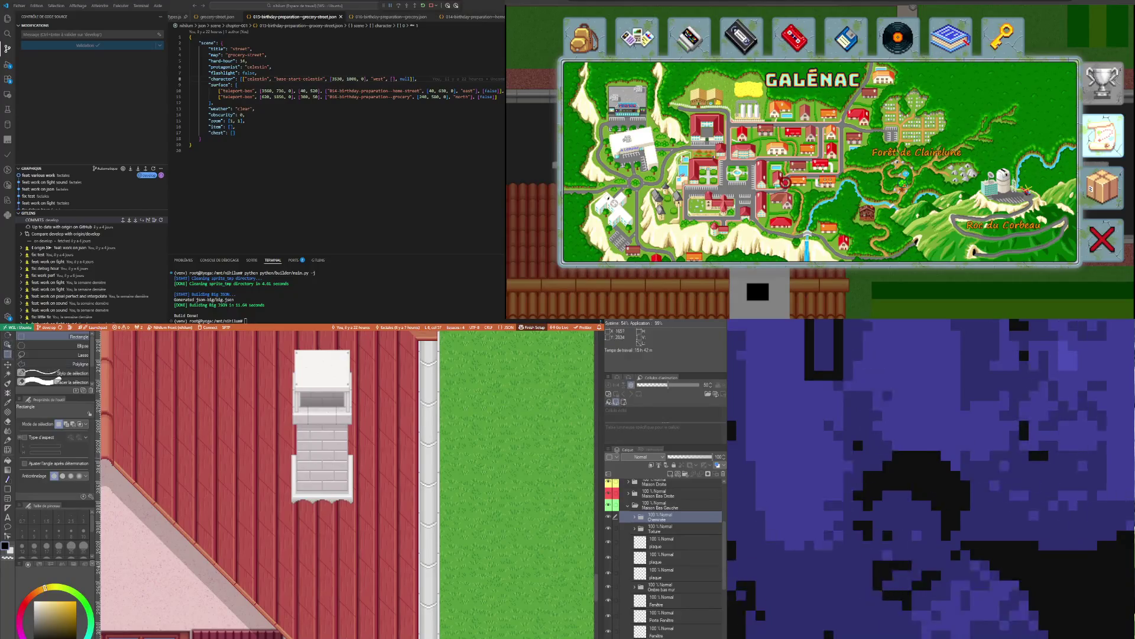
Nudge the chimney slightly right on the roof with Move Layer, then expand its group
{"action": "left_click", "coordinate": [8, 365]}
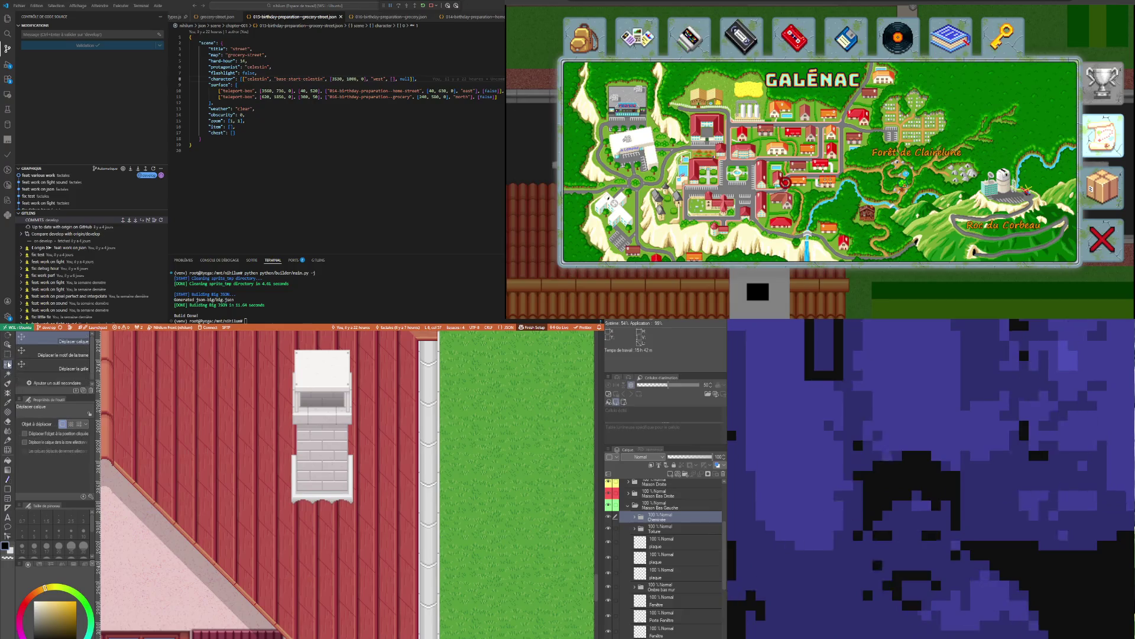
{"action": "scroll", "coordinate": [302, 461], "scroll_direction": "down", "scroll_amount": 1}
{"action": "scroll", "coordinate": [302, 460], "scroll_direction": "down", "scroll_amount": 1}
{"action": "scroll", "coordinate": [269, 481], "scroll_direction": "down", "scroll_amount": 2}
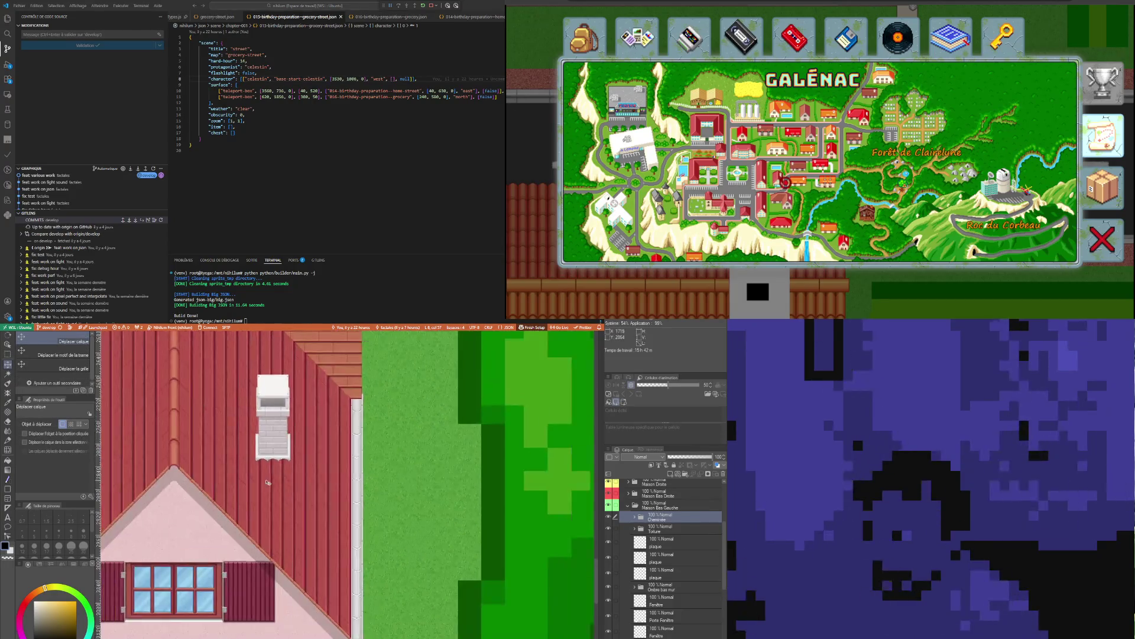
{"action": "scroll", "coordinate": [268, 482], "scroll_direction": "down", "scroll_amount": 2}
{"action": "scroll", "coordinate": [267, 482], "scroll_direction": "down", "scroll_amount": 1}
{"action": "scroll", "coordinate": [267, 481], "scroll_direction": "down", "scroll_amount": 1}
{"action": "scroll", "coordinate": [260, 440], "scroll_direction": "down", "scroll_amount": 1}
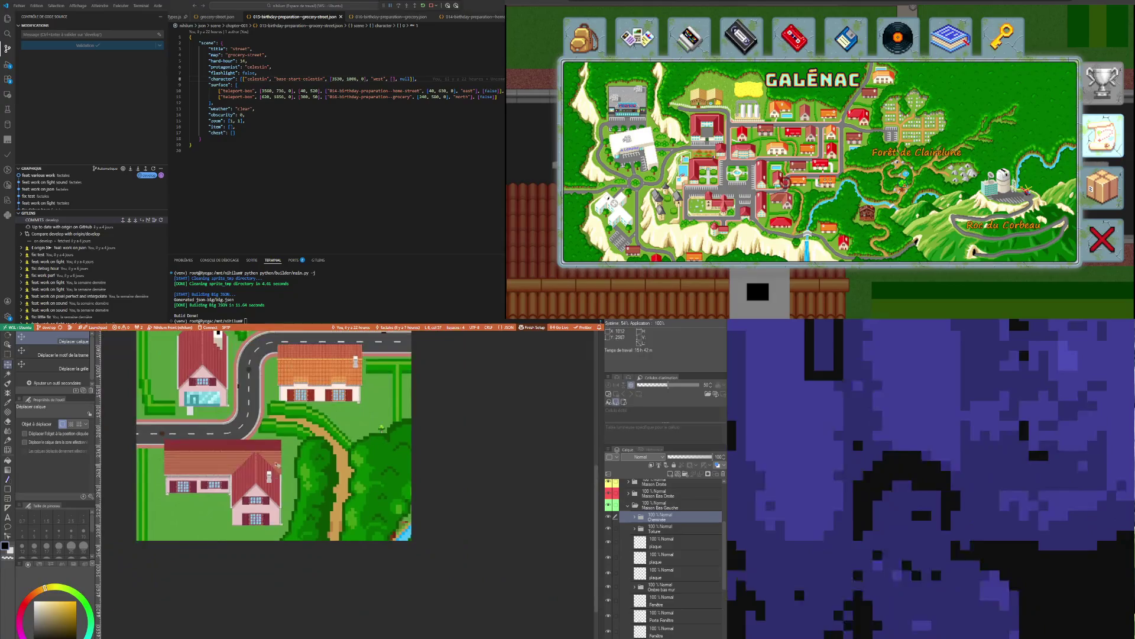
{"action": "scroll", "coordinate": [259, 438], "scroll_direction": "up", "scroll_amount": 1}
{"action": "scroll", "coordinate": [258, 455], "scroll_direction": "up", "scroll_amount": 1}
{"action": "scroll", "coordinate": [258, 470], "scroll_direction": "up", "scroll_amount": 1}
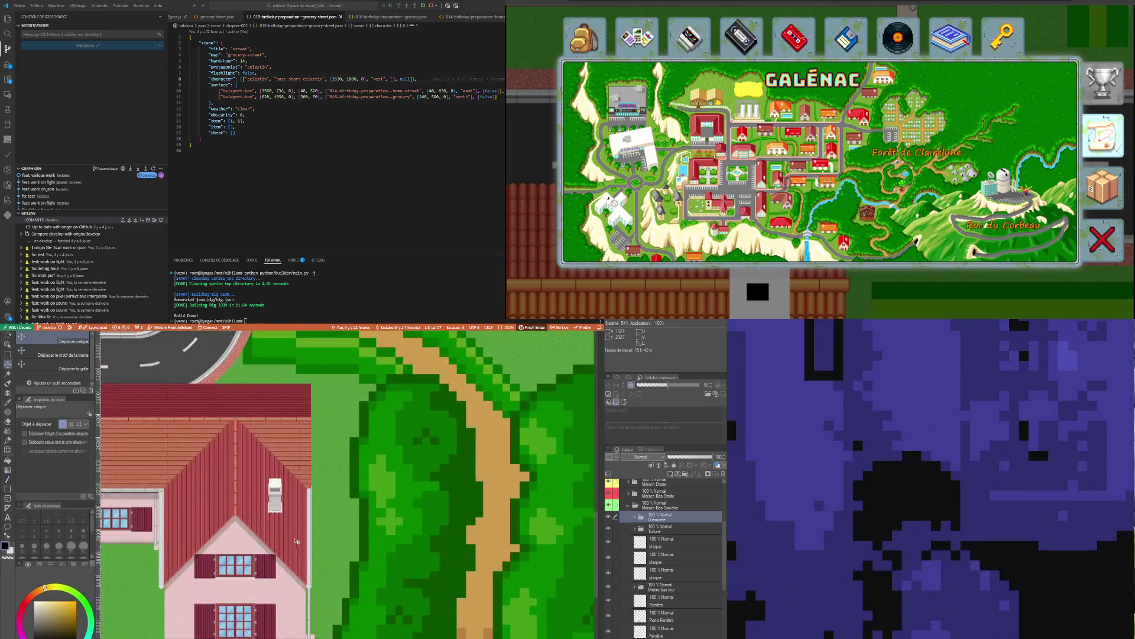
{"action": "scroll", "coordinate": [258, 500], "scroll_direction": "up", "scroll_amount": 1}
{"action": "scroll", "coordinate": [258, 500], "scroll_direction": "up", "scroll_amount": 1}
{"action": "scroll", "coordinate": [263, 494], "scroll_direction": "up", "scroll_amount": 1}
{"action": "scroll", "coordinate": [268, 487], "scroll_direction": "up", "scroll_amount": 1}
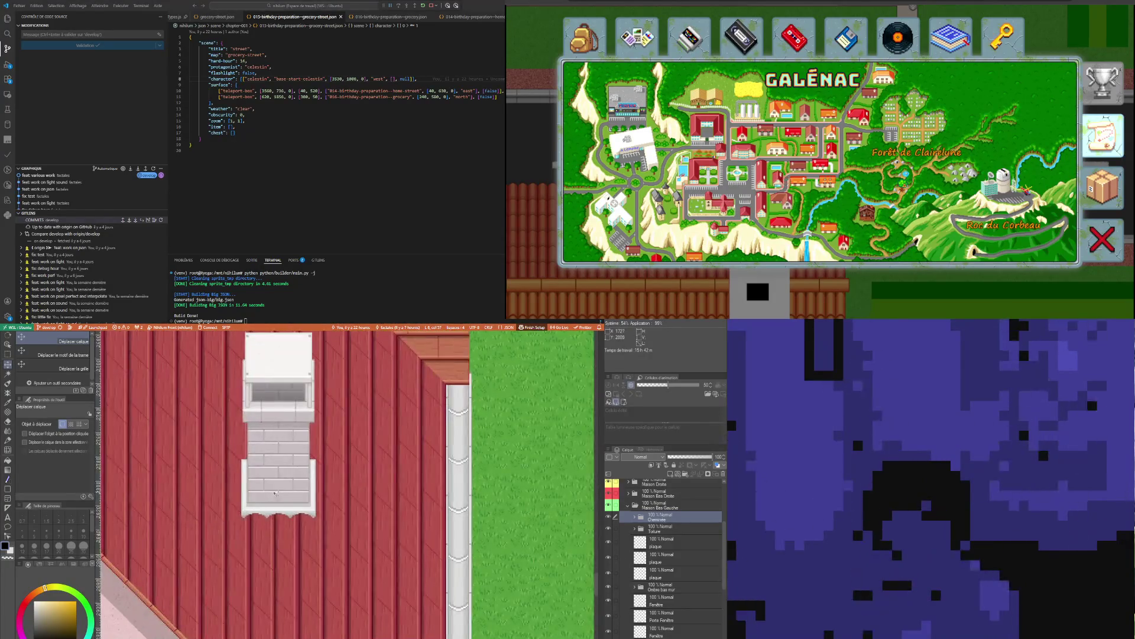
{"action": "scroll", "coordinate": [277, 475], "scroll_direction": "up", "scroll_amount": 1}
{"action": "left_click_drag", "start_coordinate": [277, 473], "coordinate": [288, 474]}
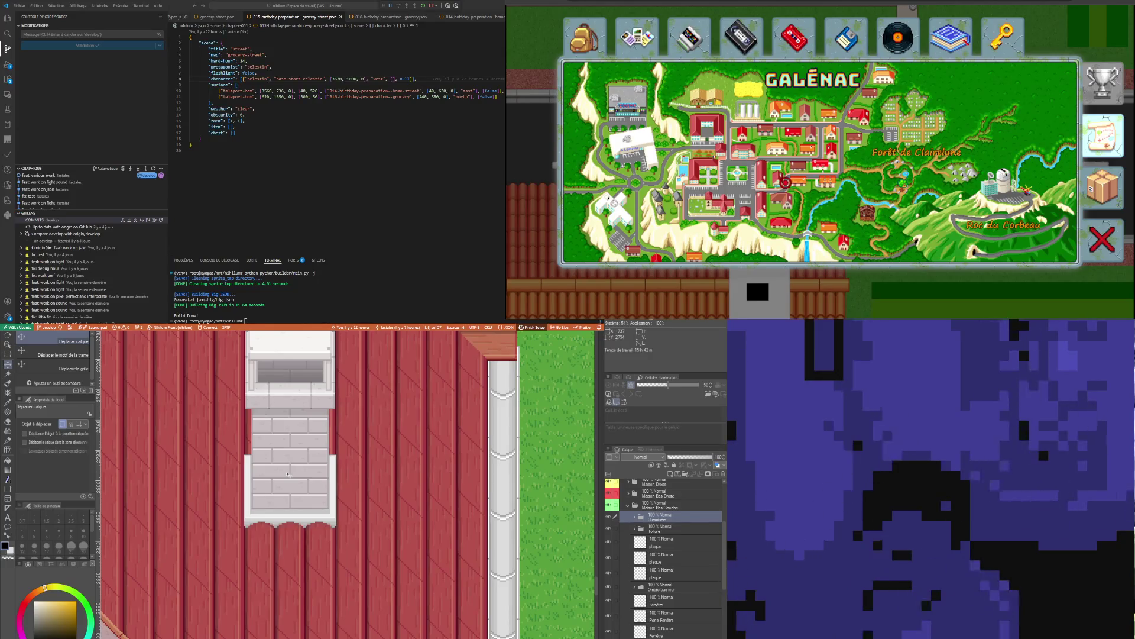
{"action": "scroll", "coordinate": [301, 480], "scroll_direction": "down", "scroll_amount": 2}
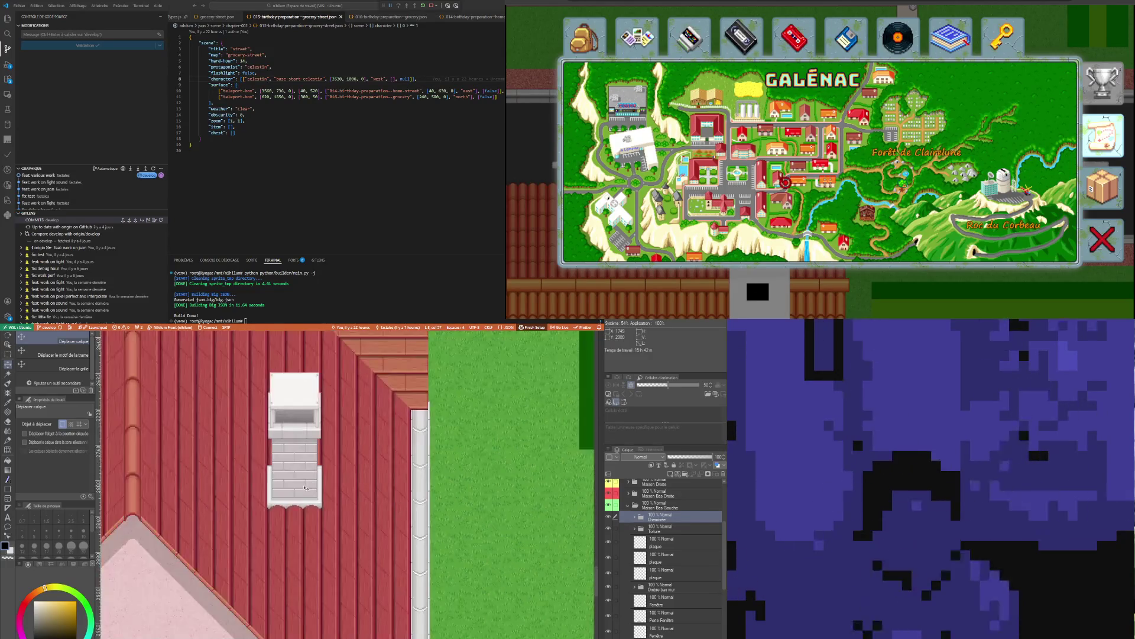
{"action": "scroll", "coordinate": [306, 497], "scroll_direction": "down", "scroll_amount": 1}
{"action": "scroll", "coordinate": [308, 501], "scroll_direction": "up", "scroll_amount": 1}
{"action": "scroll", "coordinate": [301, 492], "scroll_direction": "up", "scroll_amount": 1}
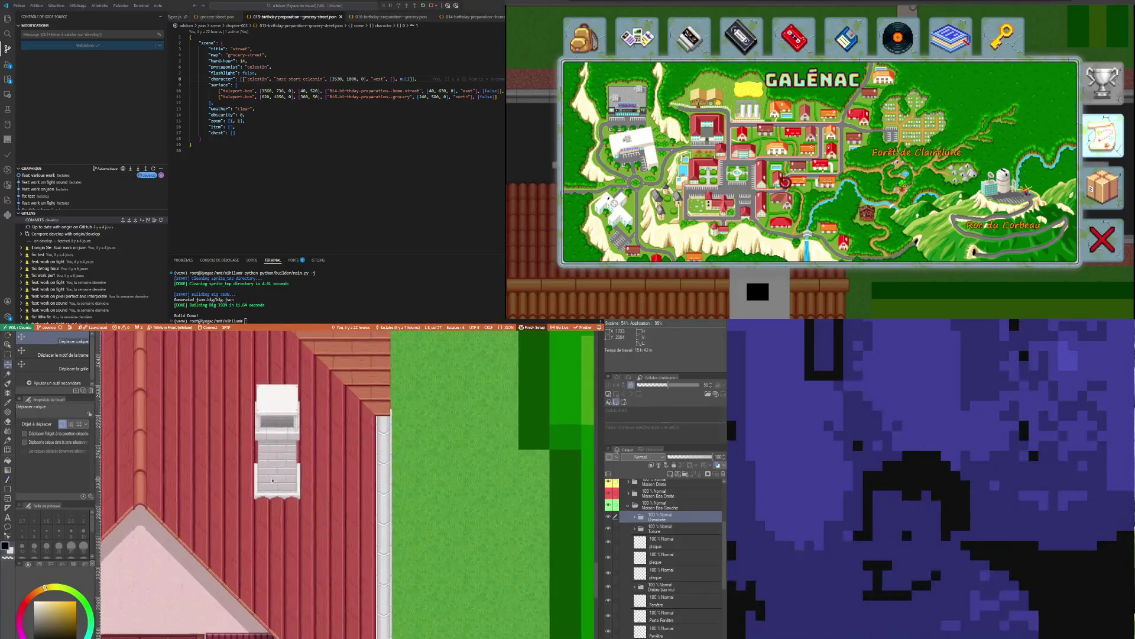
{"action": "scroll", "coordinate": [279, 471], "scroll_direction": "up", "scroll_amount": 2}
{"action": "scroll", "coordinate": [284, 479], "scroll_direction": "up", "scroll_amount": 2}
{"action": "scroll", "coordinate": [293, 493], "scroll_direction": "up", "scroll_amount": 1}
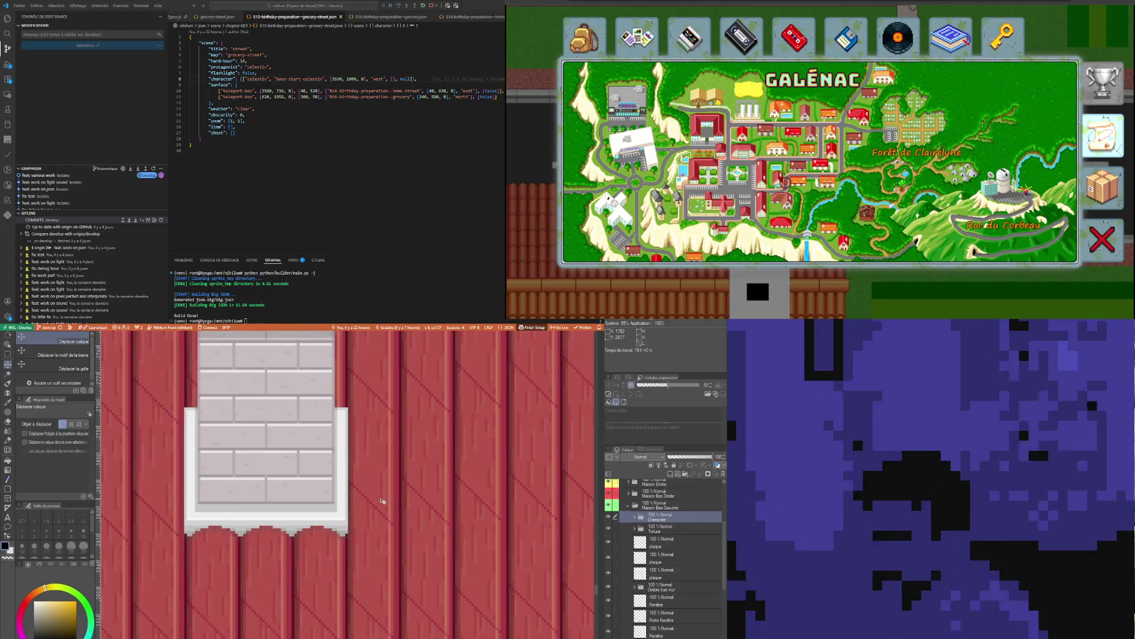
{"action": "scroll", "coordinate": [282, 498], "scroll_direction": "down", "scroll_amount": 1}
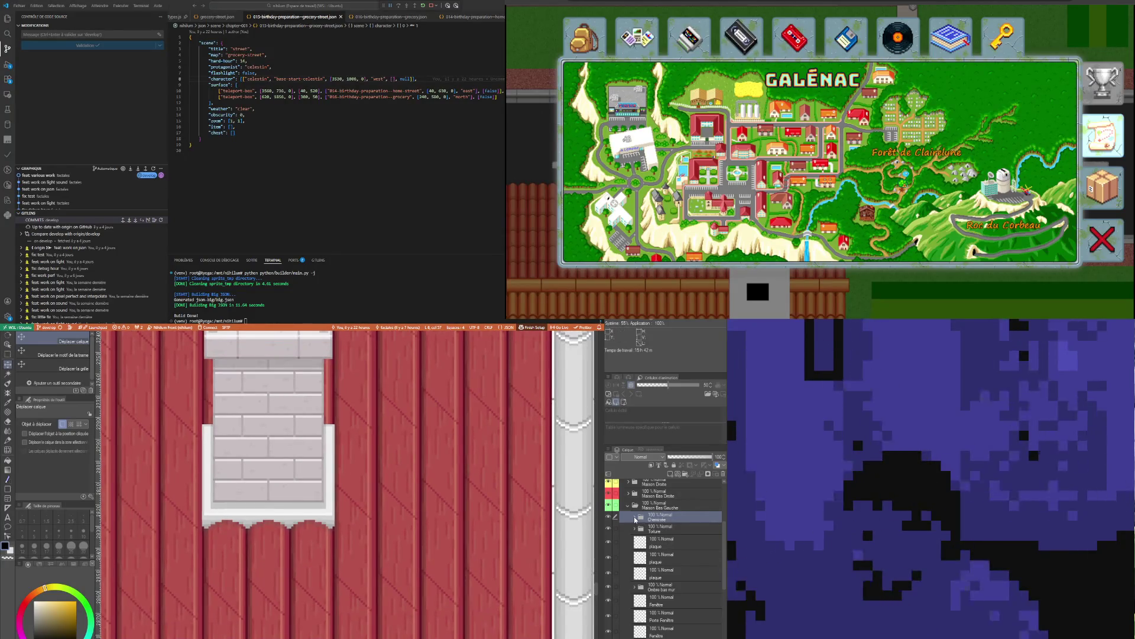
{"action": "left_click", "coordinate": [643, 517]}
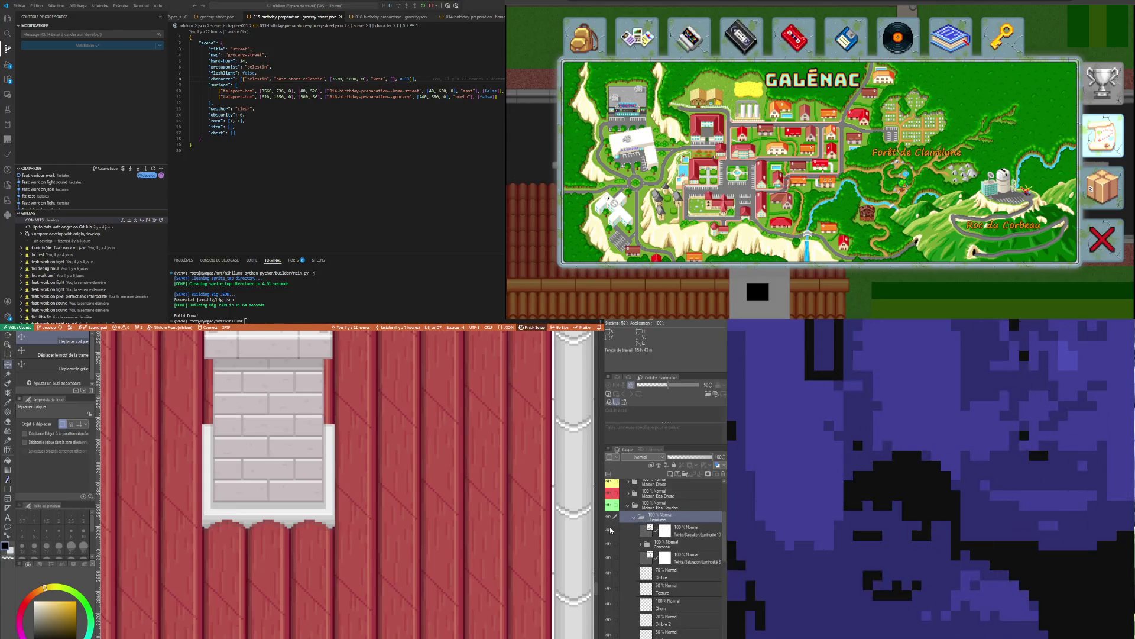
Add a new raster layer in the chimney group and set a slightly dark red for the pen
{"action": "key", "text": "ctrl+shift+n"}
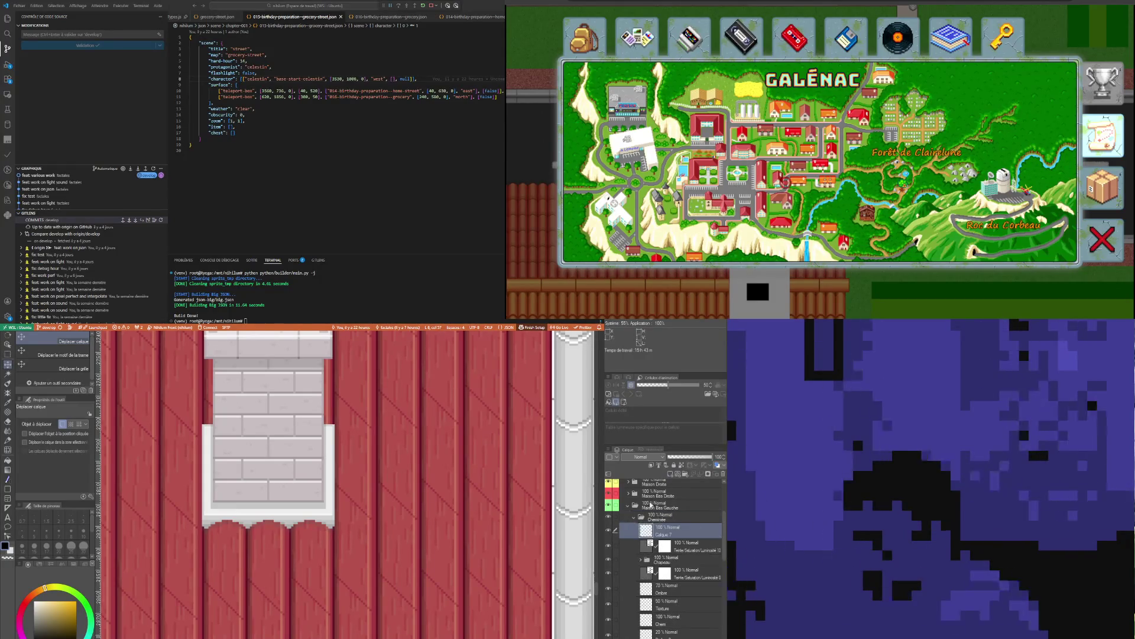
{"action": "left_click", "coordinate": [26, 603]}
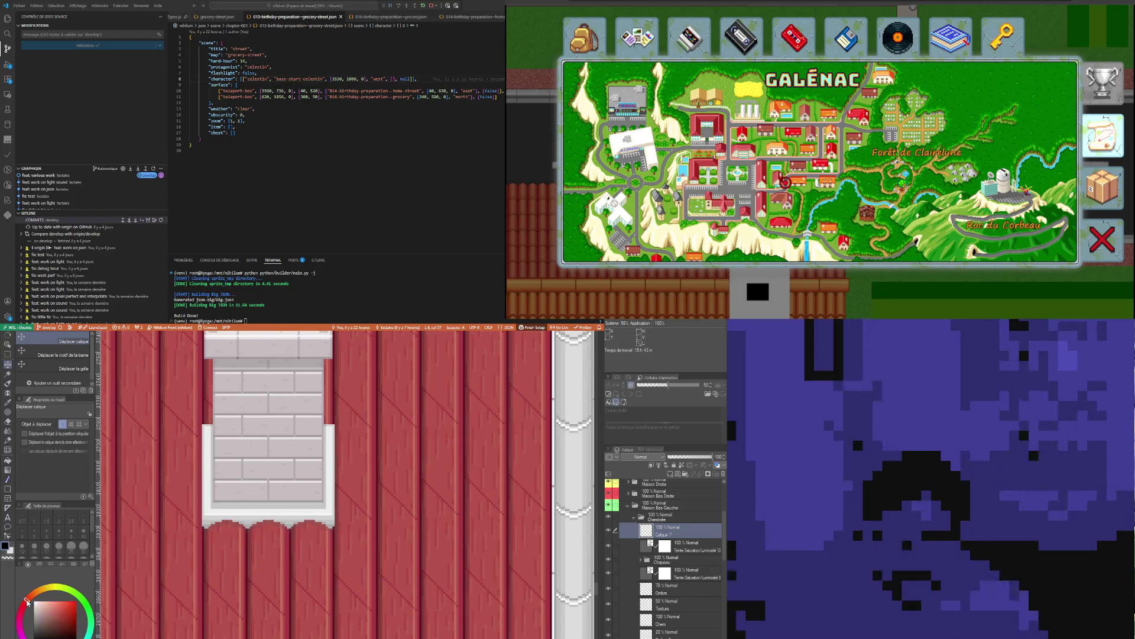
{"action": "left_click", "coordinate": [23, 606]}
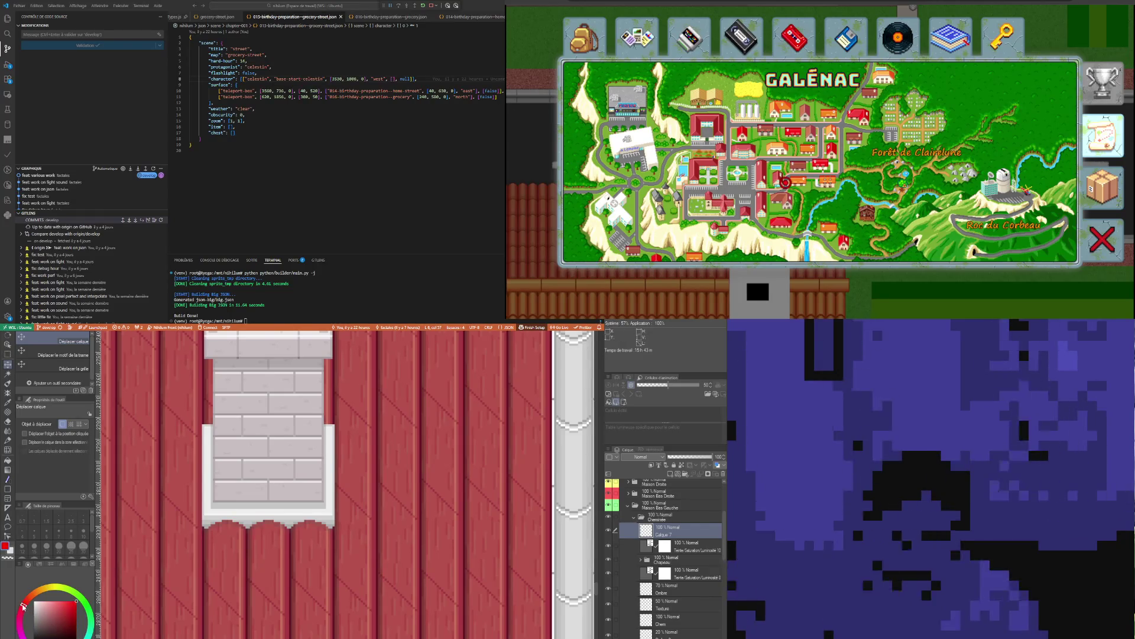
{"action": "left_click", "coordinate": [7, 480]}
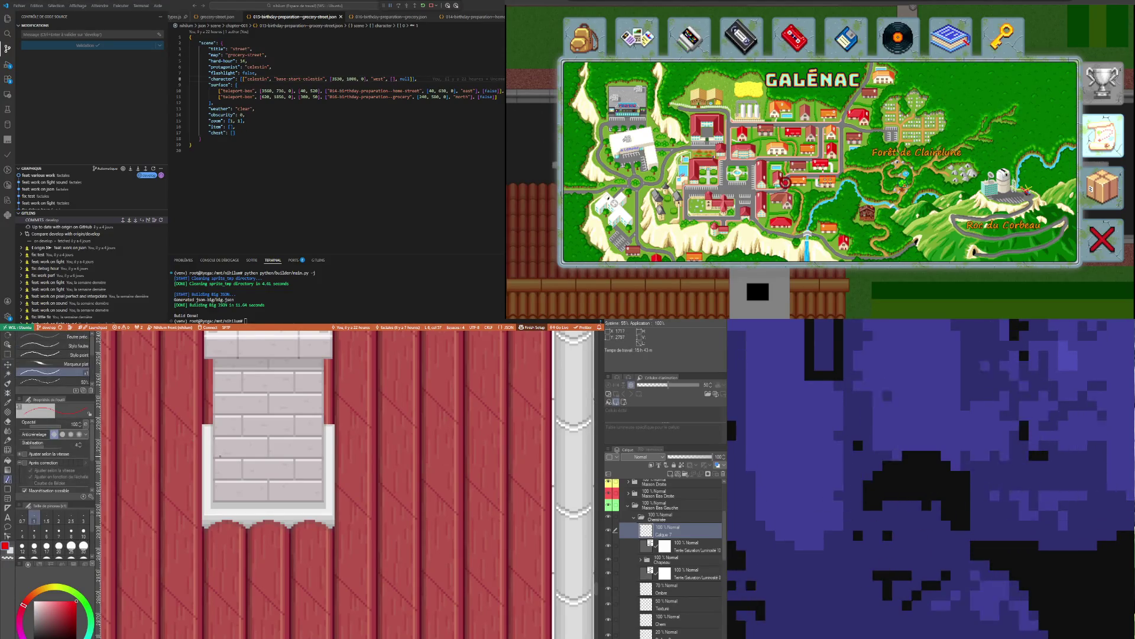
{"action": "scroll", "coordinate": [224, 461], "scroll_direction": "up", "scroll_amount": 1}
{"action": "scroll", "coordinate": [204, 404], "scroll_direction": "up", "scroll_amount": 1}
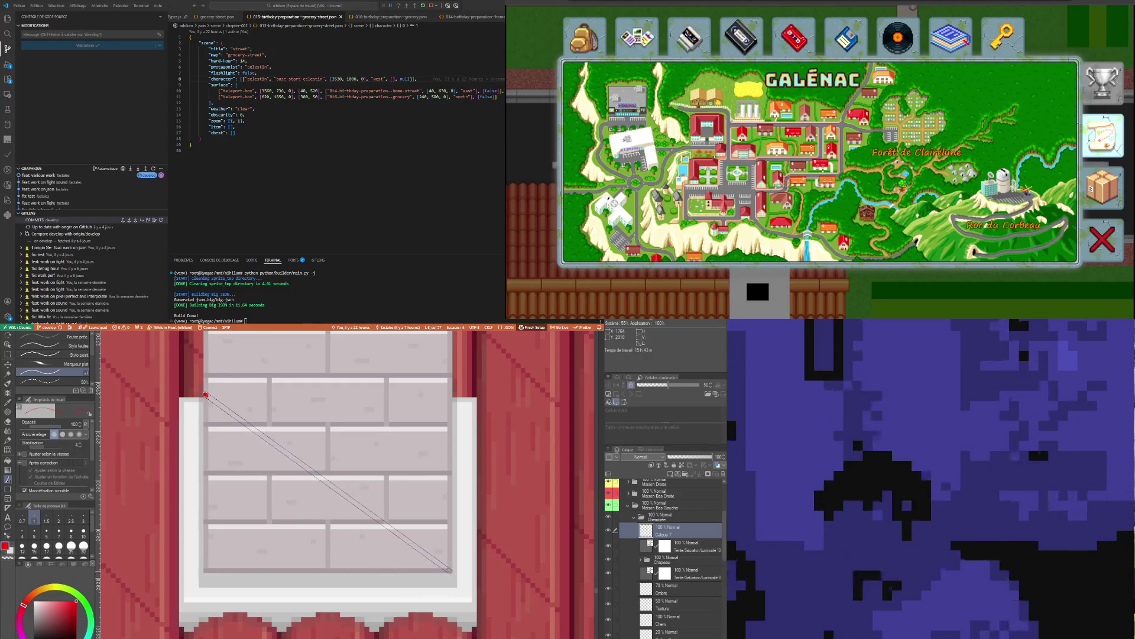
{"action": "left_click", "coordinate": [410, 600], "text": "shift"}
{"action": "scroll", "coordinate": [367, 564], "scroll_direction": "down", "scroll_amount": 3}
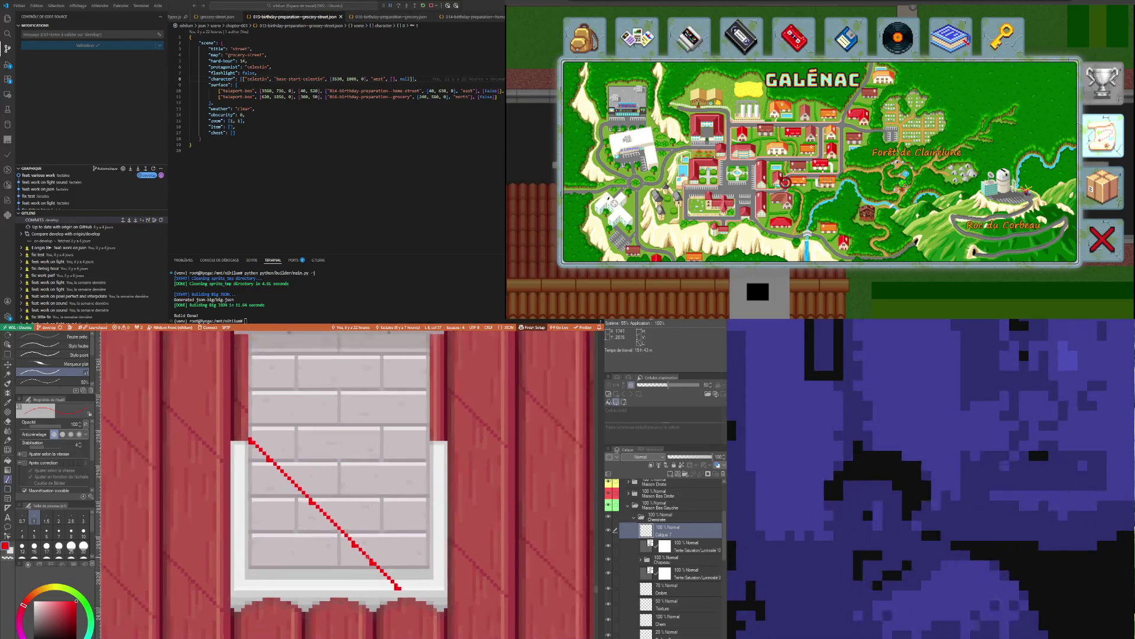
{"action": "scroll", "coordinate": [391, 582], "scroll_direction": "up", "scroll_amount": 1}
{"action": "scroll", "coordinate": [417, 590], "scroll_direction": "up", "scroll_amount": 2}
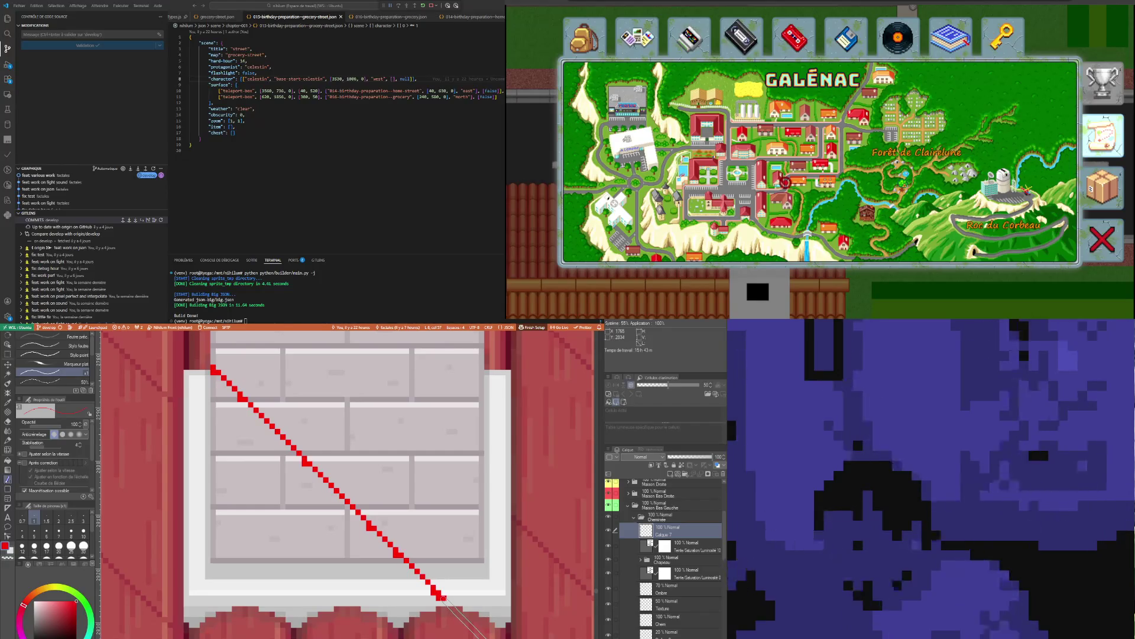
{"action": "scroll", "coordinate": [217, 428], "scroll_direction": "down", "scroll_amount": 1}
{"action": "scroll", "coordinate": [216, 428], "scroll_direction": "down", "scroll_amount": 2}
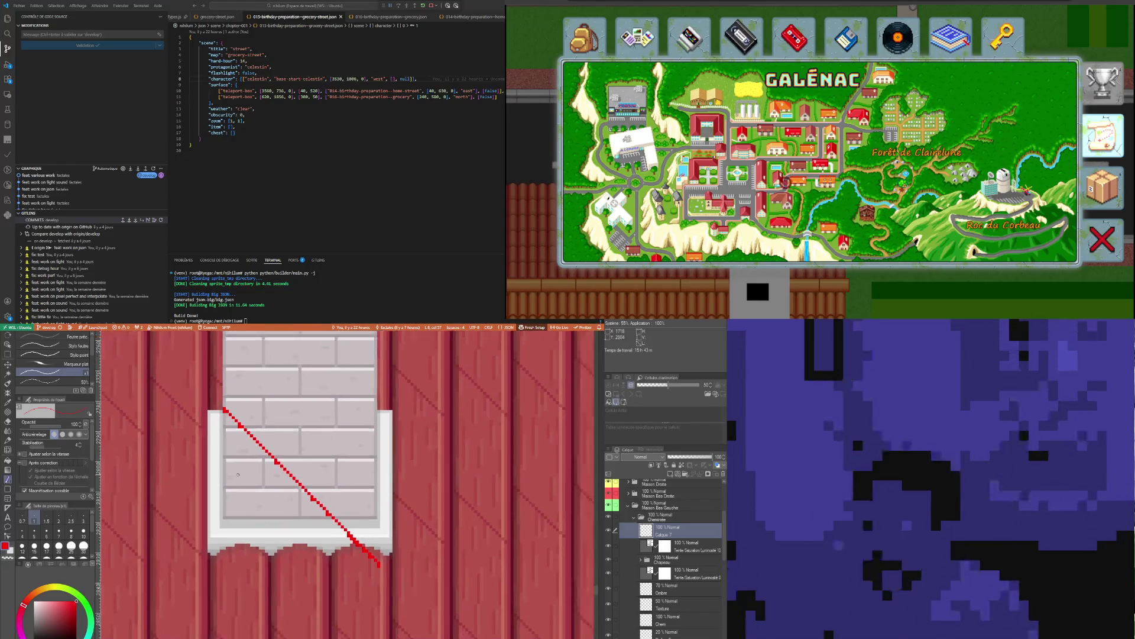
{"action": "scroll", "coordinate": [217, 427], "scroll_direction": "up", "scroll_amount": 1}
{"action": "scroll", "coordinate": [217, 427], "scroll_direction": "up", "scroll_amount": 1}
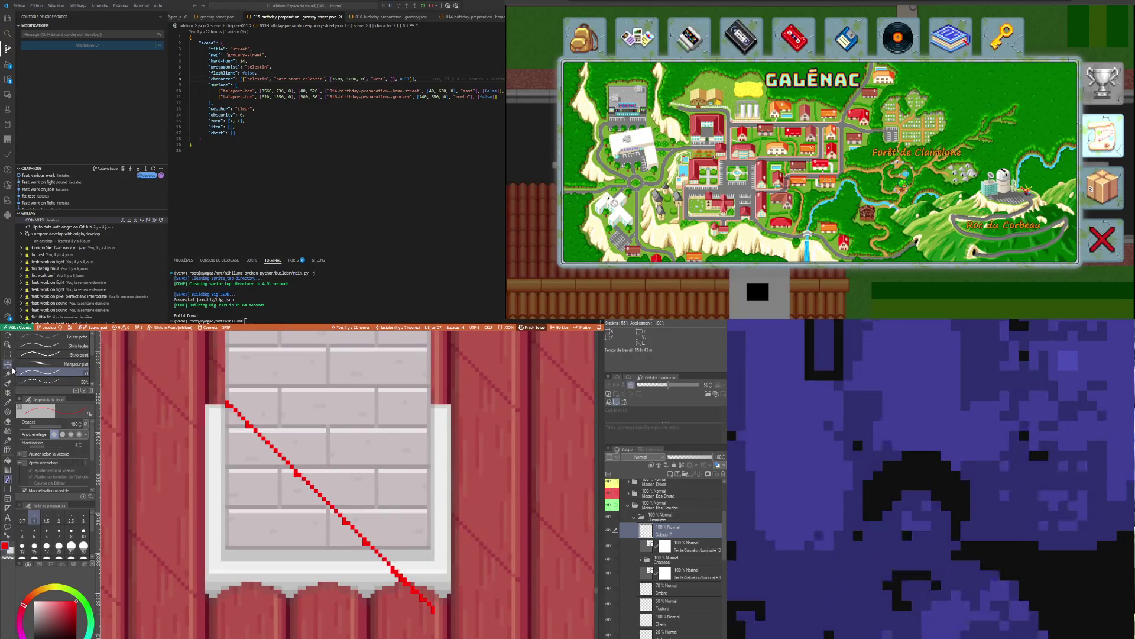
{"action": "left_click", "coordinate": [7, 424]}
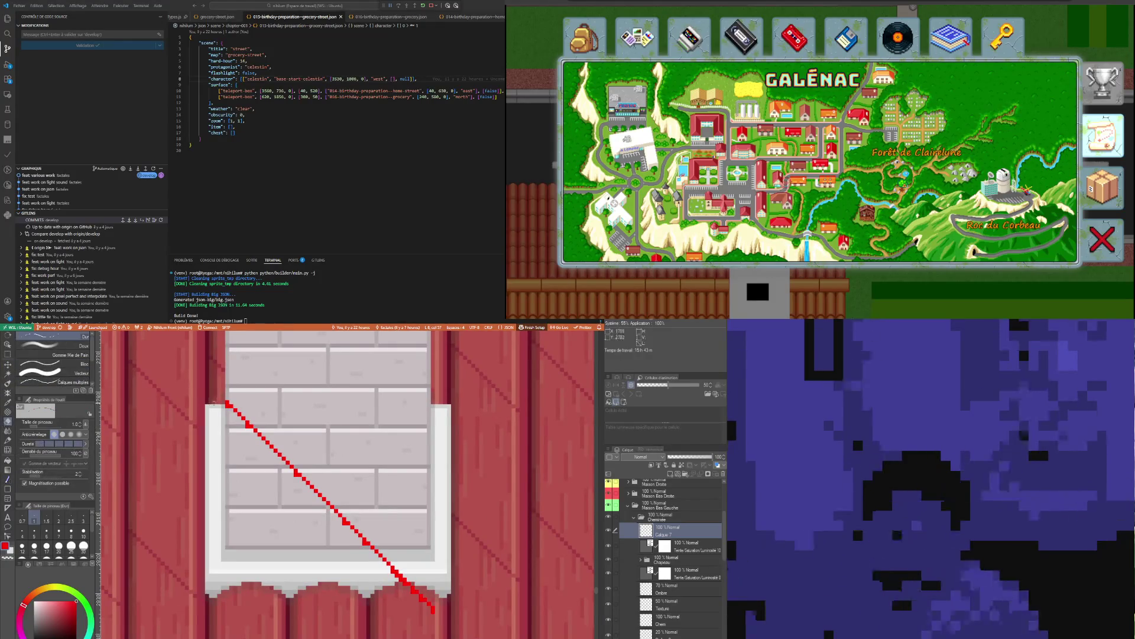
{"action": "scroll", "coordinate": [229, 407], "scroll_direction": "up", "scroll_amount": 1}
{"action": "scroll", "coordinate": [229, 407], "scroll_direction": "up", "scroll_amount": 1}
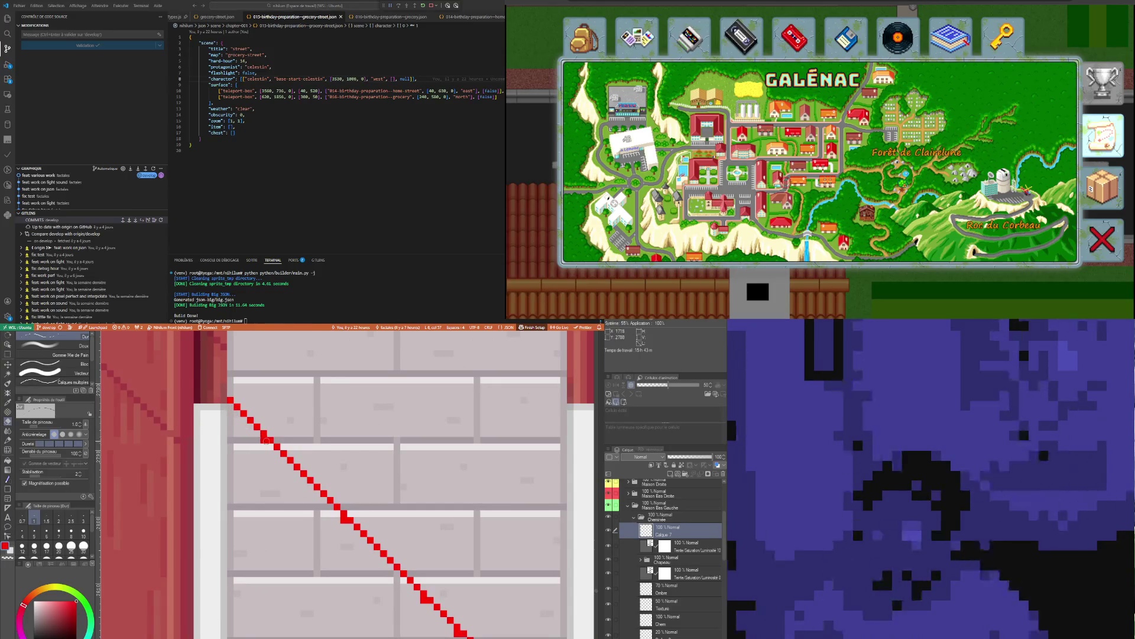
{"action": "scroll", "coordinate": [265, 441], "scroll_direction": "down", "scroll_amount": 1}
{"action": "scroll", "coordinate": [300, 481], "scroll_direction": "down", "scroll_amount": 1}
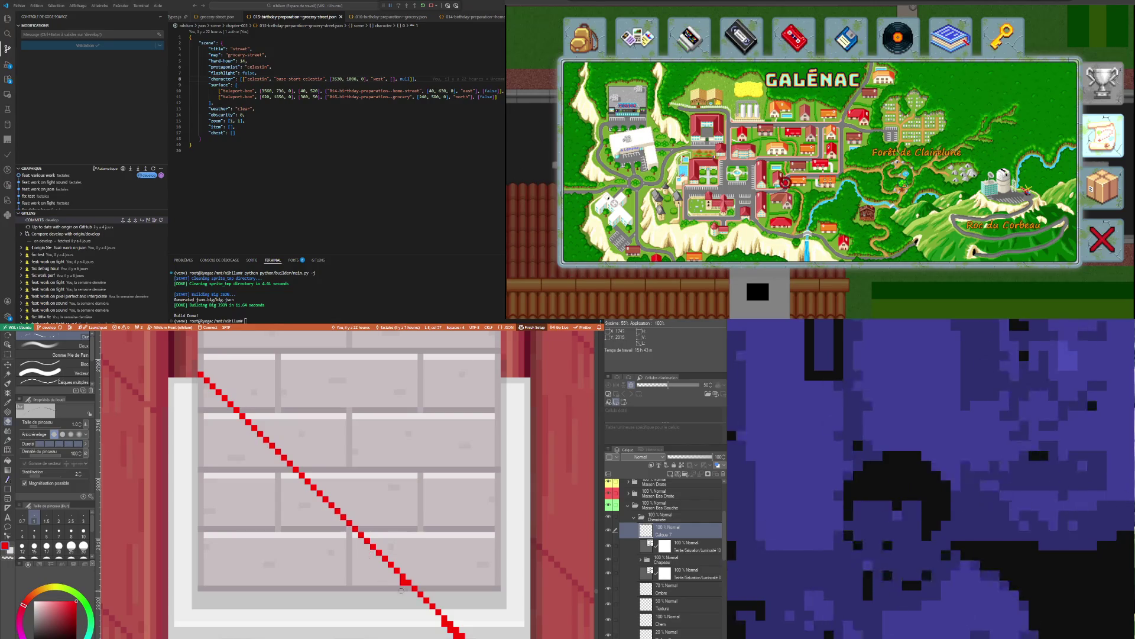
{"action": "scroll", "coordinate": [403, 582], "scroll_direction": "down", "scroll_amount": 3}
{"action": "scroll", "coordinate": [434, 596], "scroll_direction": "up", "scroll_amount": 3}
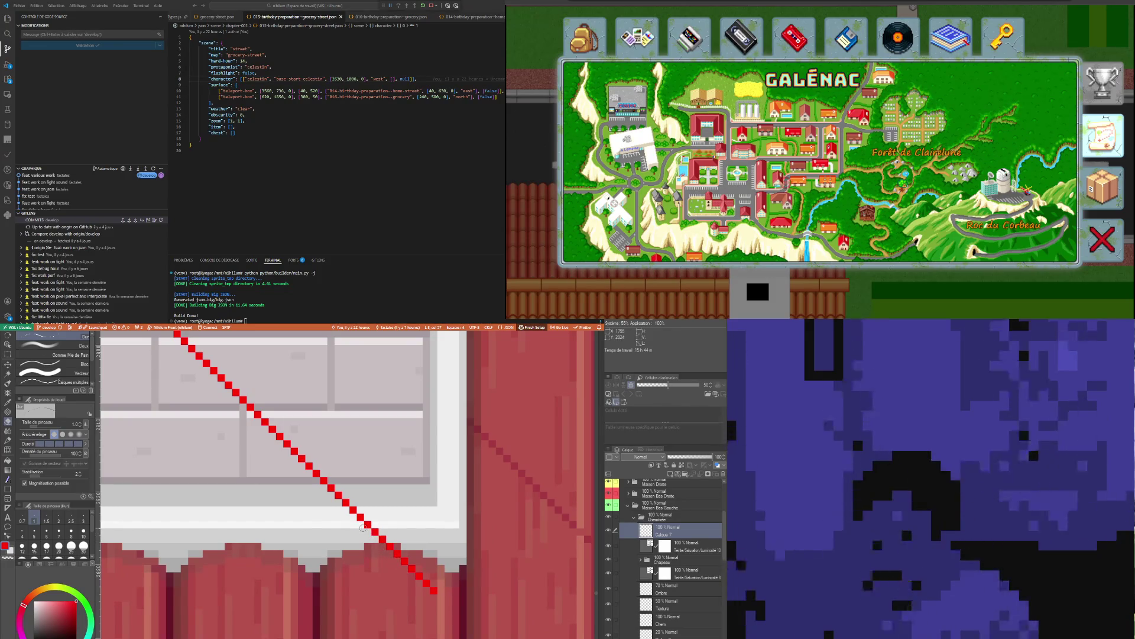
{"action": "scroll", "coordinate": [362, 526], "scroll_direction": "down", "scroll_amount": 2}
{"action": "scroll", "coordinate": [350, 540], "scroll_direction": "down", "scroll_amount": 2}
{"action": "scroll", "coordinate": [337, 553], "scroll_direction": "down", "scroll_amount": 1}
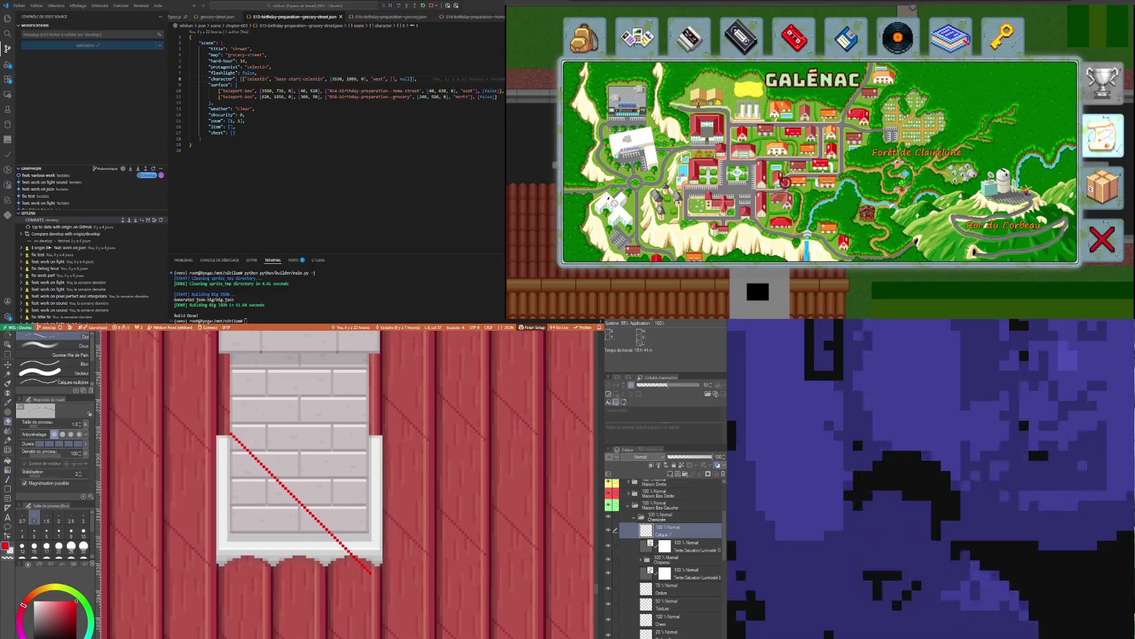
Shift the red diagonal line up so its top reaches the chimney's upper brick edge, nudging it with arrow keys
{"action": "left_click", "coordinate": [9, 368]}
{"action": "left_click_drag", "start_coordinate": [395, 517], "coordinate": [395, 490]}
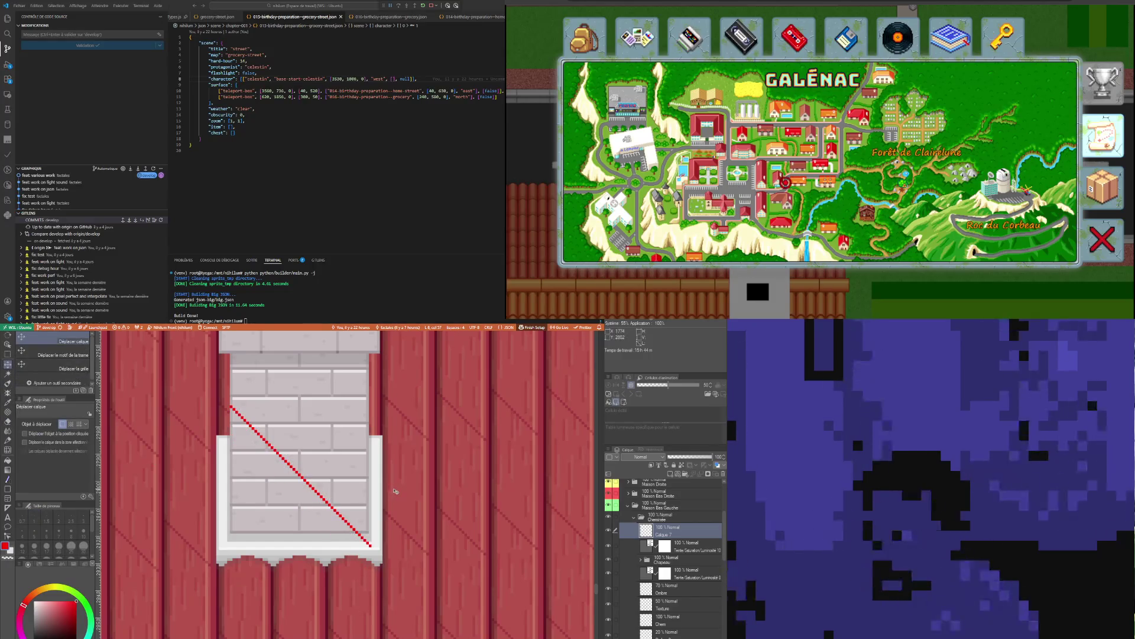
{"action": "key", "text": "Up"}
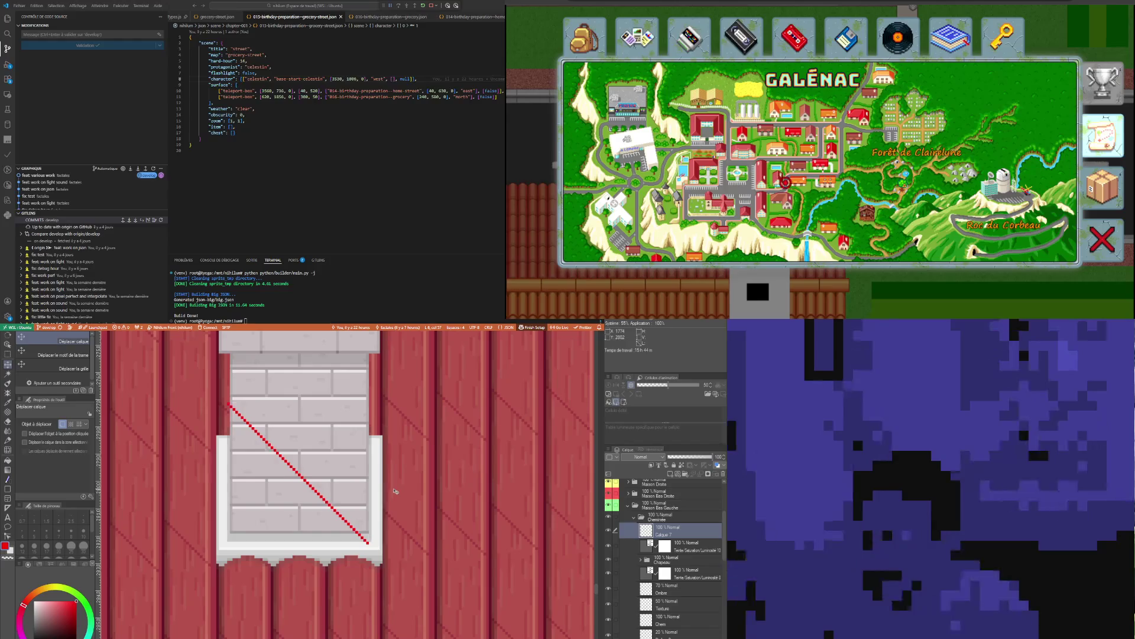
{"action": "key", "text": "Up"}
{"action": "key", "text": "Up"}
{"action": "key", "text": "Right"}
{"action": "key", "text": "Up"}
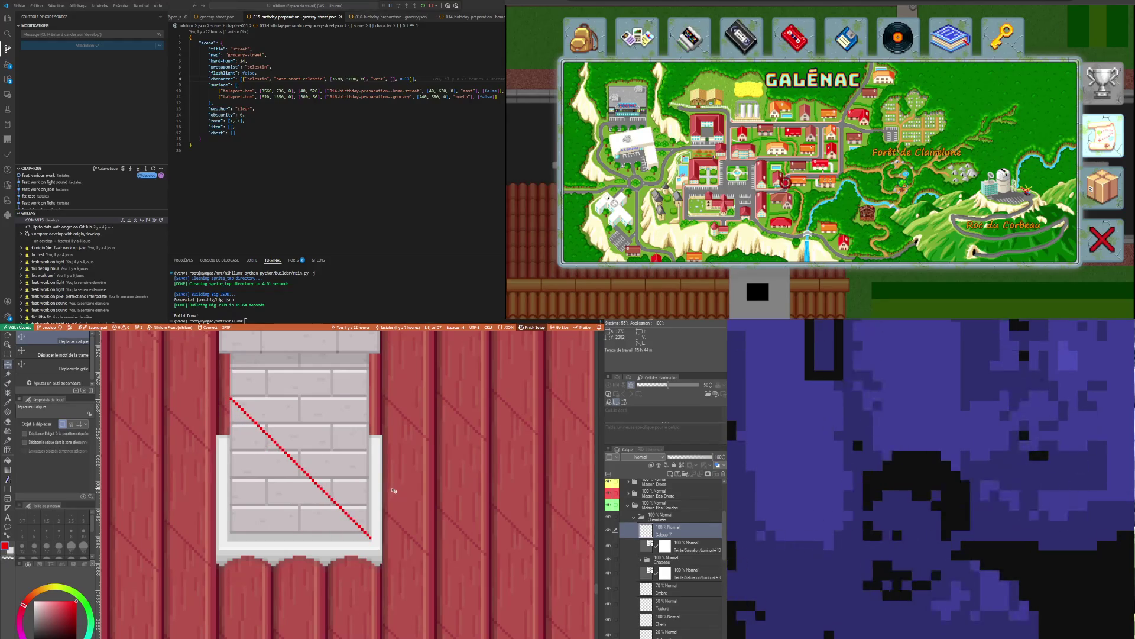
{"action": "scroll", "coordinate": [391, 489], "scroll_direction": "down", "scroll_amount": 3}
{"action": "scroll", "coordinate": [390, 490], "scroll_direction": "down", "scroll_amount": 2}
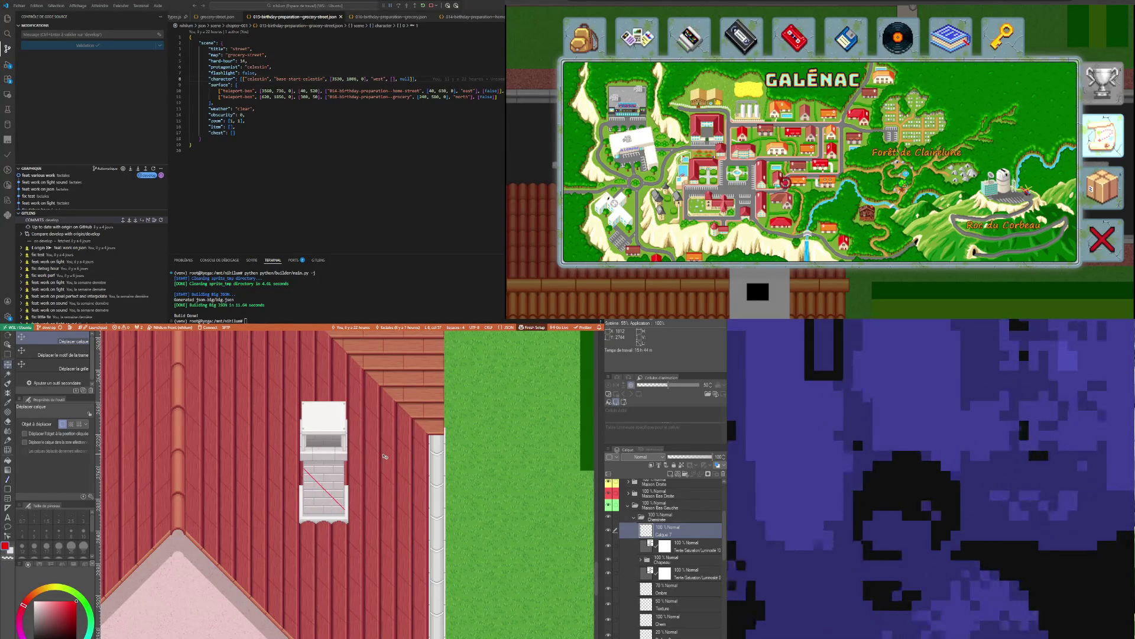
{"action": "scroll", "coordinate": [393, 463], "scroll_direction": "up", "scroll_amount": 2}
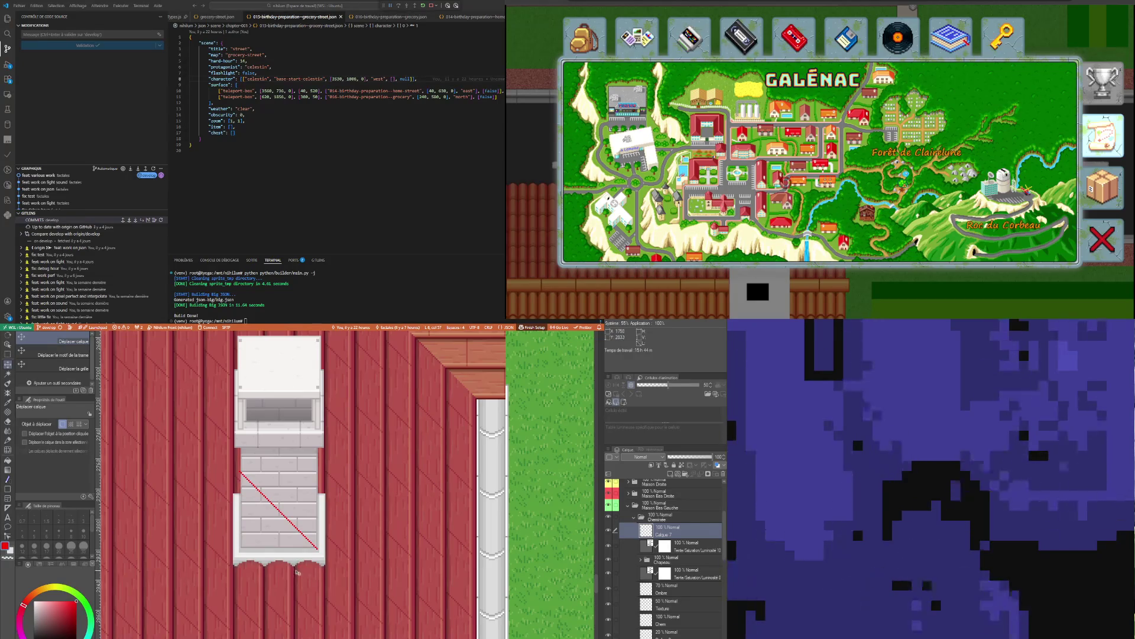
{"action": "scroll", "coordinate": [328, 592], "scroll_direction": "up", "scroll_amount": 2}
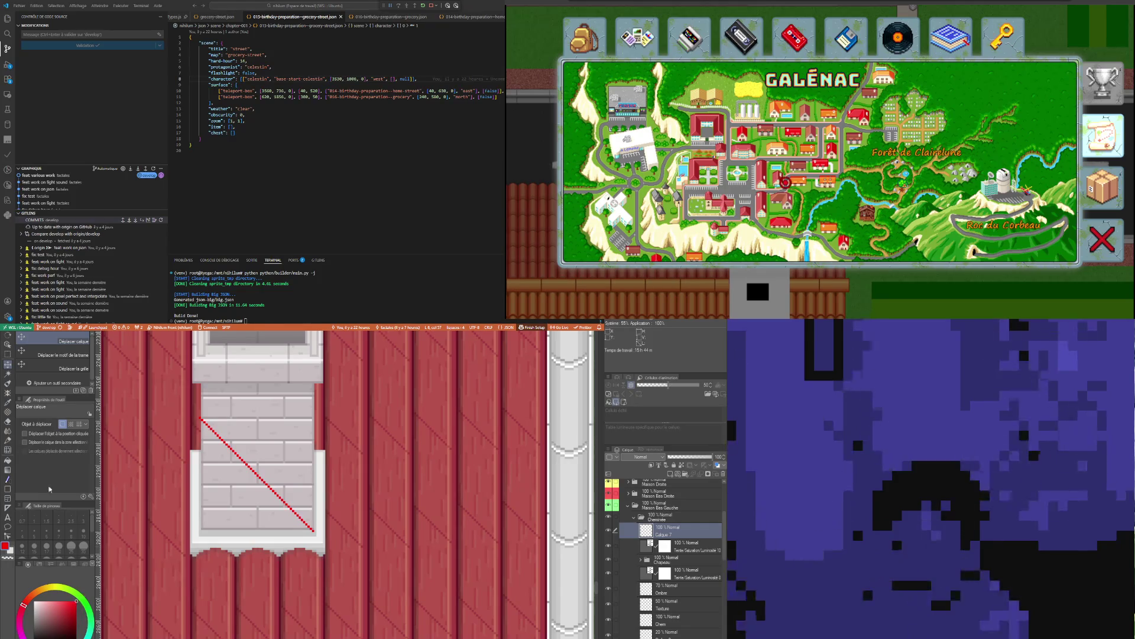
Draw a straight red pen line down the chimney's left edge from the diagonal's top end
{"action": "left_click", "coordinate": [9, 480]}
{"action": "scroll", "coordinate": [197, 416], "scroll_direction": "up", "scroll_amount": 1}
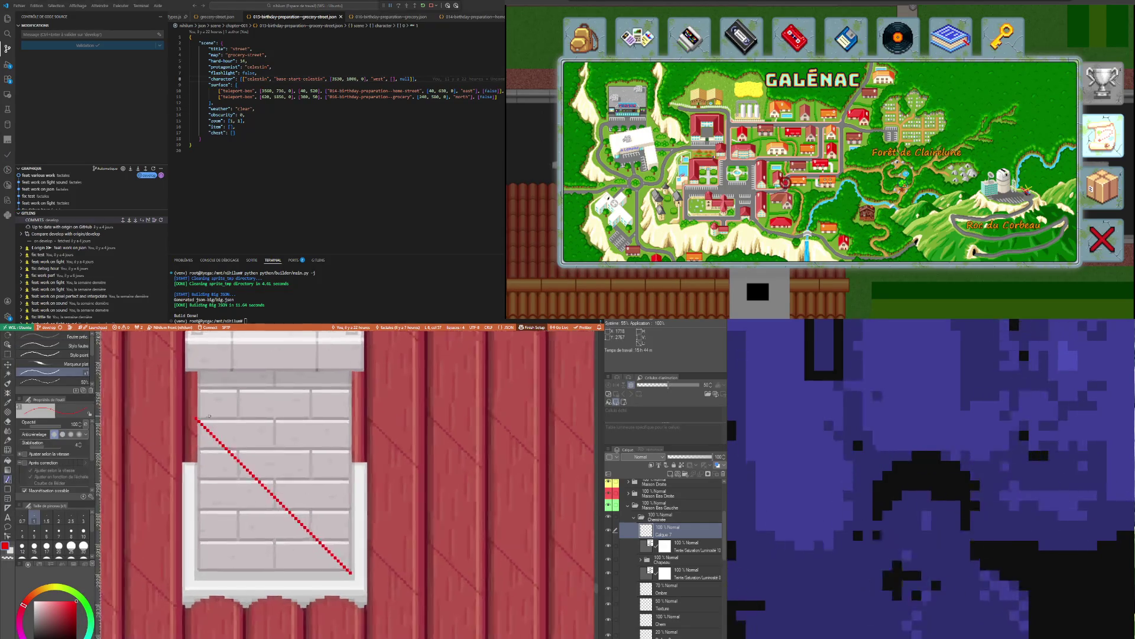
{"action": "scroll", "coordinate": [197, 417], "scroll_direction": "up", "scroll_amount": 2}
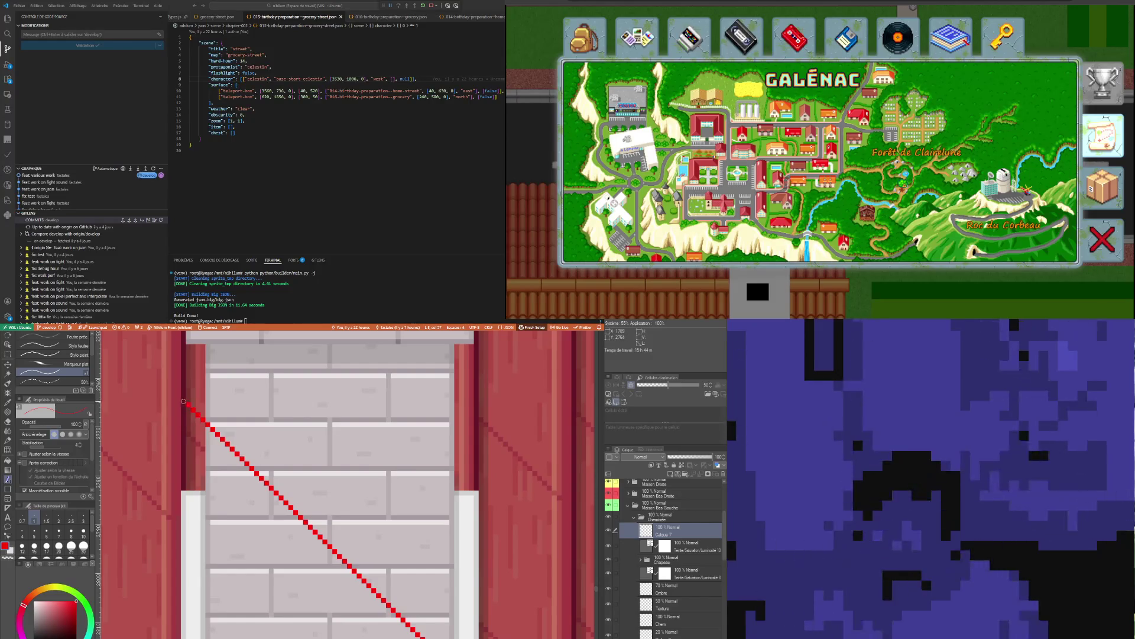
{"action": "scroll", "coordinate": [184, 488], "scroll_direction": "down", "scroll_amount": 1}
{"action": "scroll", "coordinate": [185, 488], "scroll_direction": "down", "scroll_amount": 1}
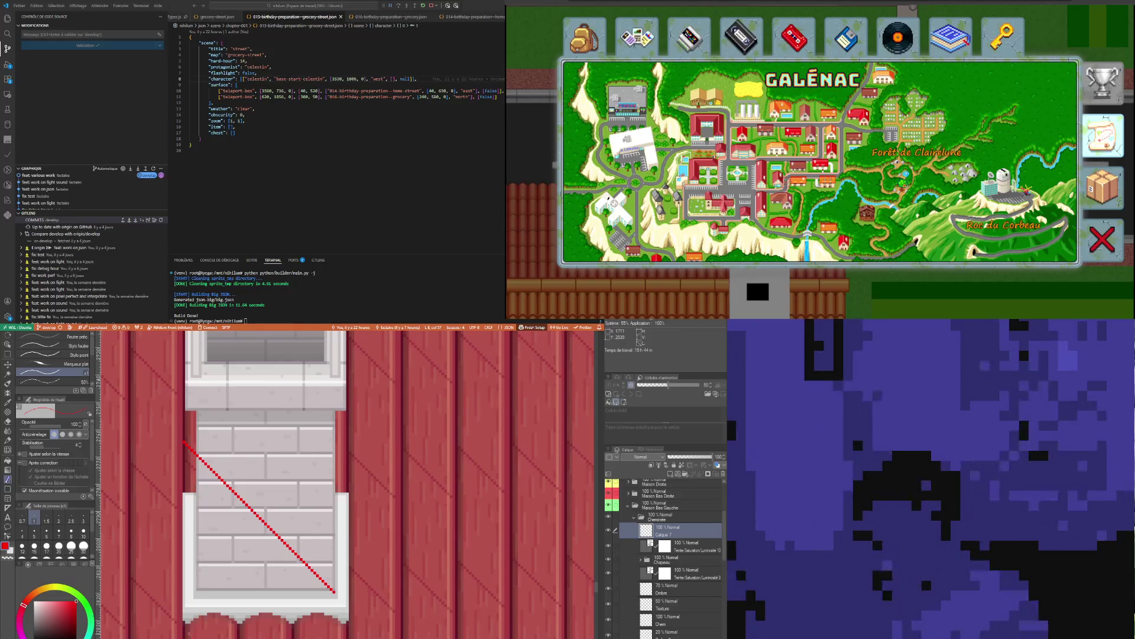
{"action": "left_click", "coordinate": [183, 626], "text": "shift"}
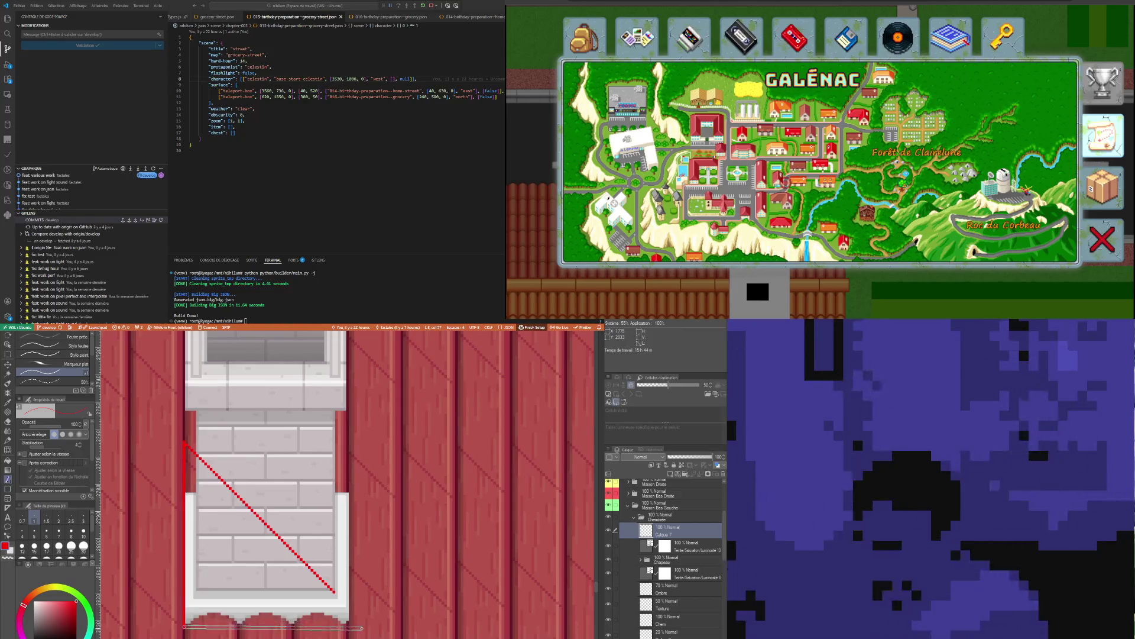
{"action": "scroll", "coordinate": [335, 592], "scroll_direction": "up", "scroll_amount": 1}
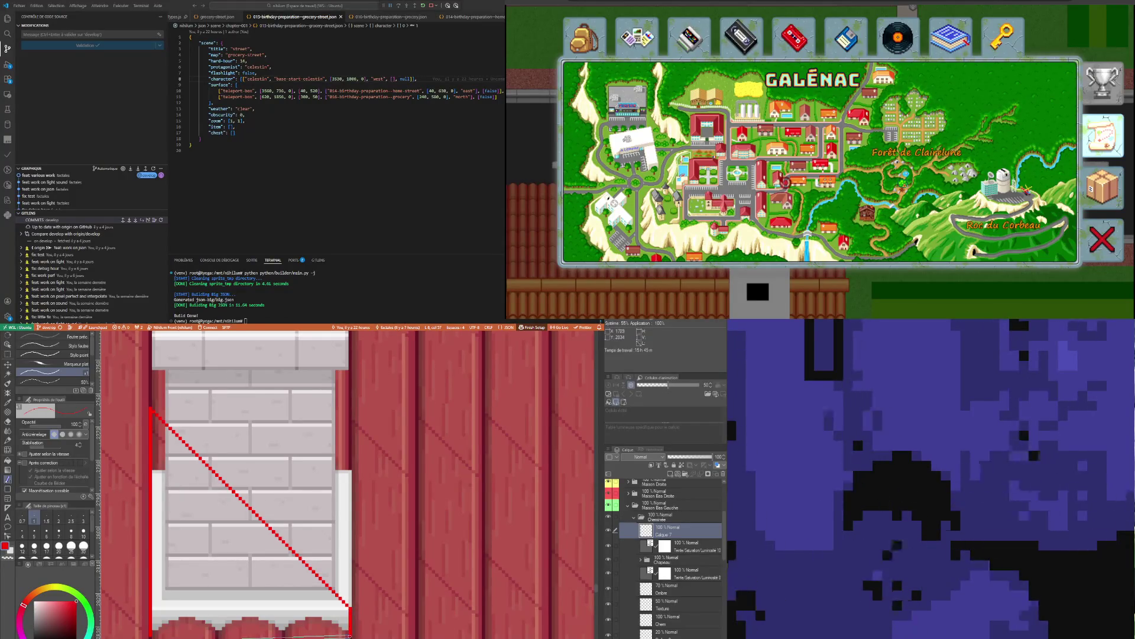
{"action": "scroll", "coordinate": [236, 541], "scroll_direction": "down", "scroll_amount": 2}
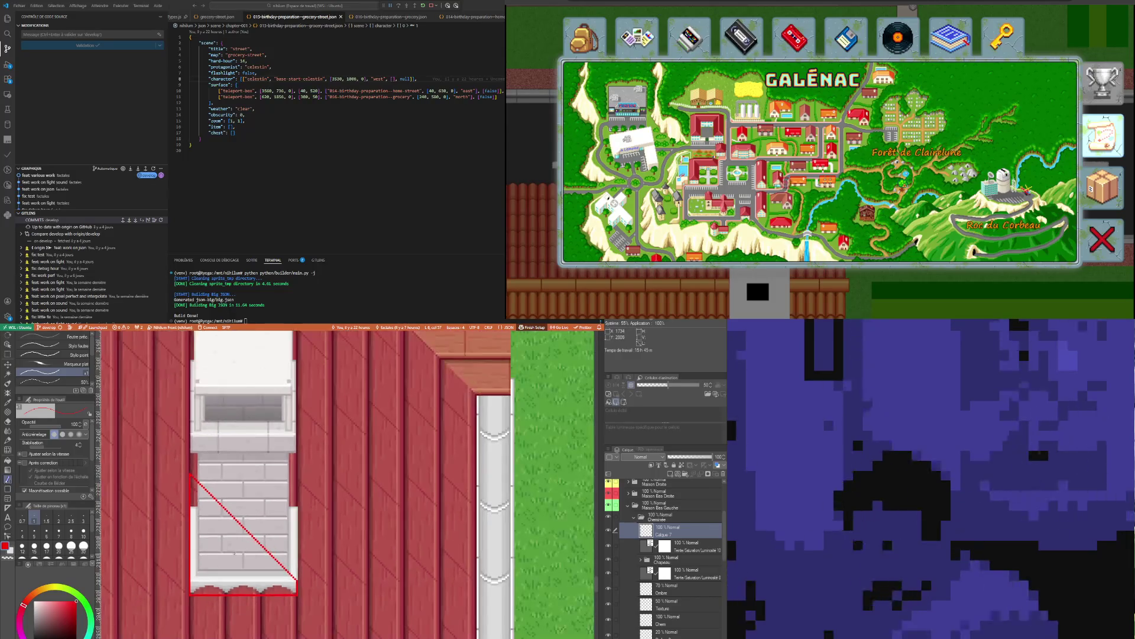
Fill the red triangle outline solid red with the Fill tool
{"action": "left_click", "coordinate": [9, 461]}
{"action": "left_click", "coordinate": [219, 563]}
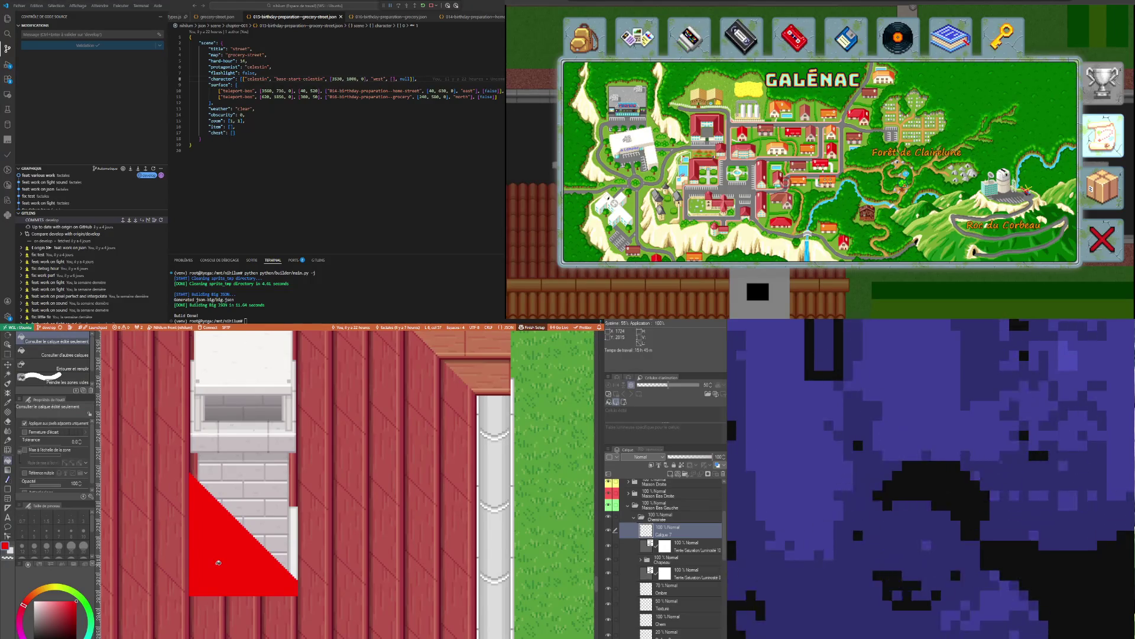
{"action": "scroll", "coordinate": [319, 556], "scroll_direction": "down", "scroll_amount": 1}
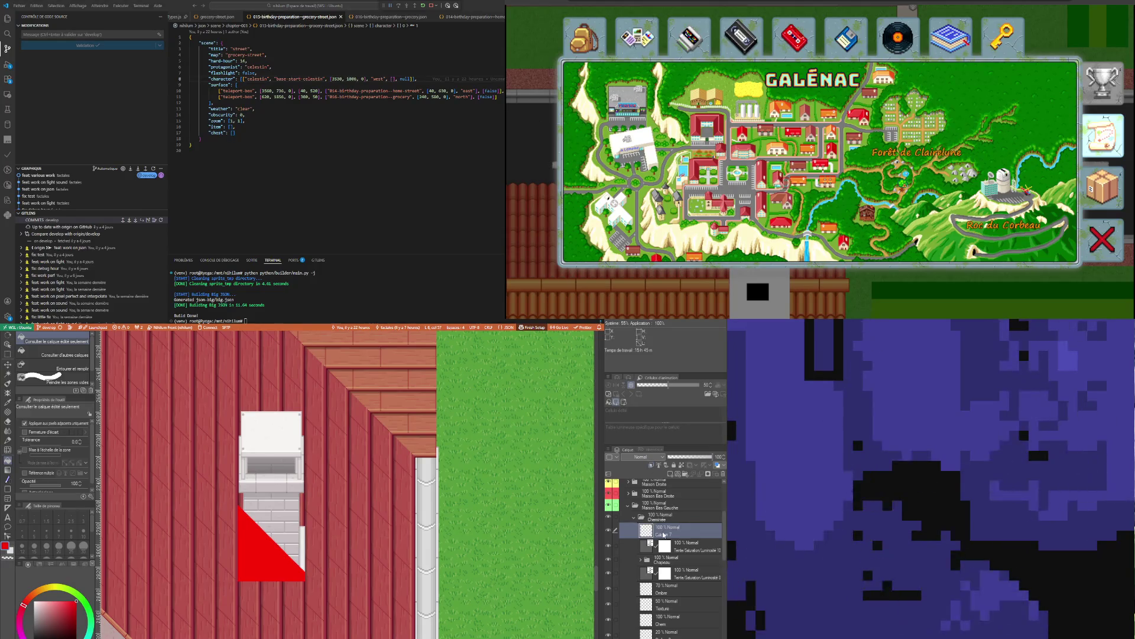
Try a mask on the layer above the Teinte/Saturation layer, then undo it
{"action": "left_click", "coordinate": [637, 546]}
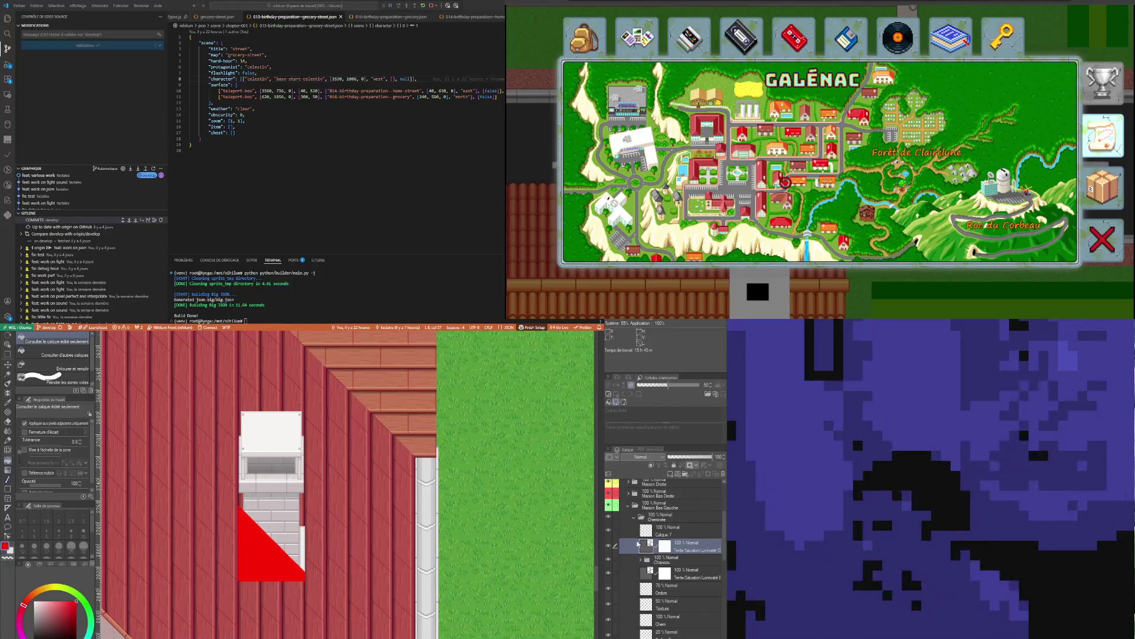
{"action": "left_click", "coordinate": [635, 531]}
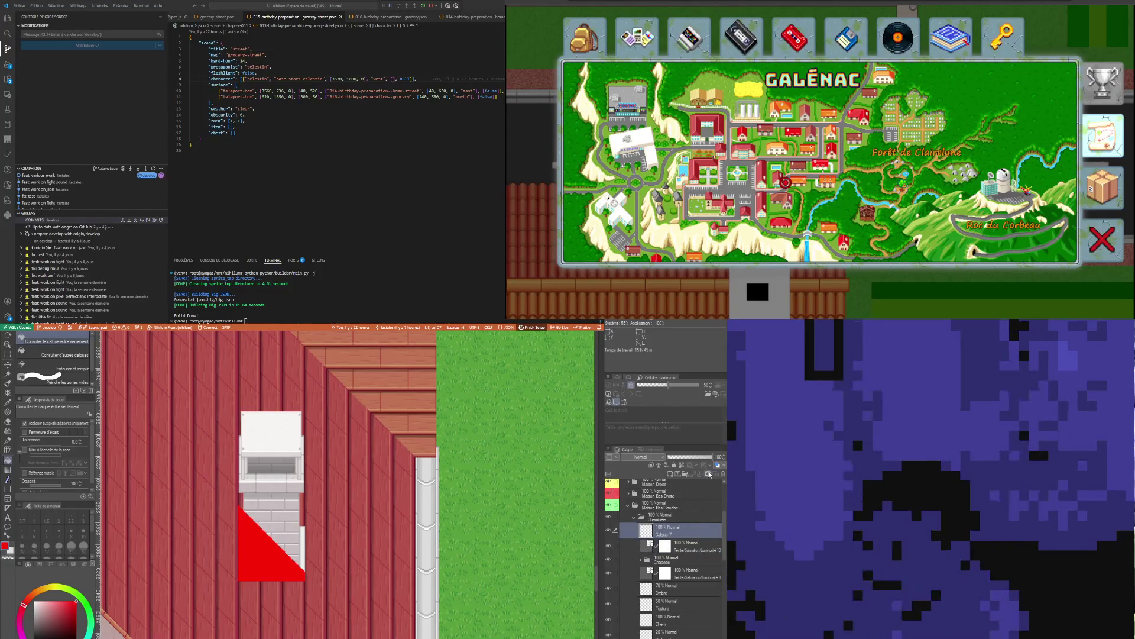
{"action": "left_click", "coordinate": [707, 475]}
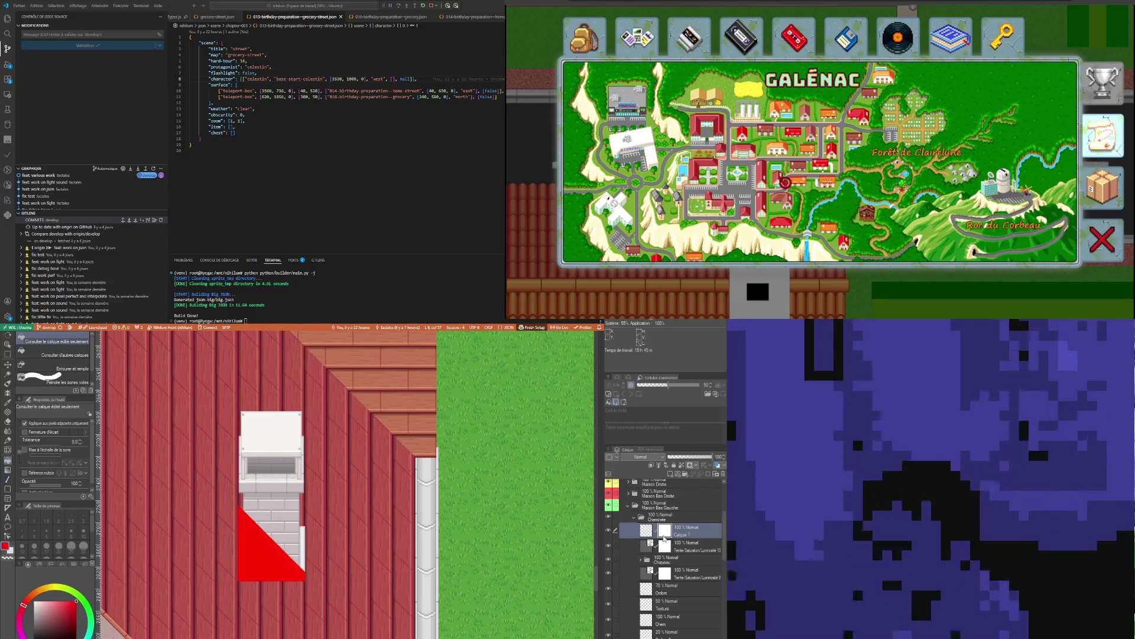
{"action": "key", "text": "ctrl+z"}
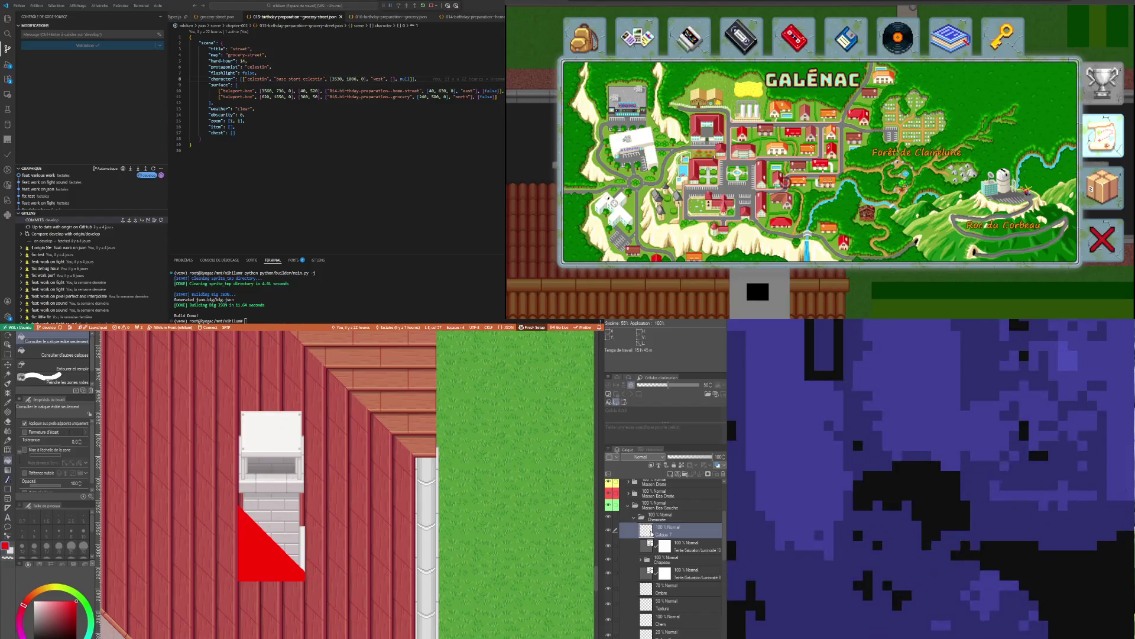
{"action": "left_click", "coordinate": [668, 546]}
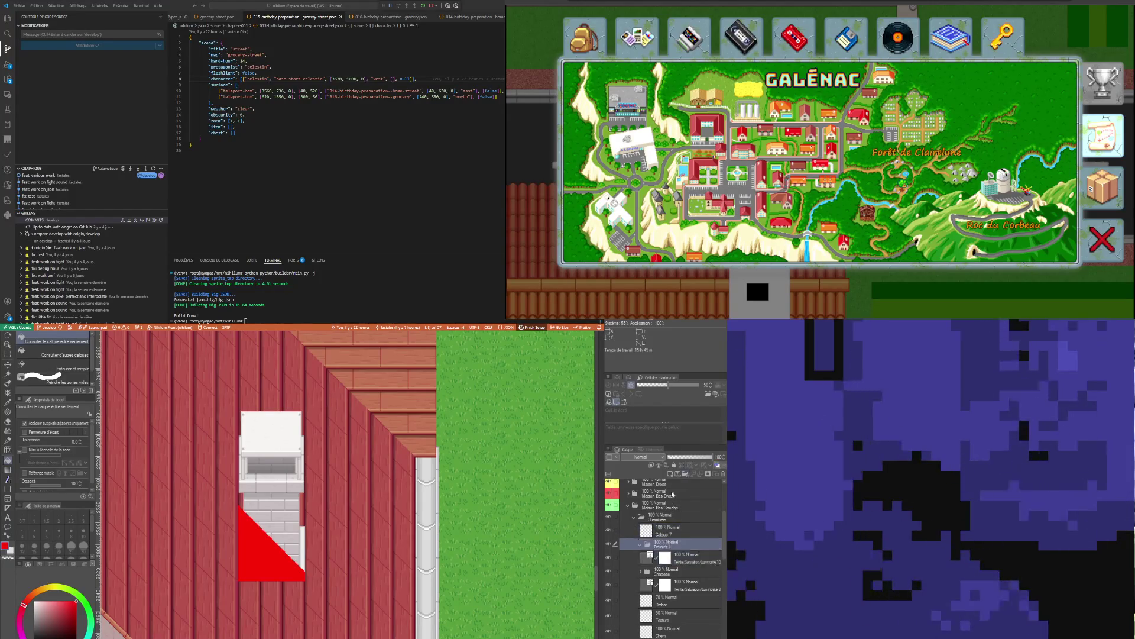
{"action": "scroll", "coordinate": [671, 625], "scroll_direction": "down", "scroll_amount": 3}
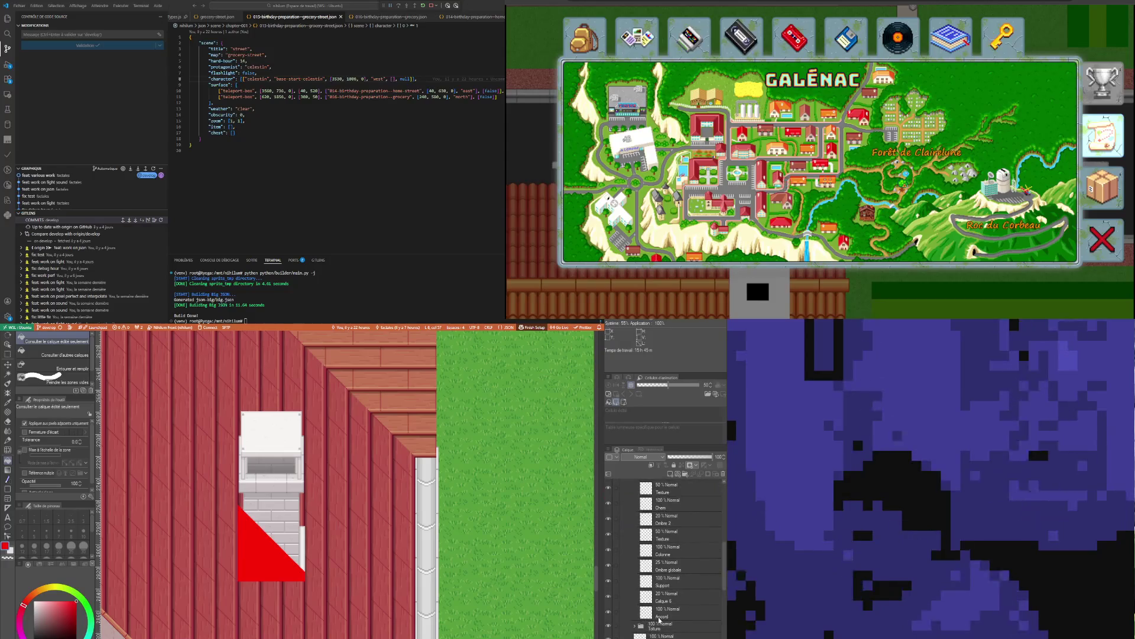
{"action": "scroll", "coordinate": [672, 621], "scroll_direction": "up", "scroll_amount": 2}
{"action": "scroll", "coordinate": [671, 605], "scroll_direction": "up", "scroll_amount": 1}
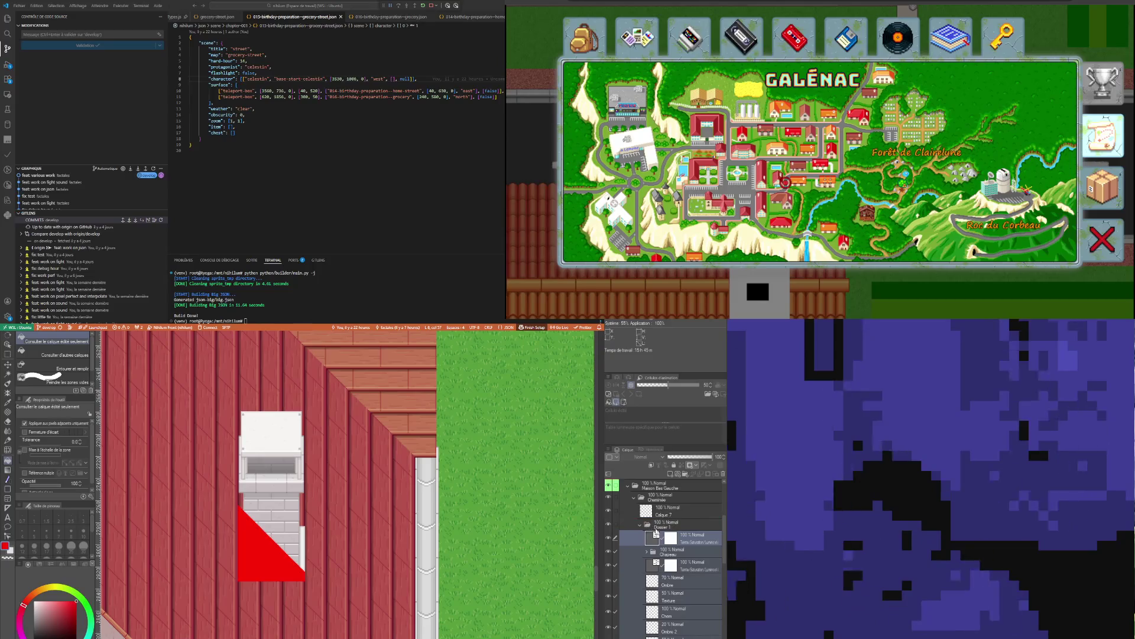
Select Calque 7 and make the red triangle an active selection with Auto Select
{"action": "left_click", "coordinate": [653, 524]}
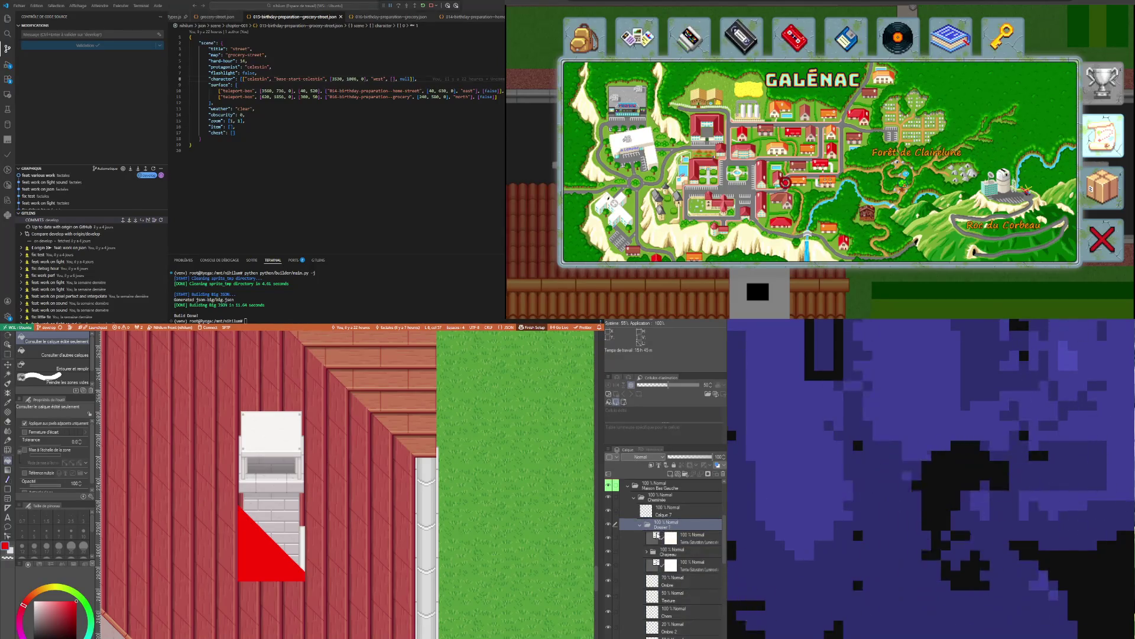
{"action": "left_click", "coordinate": [638, 527]}
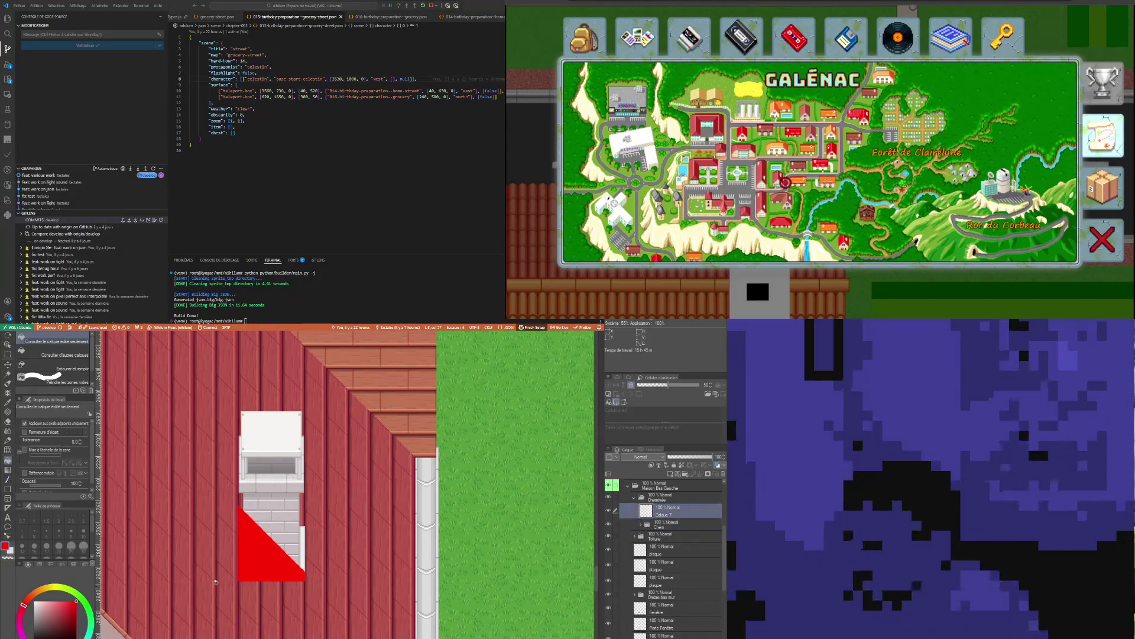
{"action": "left_click", "coordinate": [10, 374]}
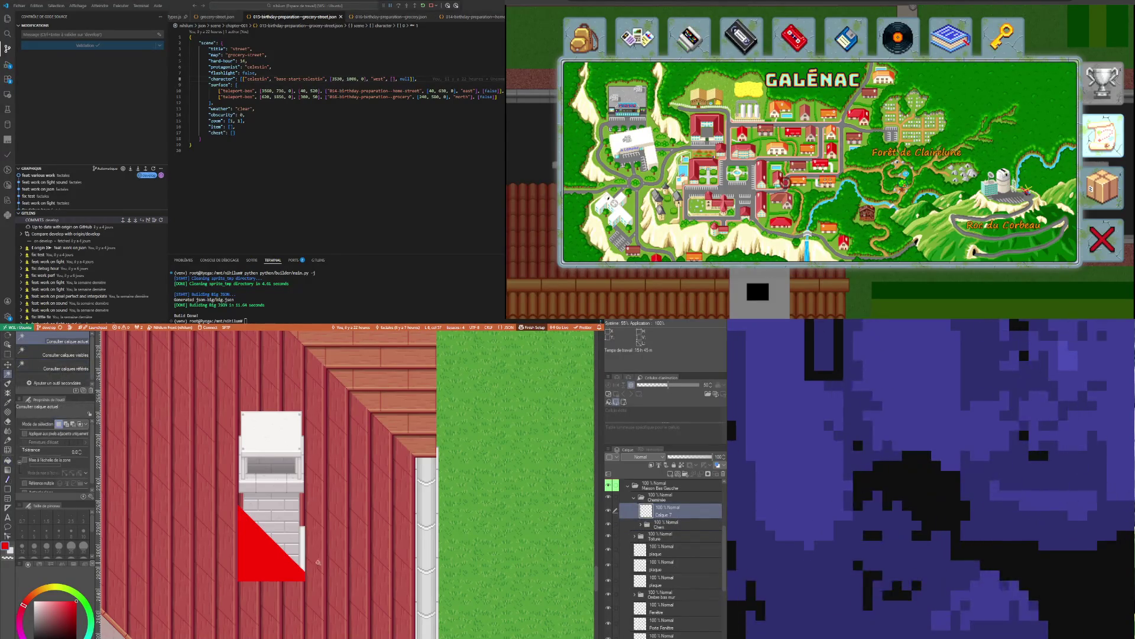
{"action": "left_click", "coordinate": [256, 556]}
{"action": "left_click", "coordinate": [672, 524]}
{"action": "left_click", "coordinate": [706, 474]}
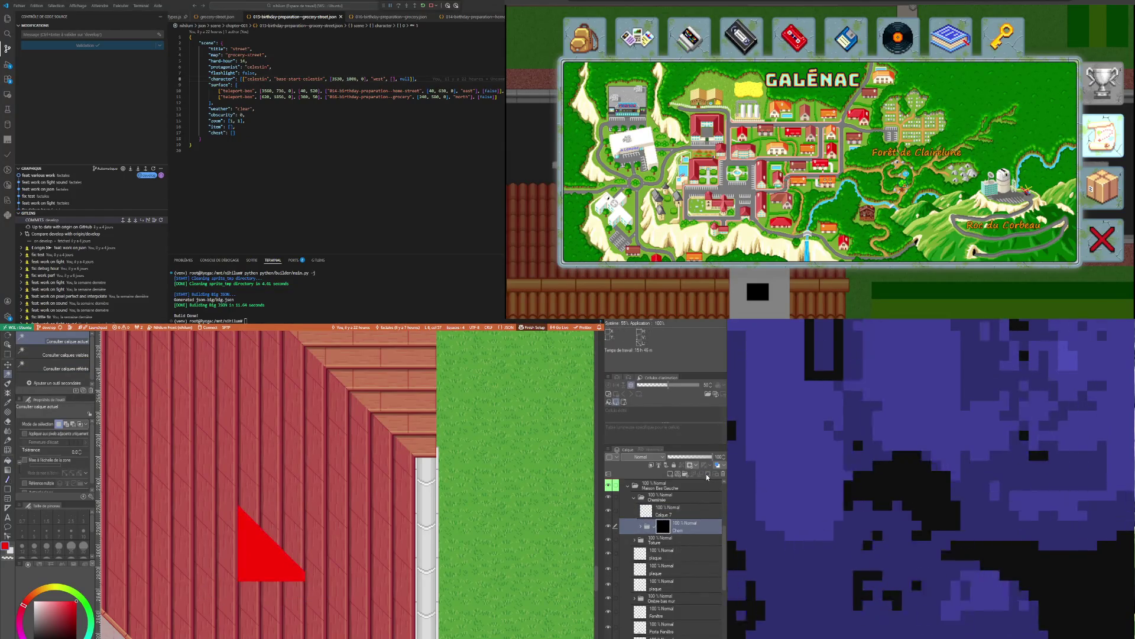
{"action": "key", "text": "ctrl+z"}
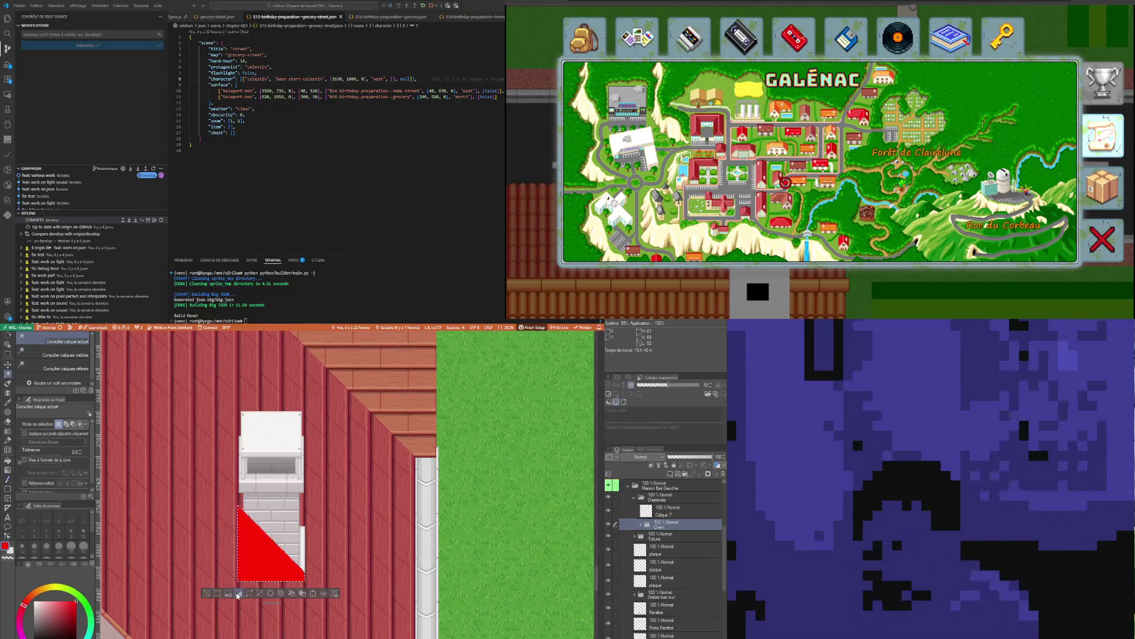
{"action": "left_click", "coordinate": [709, 474]}
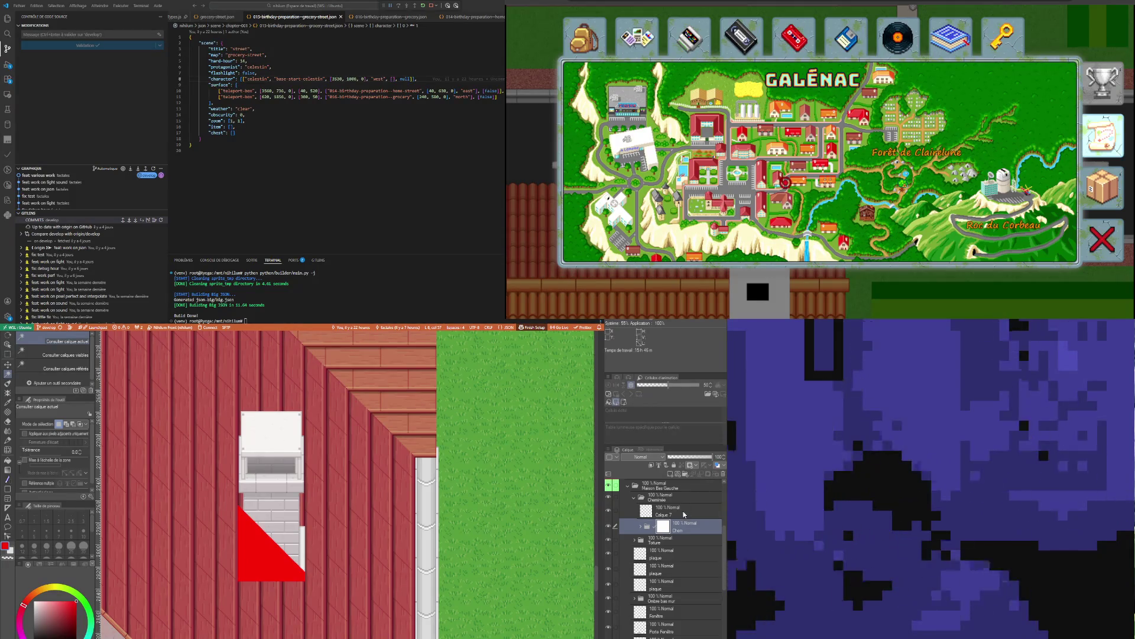
{"action": "key", "text": "ctrl+z"}
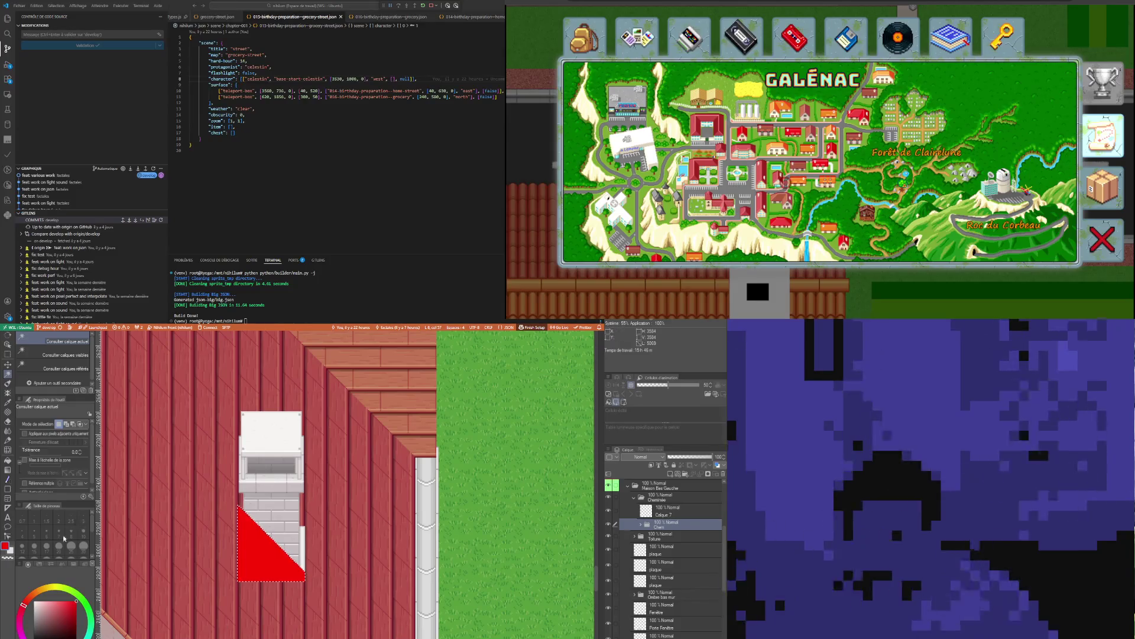
{"action": "left_click", "coordinate": [10, 459]}
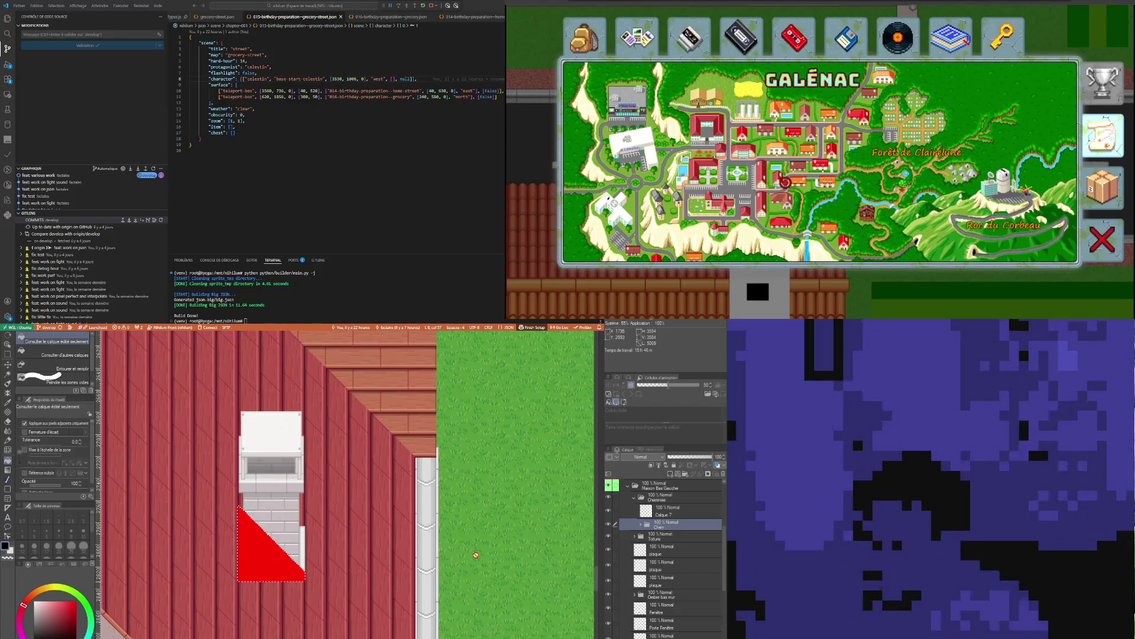
{"action": "left_click", "coordinate": [661, 512]}
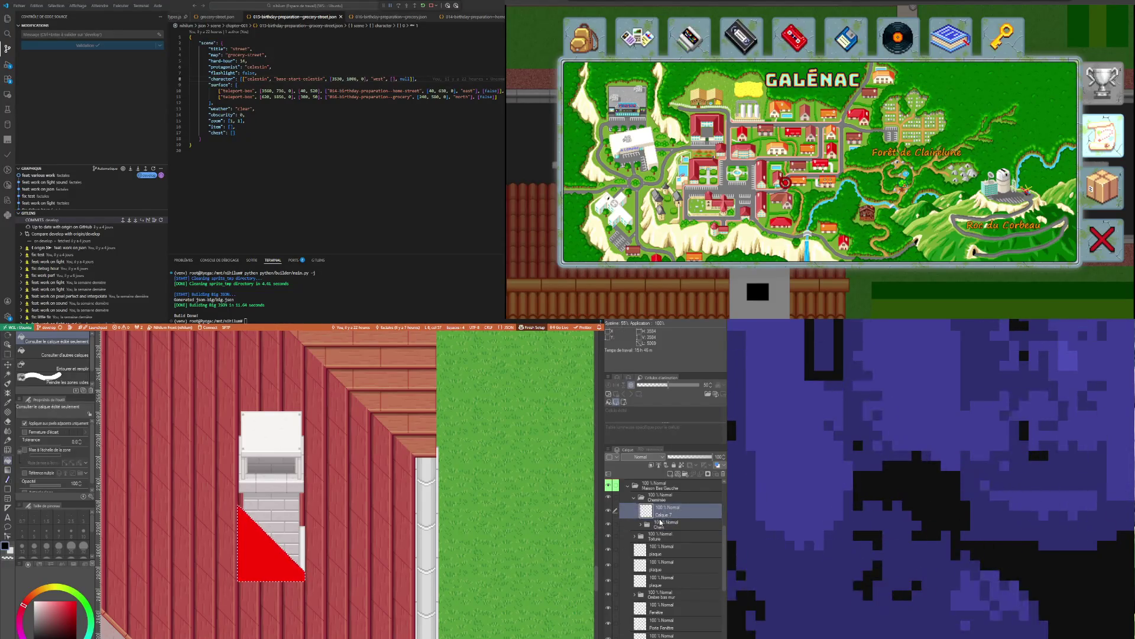
{"action": "left_click", "coordinate": [660, 524]}
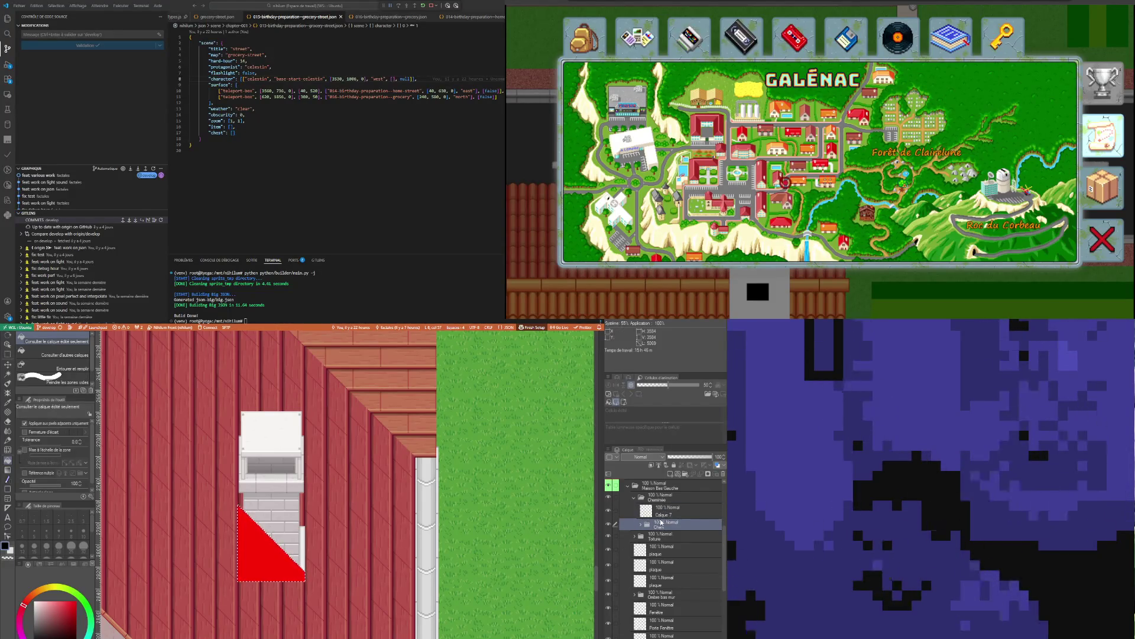
{"action": "left_click", "coordinate": [707, 474]}
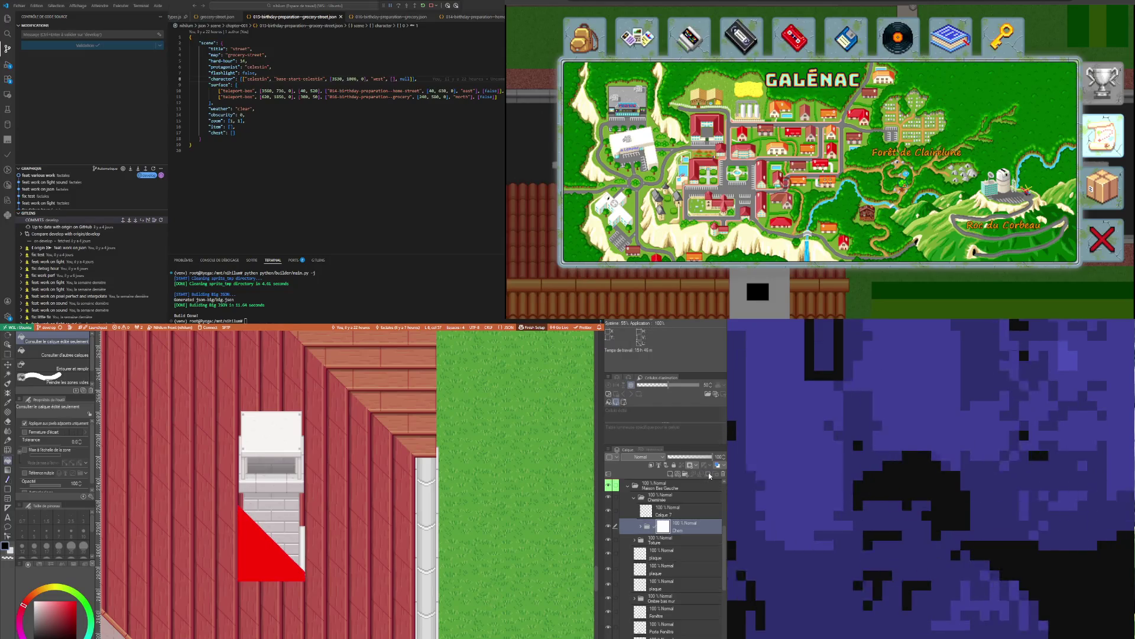
{"action": "key", "text": "ctrl+z"}
{"action": "left_click", "coordinate": [666, 516]}
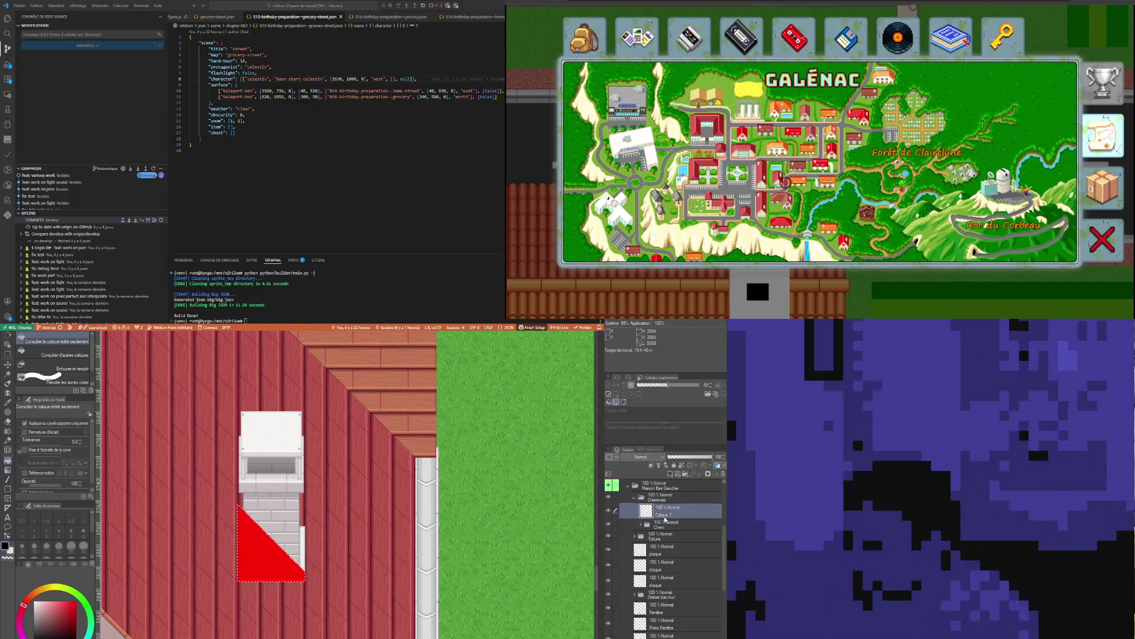
{"action": "left_click", "coordinate": [665, 523]}
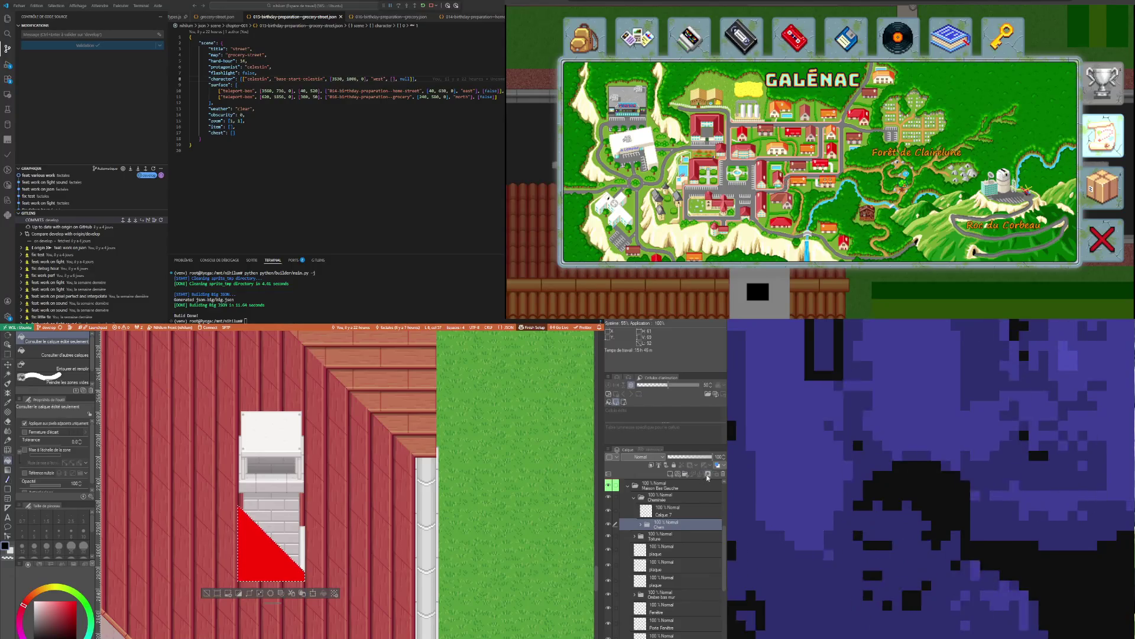
{"action": "left_click", "coordinate": [707, 475]}
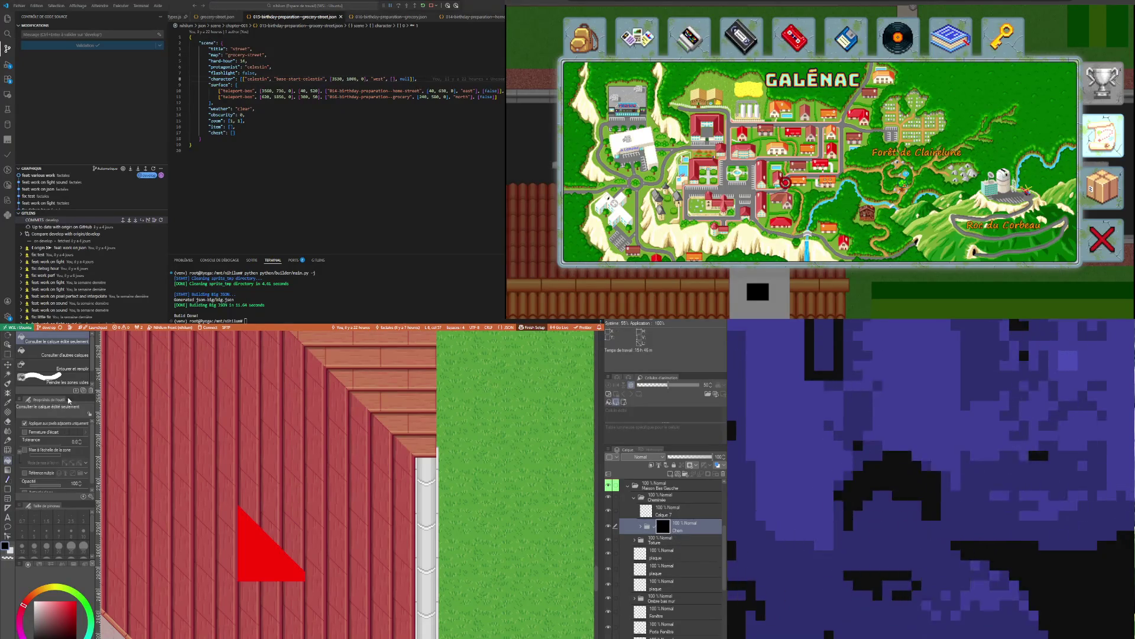
{"action": "left_click", "coordinate": [9, 373]}
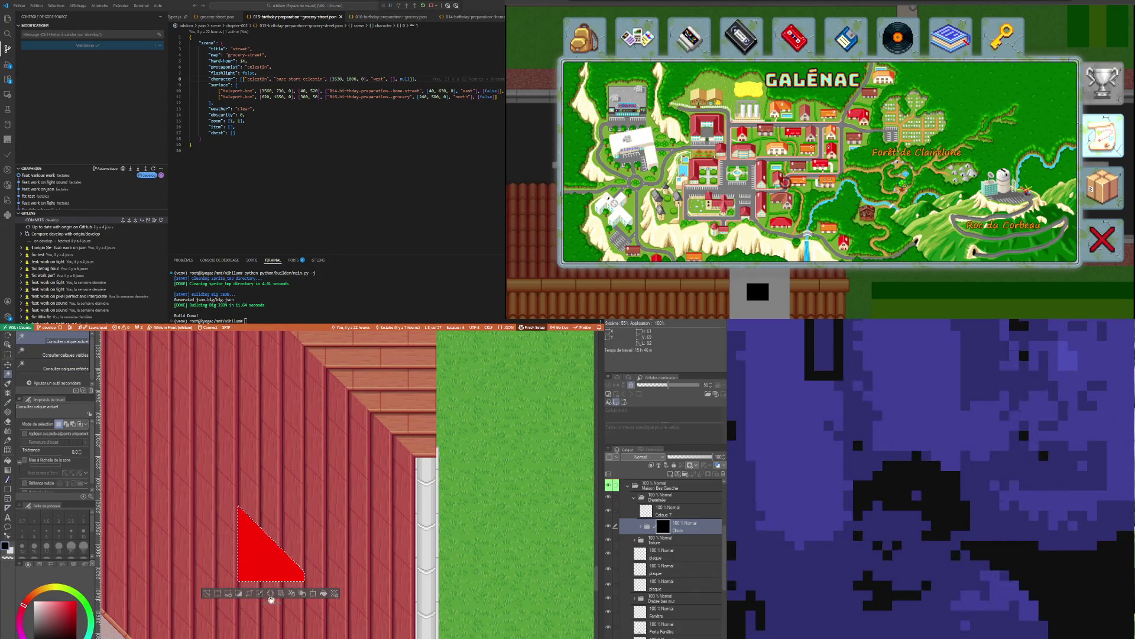
Clear the chimney pixels inside the triangular selection, then restore the rest of the chimney
{"action": "left_click", "coordinate": [11, 460]}
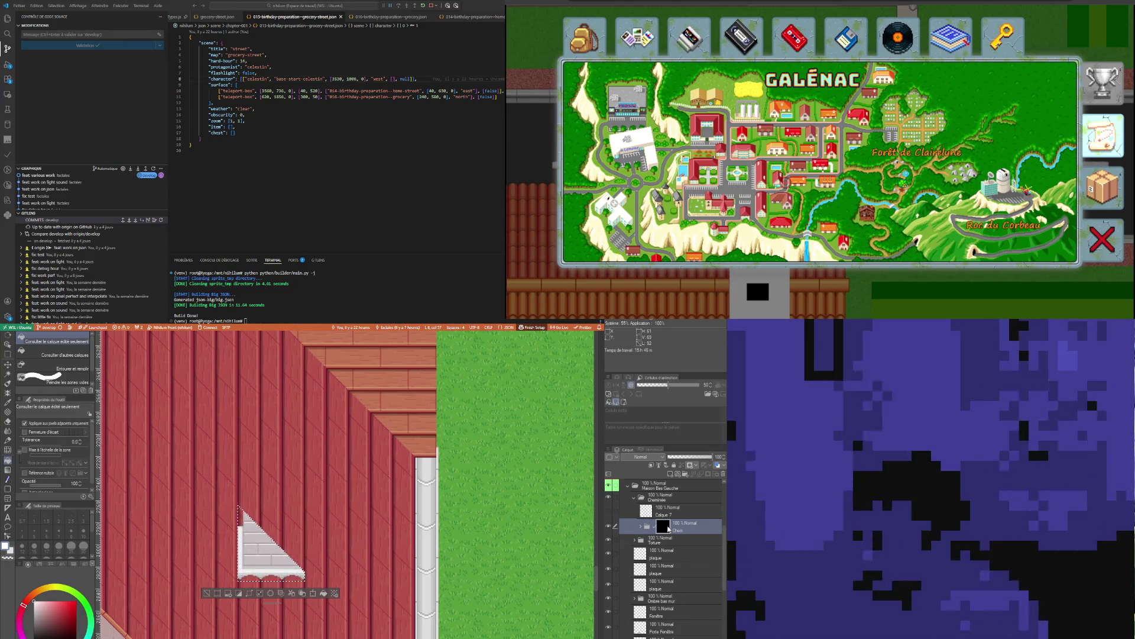
{"action": "key", "text": "Delete"}
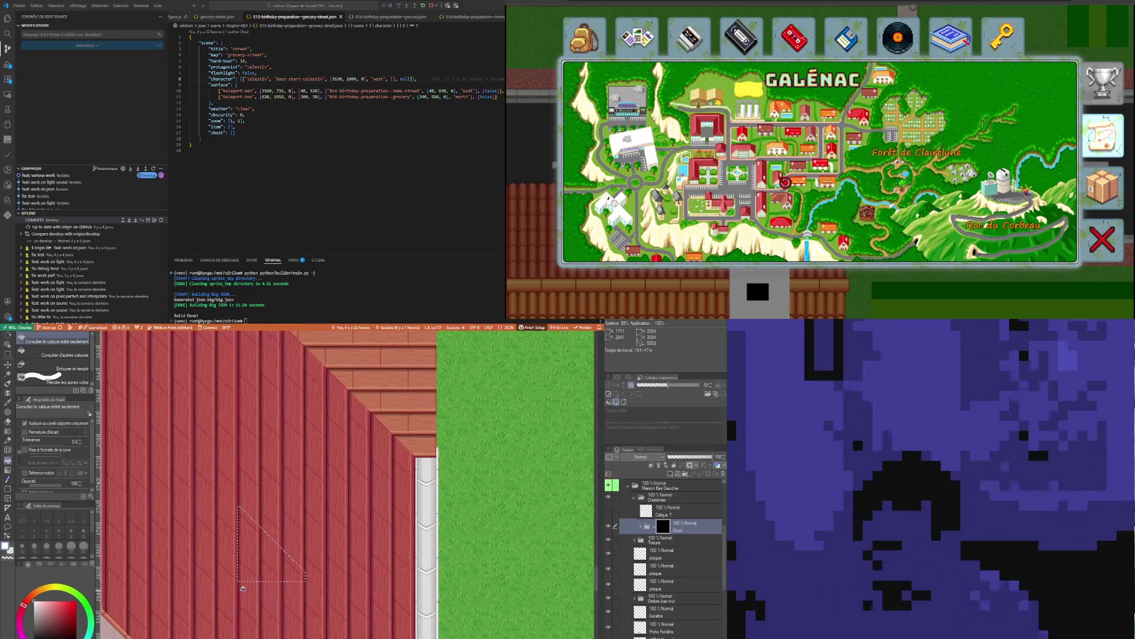
{"action": "key", "text": "ctrl+z"}
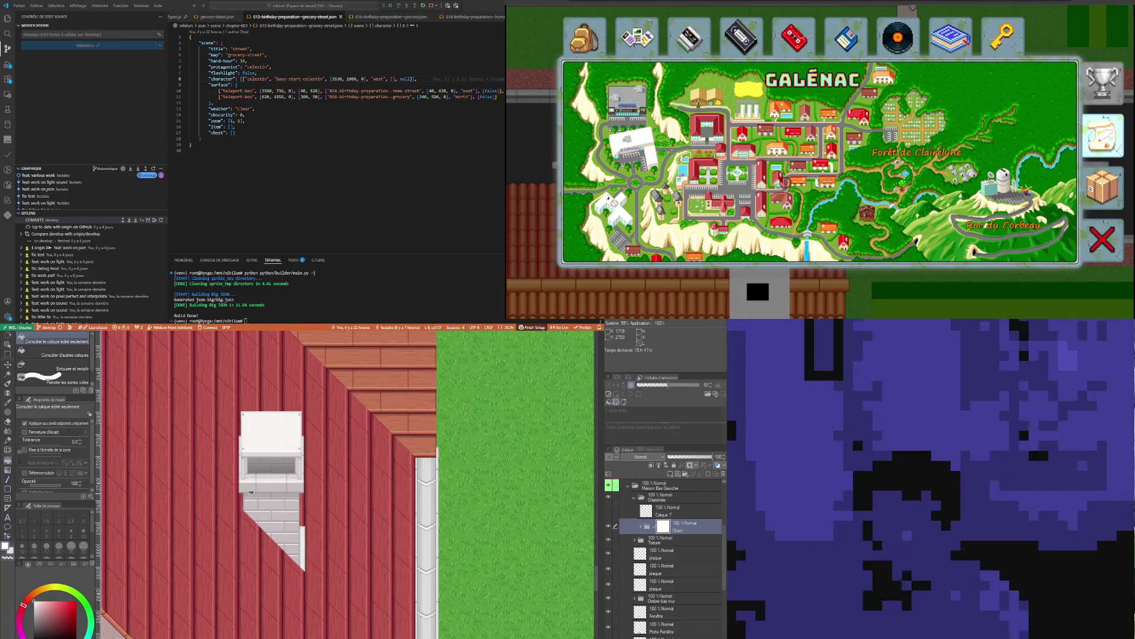
{"action": "scroll", "coordinate": [277, 560], "scroll_direction": "up", "scroll_amount": 1}
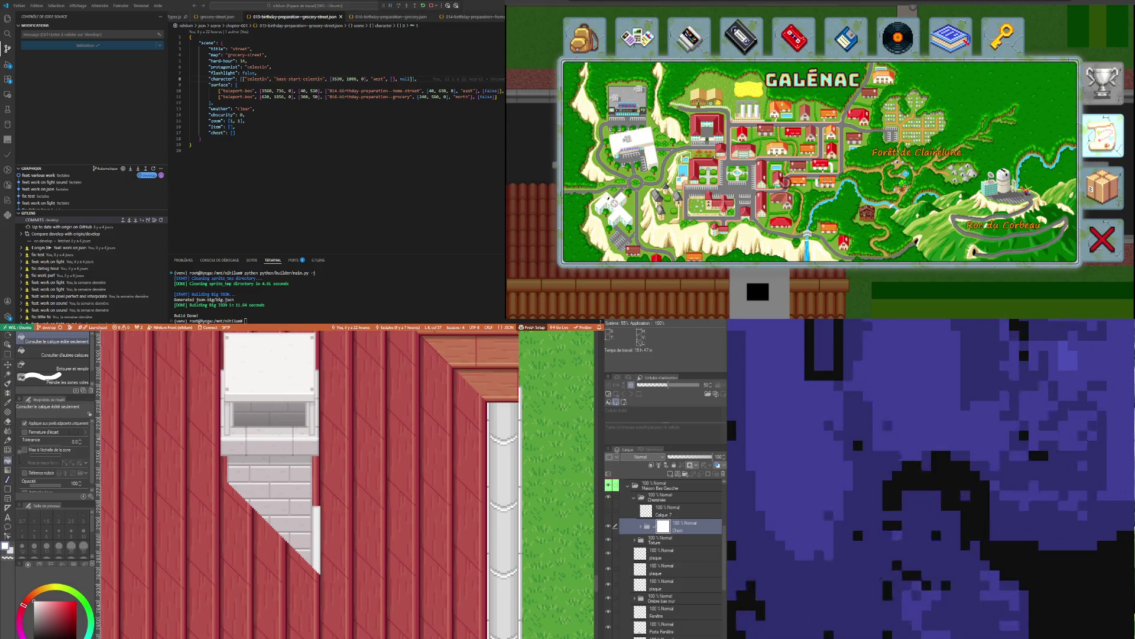
{"action": "scroll", "coordinate": [346, 484], "scroll_direction": "down", "scroll_amount": 3}
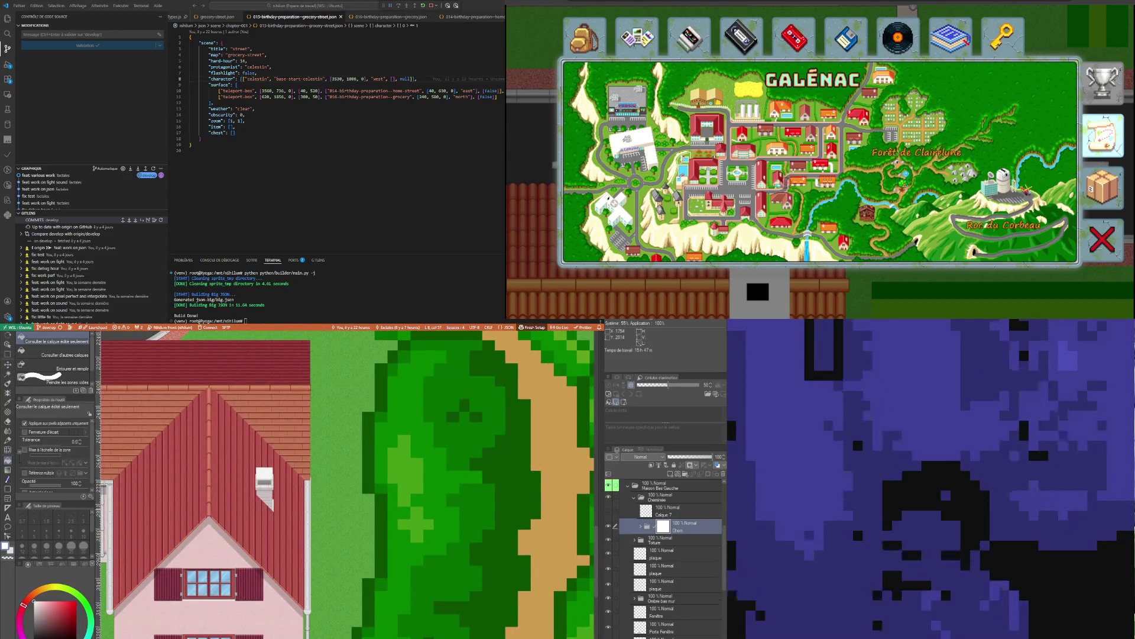
{"action": "scroll", "coordinate": [271, 480], "scroll_direction": "up", "scroll_amount": 2}
{"action": "scroll", "coordinate": [258, 502], "scroll_direction": "up", "scroll_amount": 1}
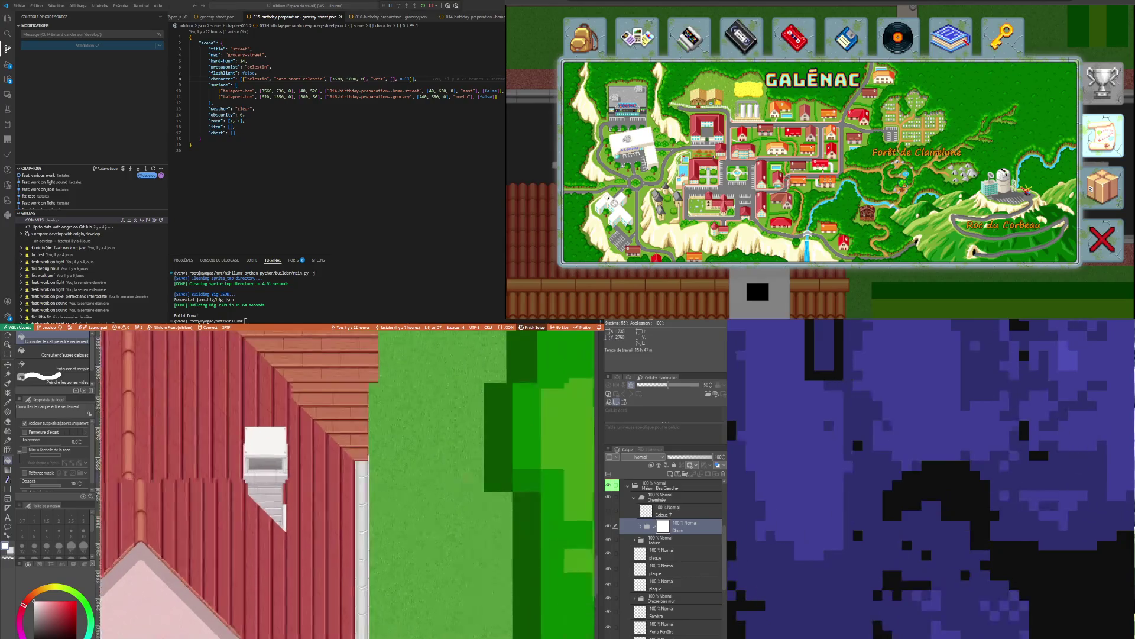
{"action": "scroll", "coordinate": [257, 501], "scroll_direction": "up", "scroll_amount": 1}
{"action": "scroll", "coordinate": [257, 501], "scroll_direction": "up", "scroll_amount": 2}
{"action": "scroll", "coordinate": [258, 501], "scroll_direction": "up", "scroll_amount": 1}
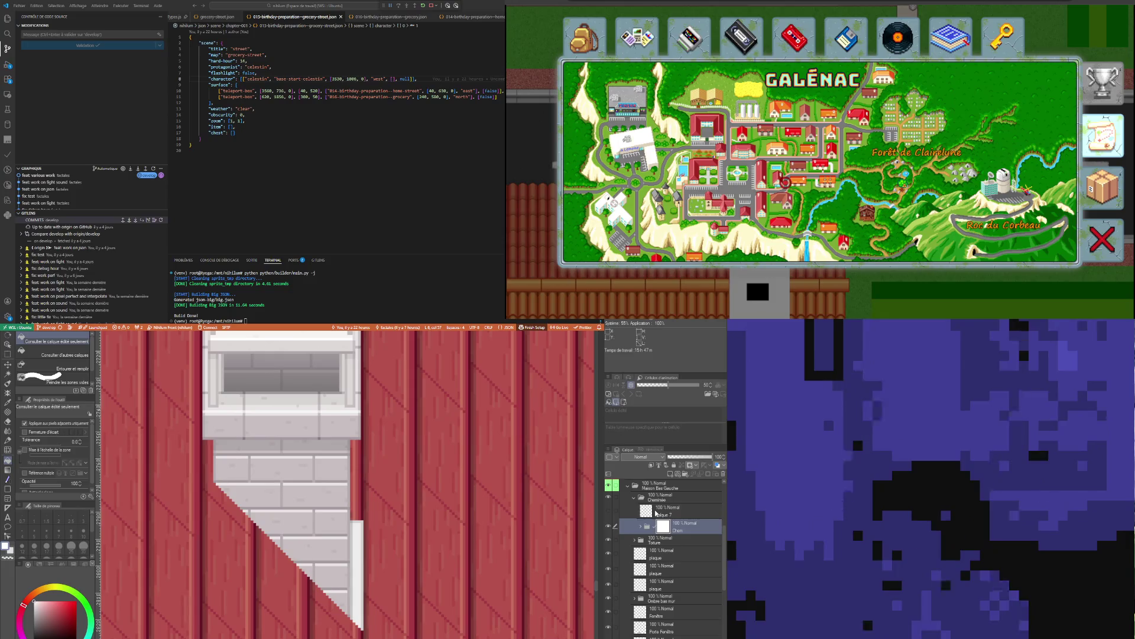
{"action": "left_click", "coordinate": [674, 510]}
{"action": "left_click", "coordinate": [608, 512]}
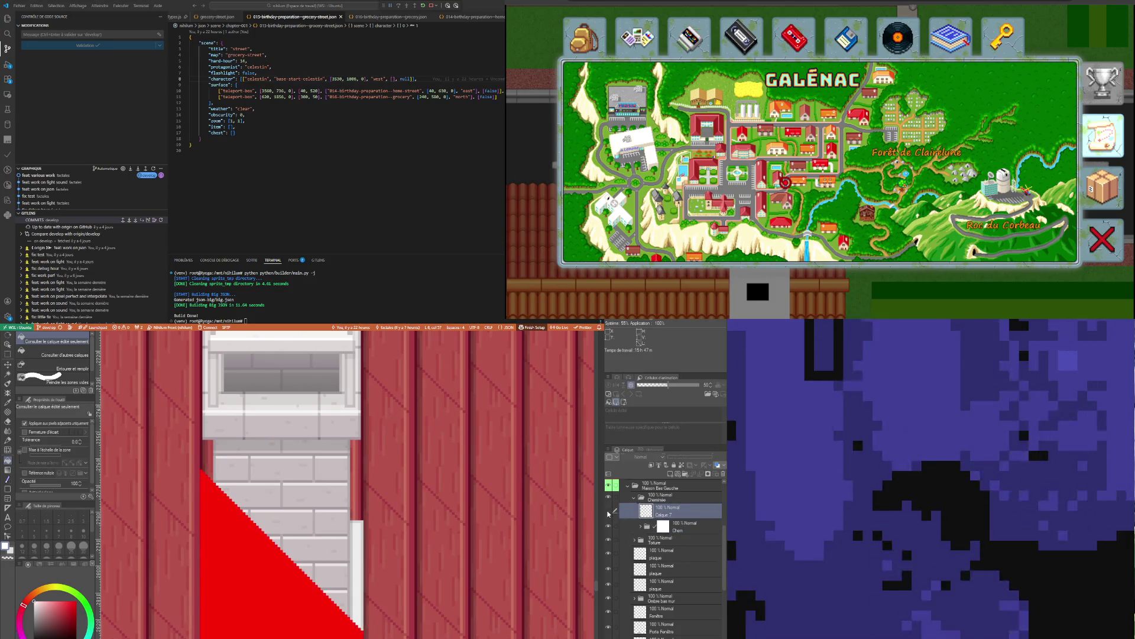
{"action": "left_click", "coordinate": [670, 515]}
{"action": "left_click", "coordinate": [669, 515]}
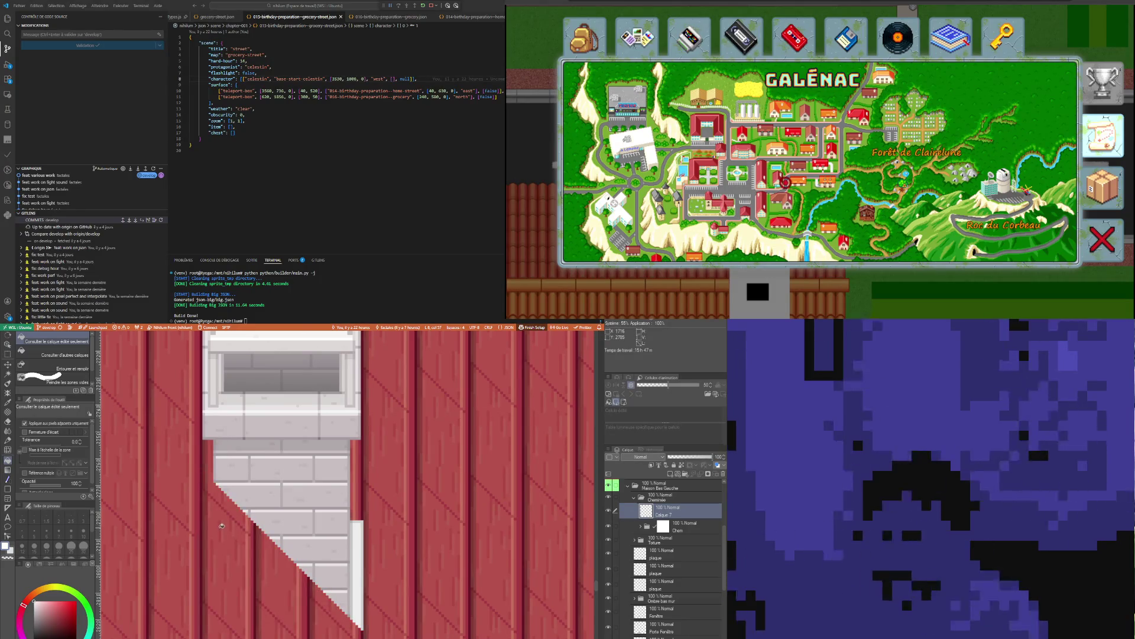
{"action": "left_click", "coordinate": [6, 403]}
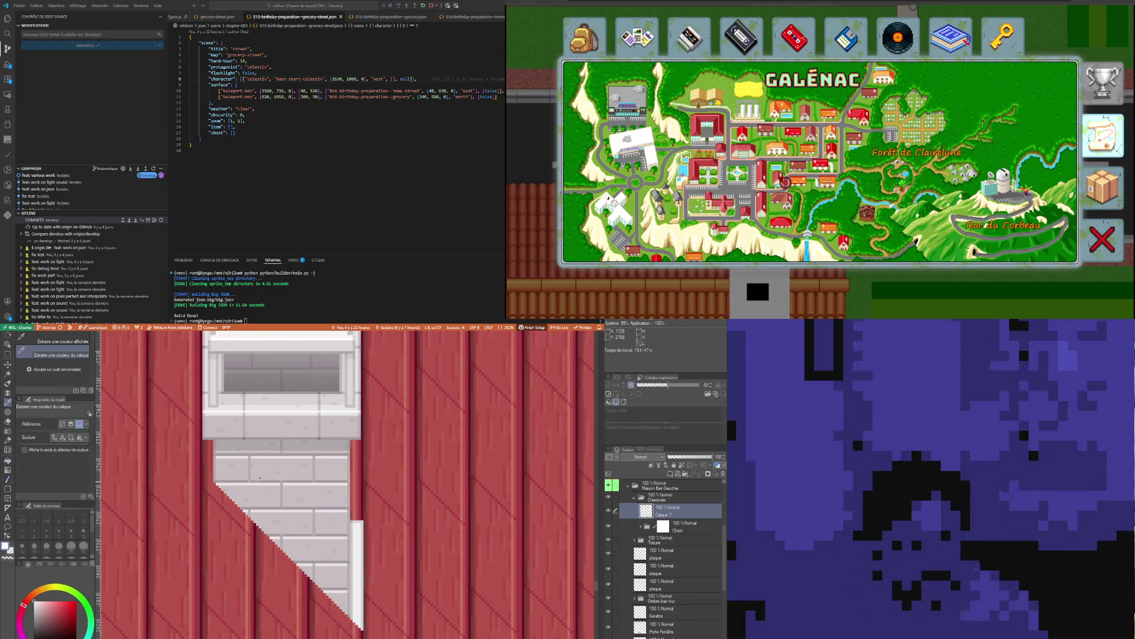
{"action": "scroll", "coordinate": [258, 478], "scroll_direction": "down", "scroll_amount": 2}
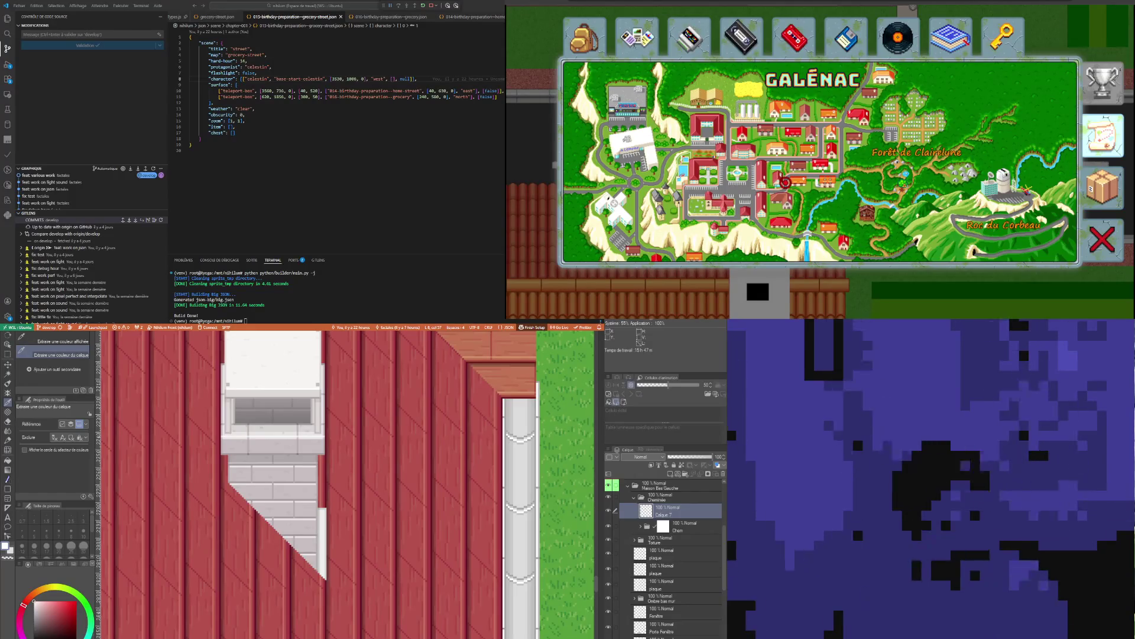
{"action": "scroll", "coordinate": [206, 374], "scroll_direction": "up", "scroll_amount": 1}
{"action": "scroll", "coordinate": [346, 577], "scroll_direction": "up", "scroll_amount": 1}
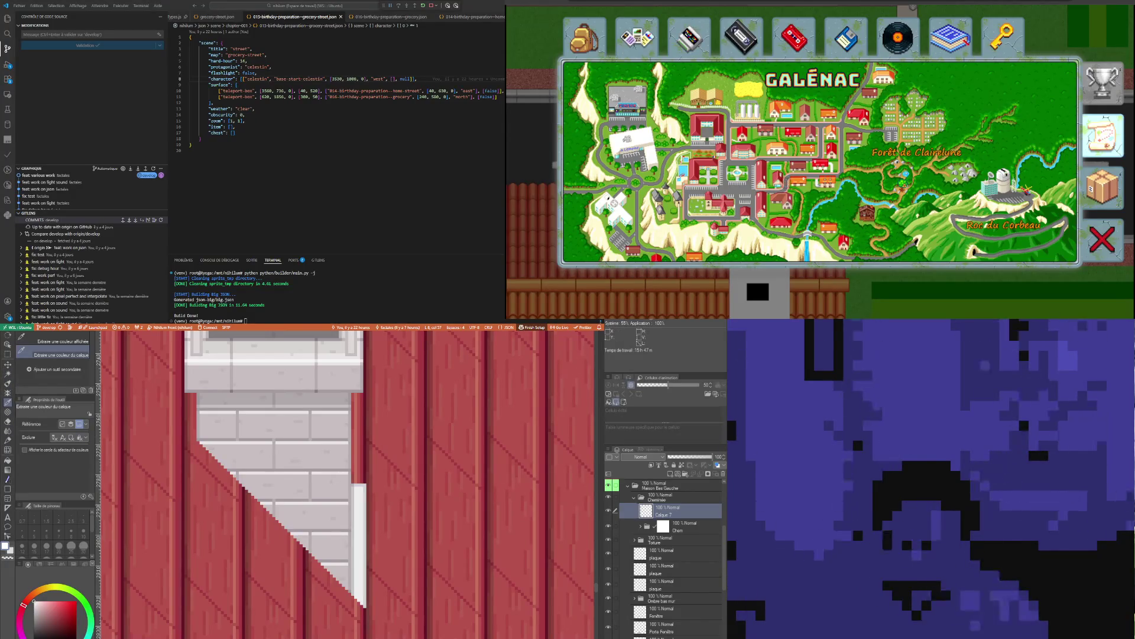
{"action": "key", "text": "p"}
{"action": "key", "text": "i"}
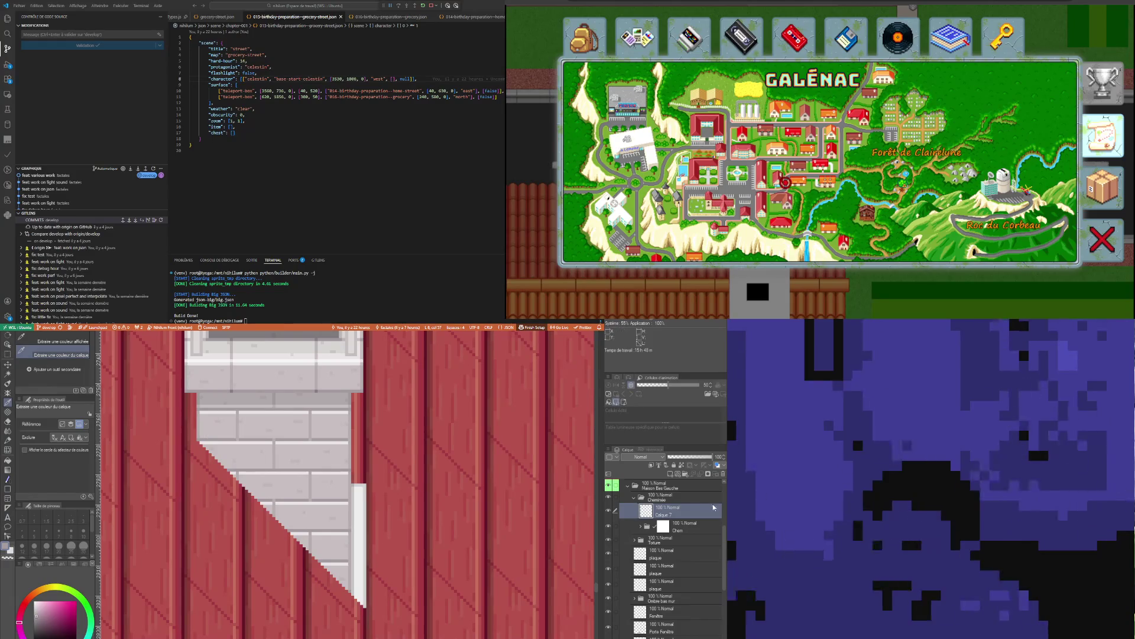
{"action": "left_click", "coordinate": [666, 540]}
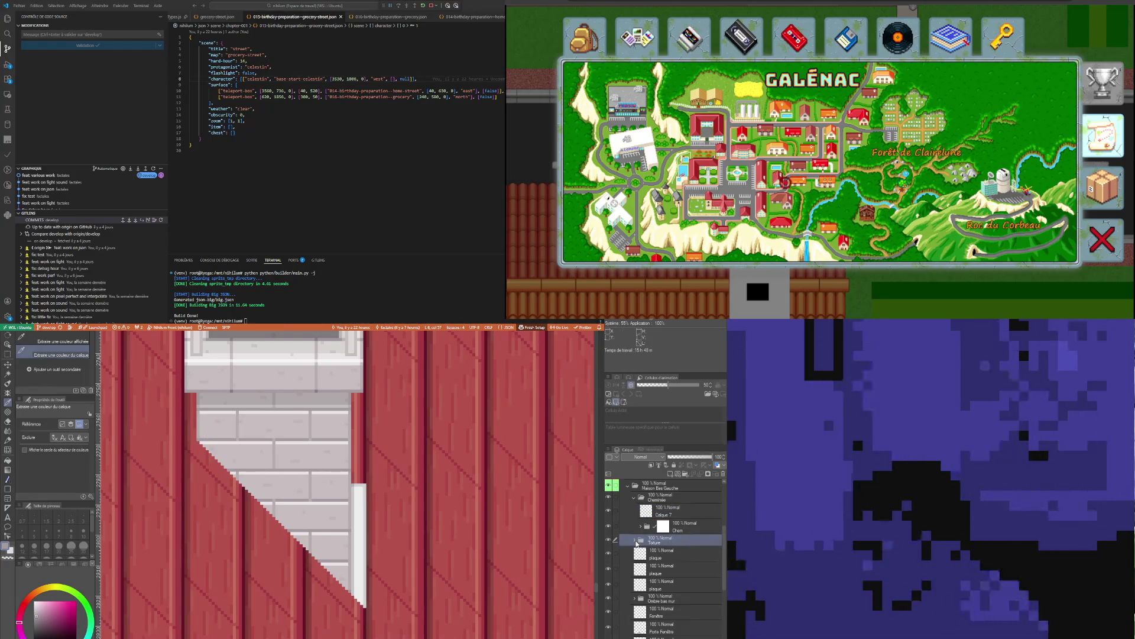
Select the Cheminée folder and tint the chimney bricks warm beige instead of pale grey
{"action": "left_click", "coordinate": [638, 541]}
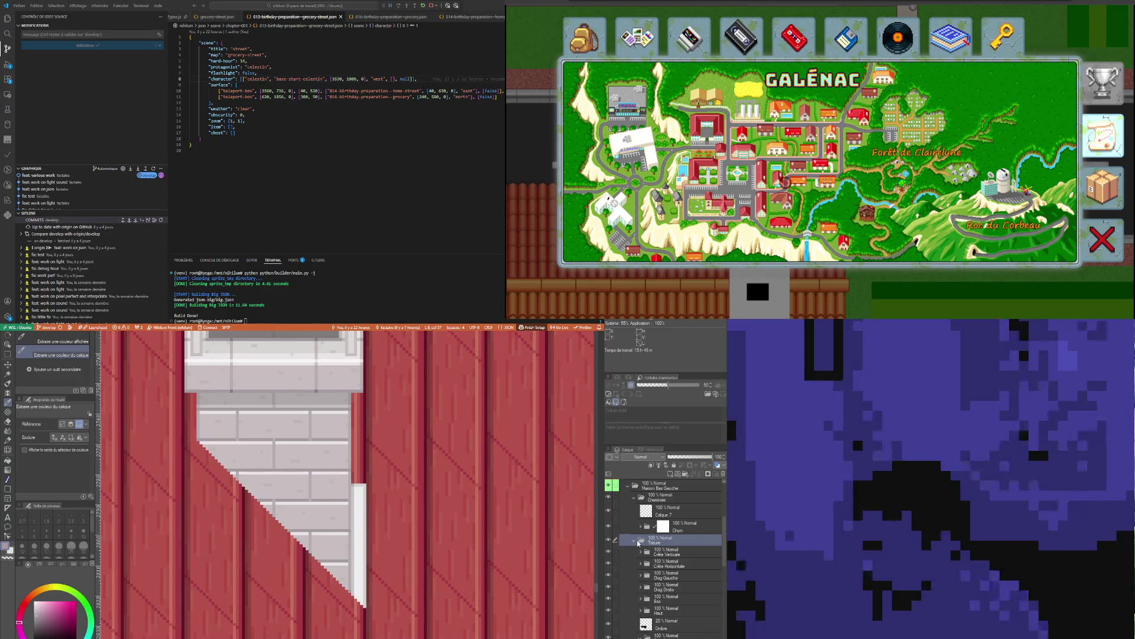
{"action": "left_click", "coordinate": [636, 541]}
{"action": "left_click", "coordinate": [655, 500]}
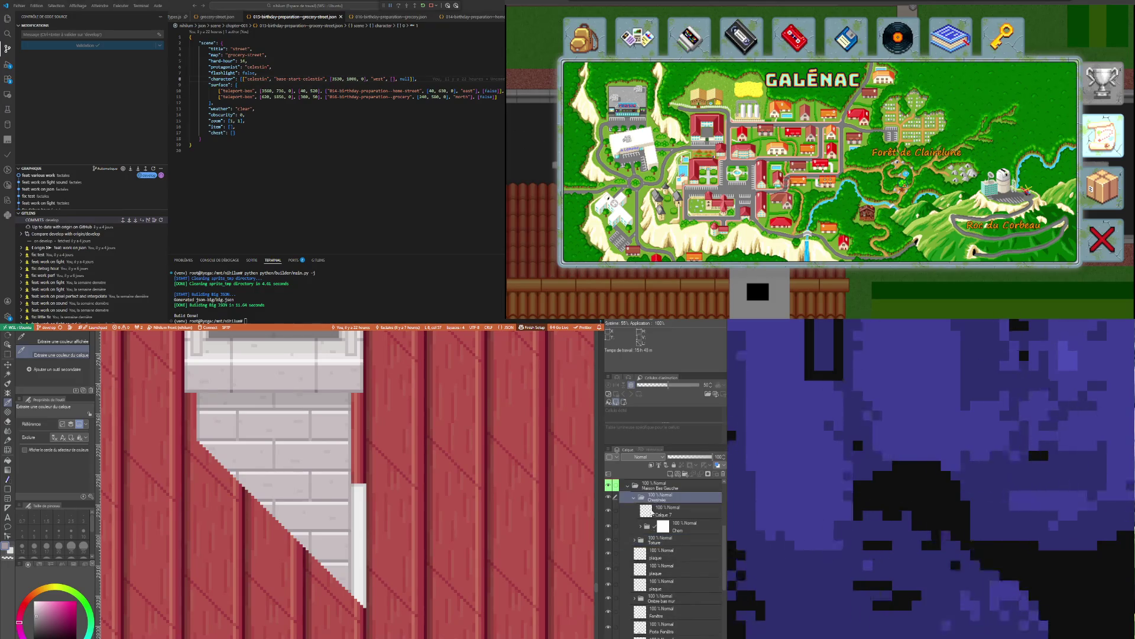
{"action": "scroll", "coordinate": [674, 550], "scroll_direction": "up", "scroll_amount": 2}
{"action": "left_click", "coordinate": [674, 551]}
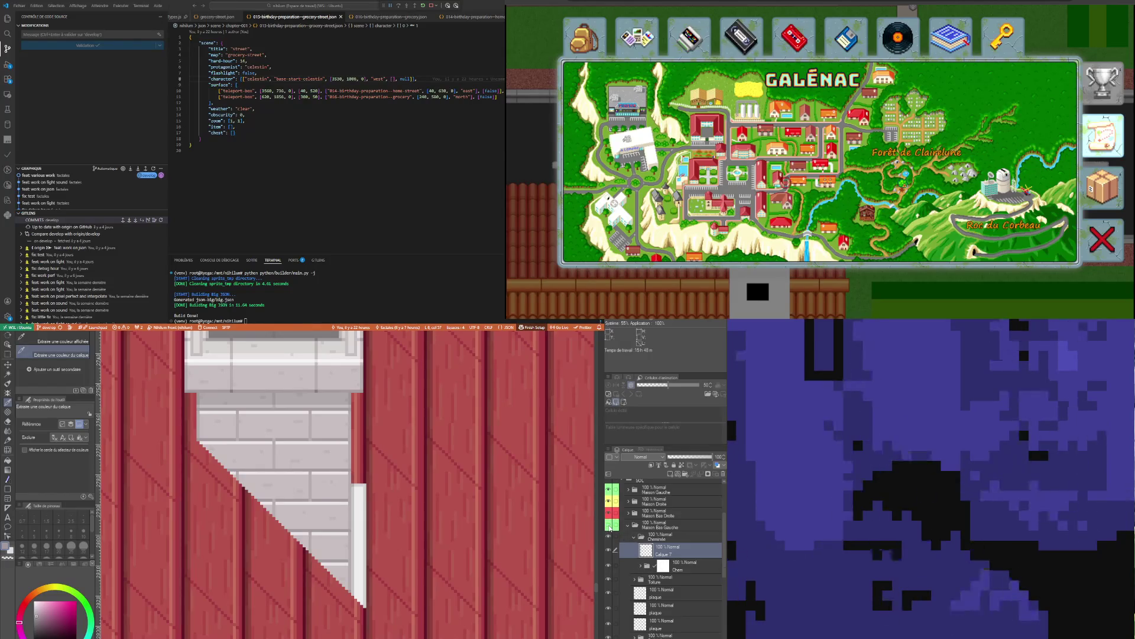
{"action": "left_click", "coordinate": [681, 539]}
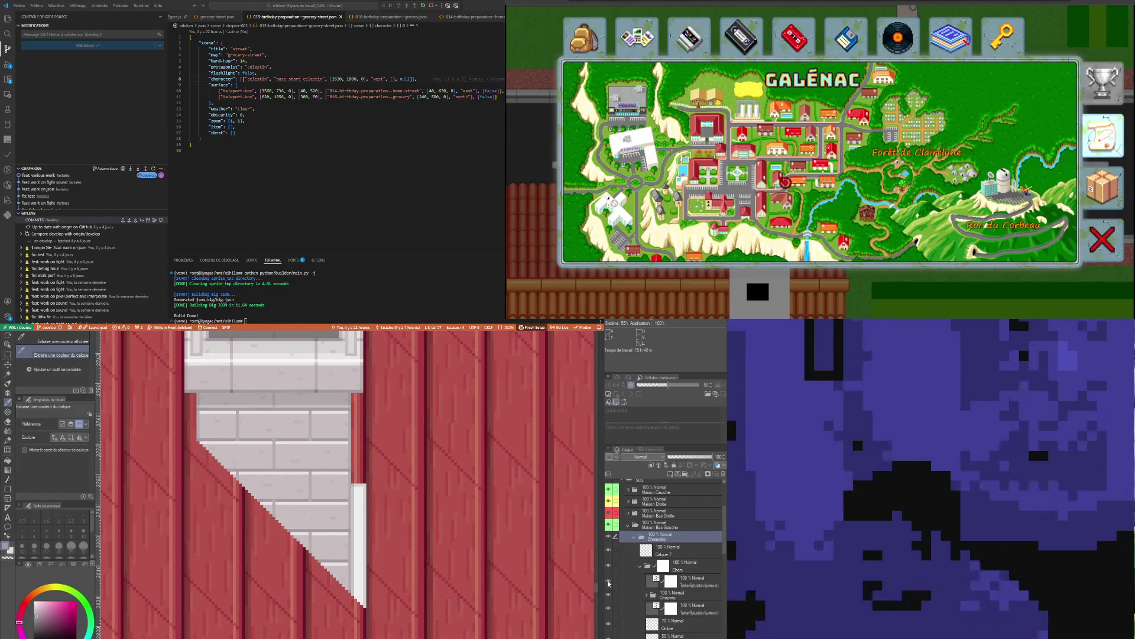
{"action": "key", "text": "ctrl+v"}
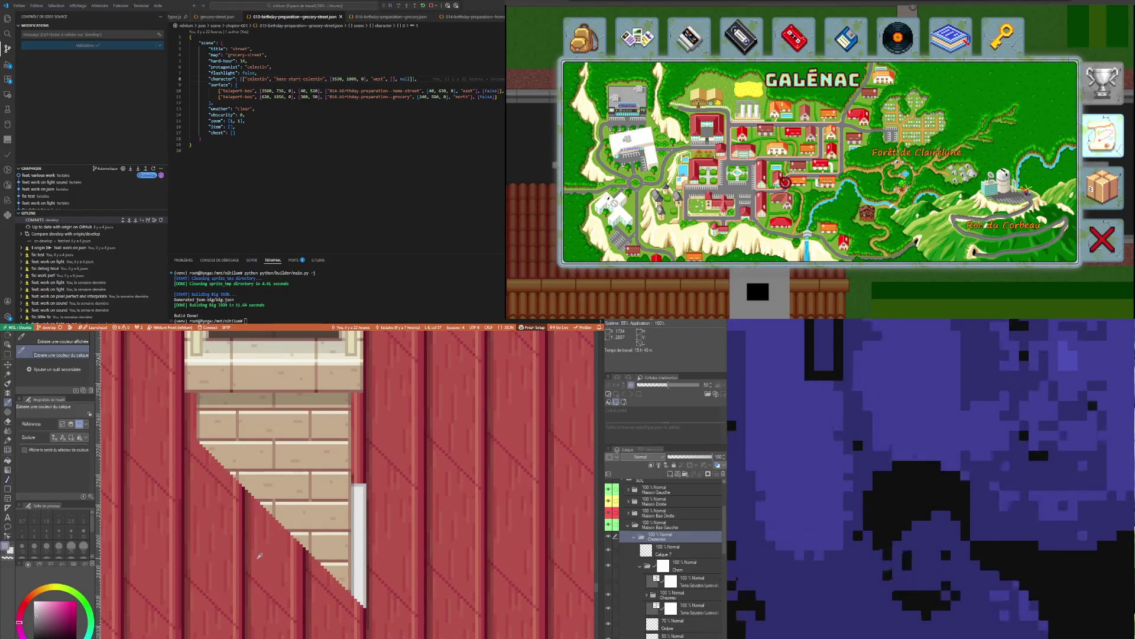
{"action": "scroll", "coordinate": [329, 524], "scroll_direction": "up", "scroll_amount": 1}
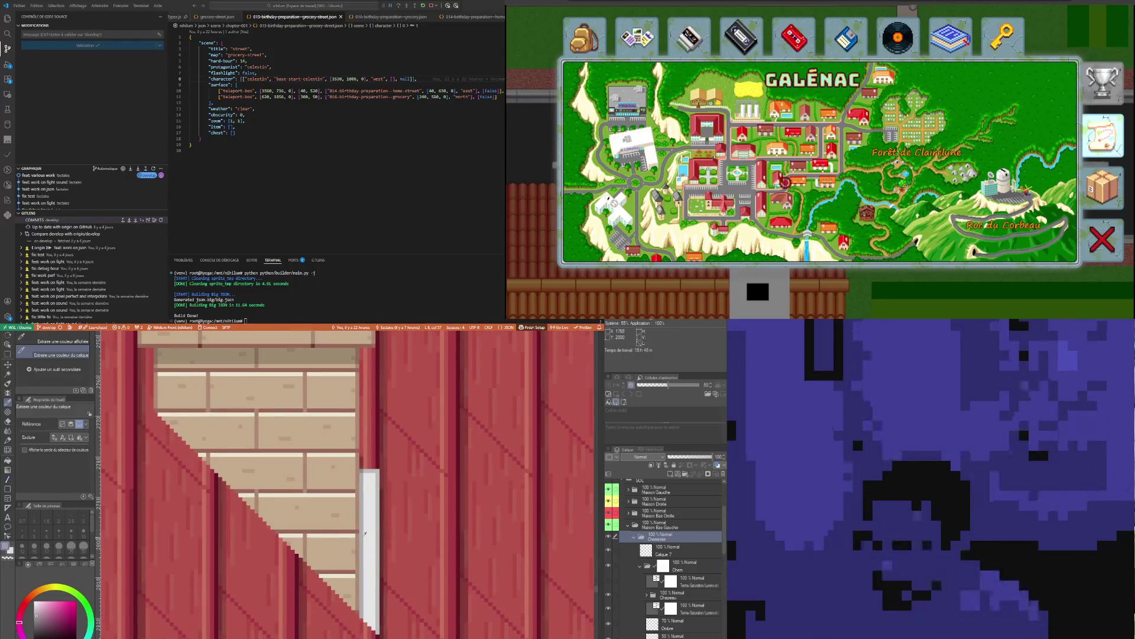
{"action": "key", "text": "p"}
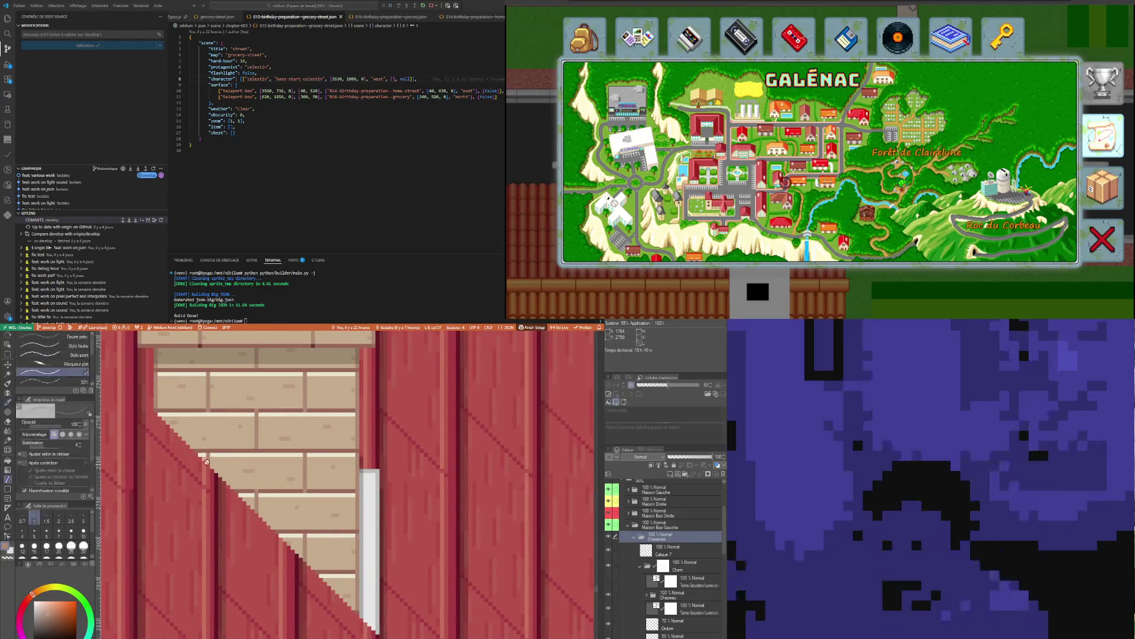
On Calque 7, draw the diagonal brick edge where the roof crosses the chimney as a clean staircase
{"action": "key", "text": "i"}
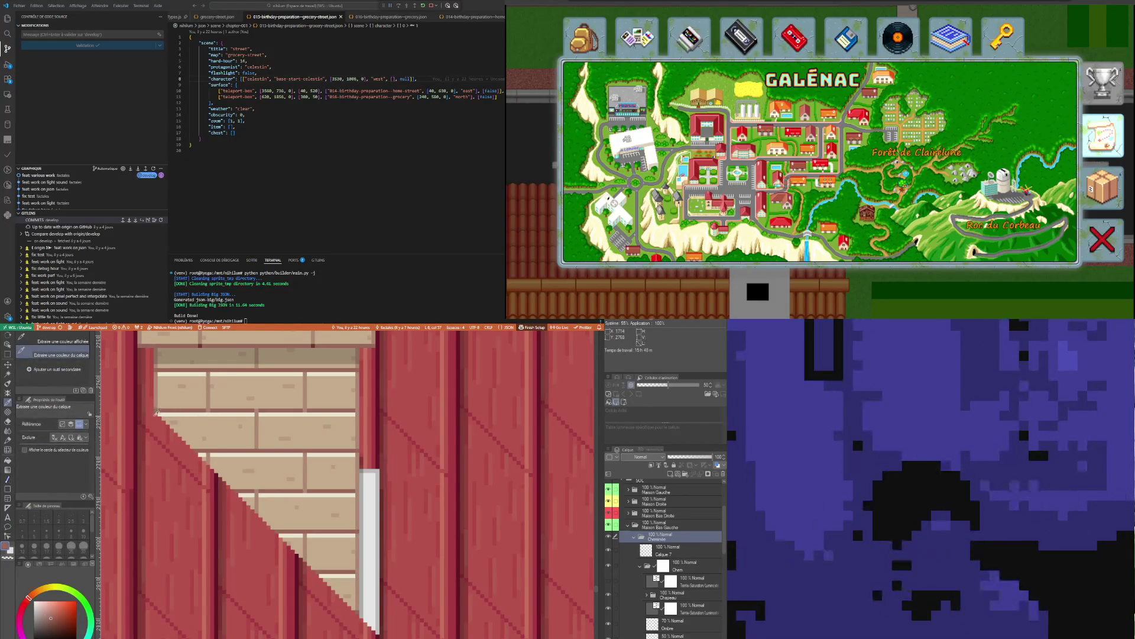
{"action": "key", "text": "p"}
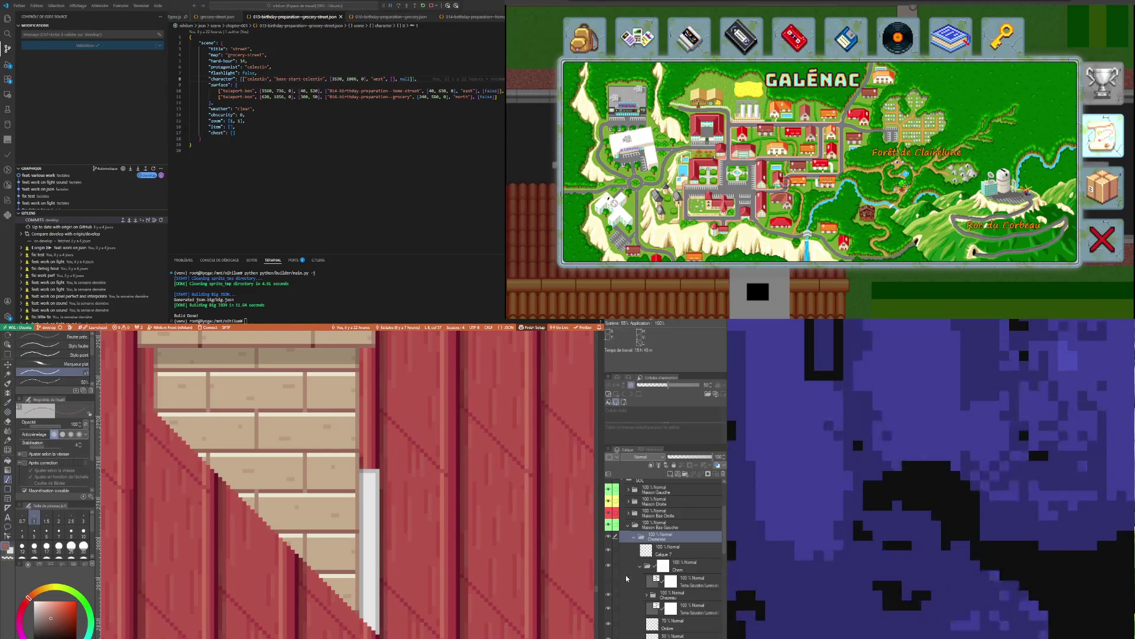
{"action": "left_click", "coordinate": [652, 552]}
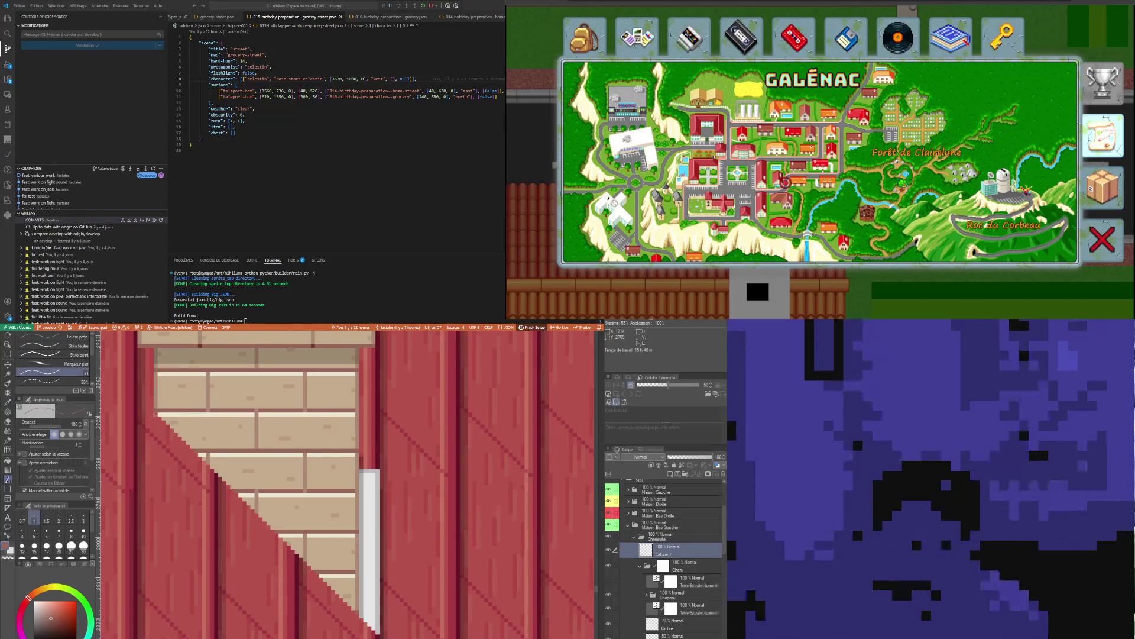
{"action": "left_click_drag", "start_coordinate": [157, 413], "coordinate": [355, 612]}
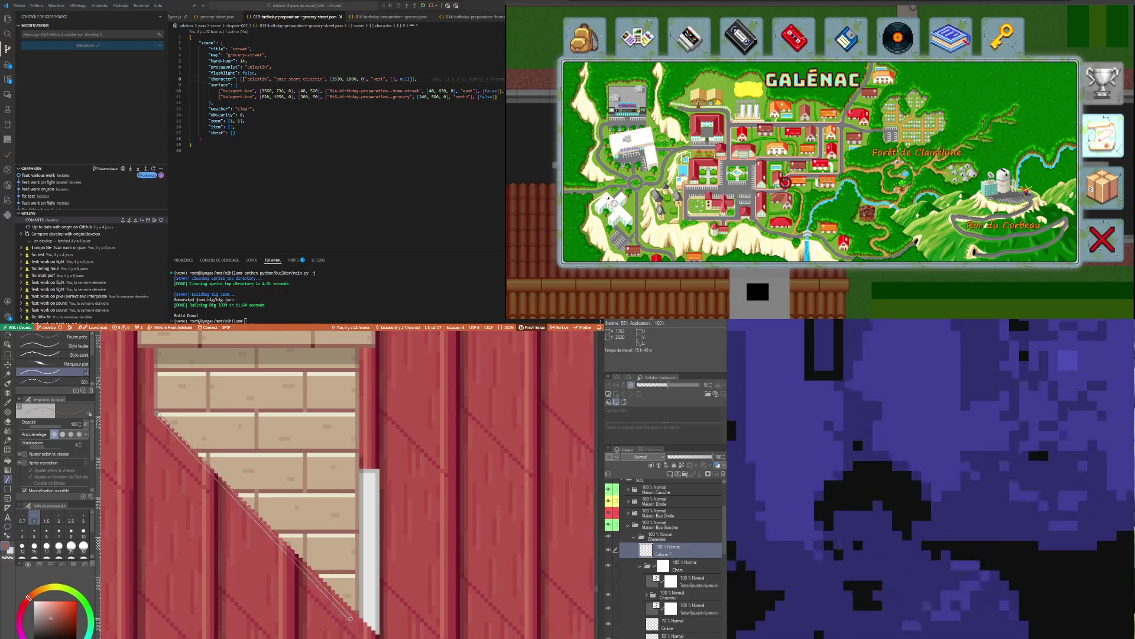
{"action": "left_click_drag", "start_coordinate": [204, 463], "coordinate": [359, 615]}
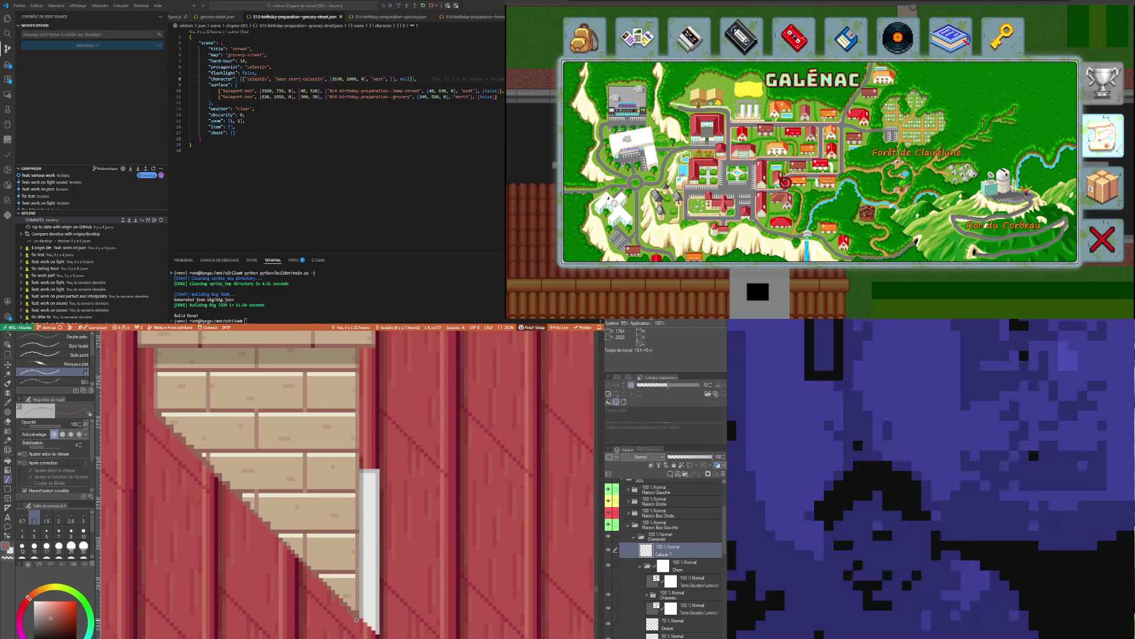
{"action": "scroll", "coordinate": [231, 506], "scroll_direction": "up", "scroll_amount": 1}
{"action": "scroll", "coordinate": [196, 444], "scroll_direction": "up", "scroll_amount": 1}
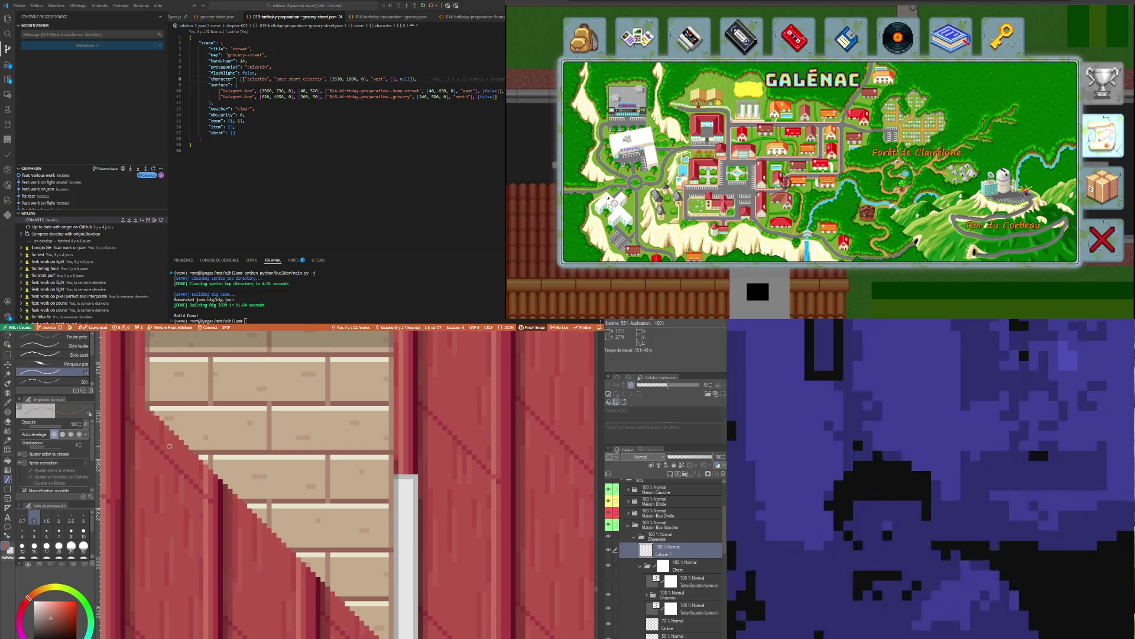
{"action": "left_click_drag", "start_coordinate": [149, 411], "coordinate": [371, 637]}
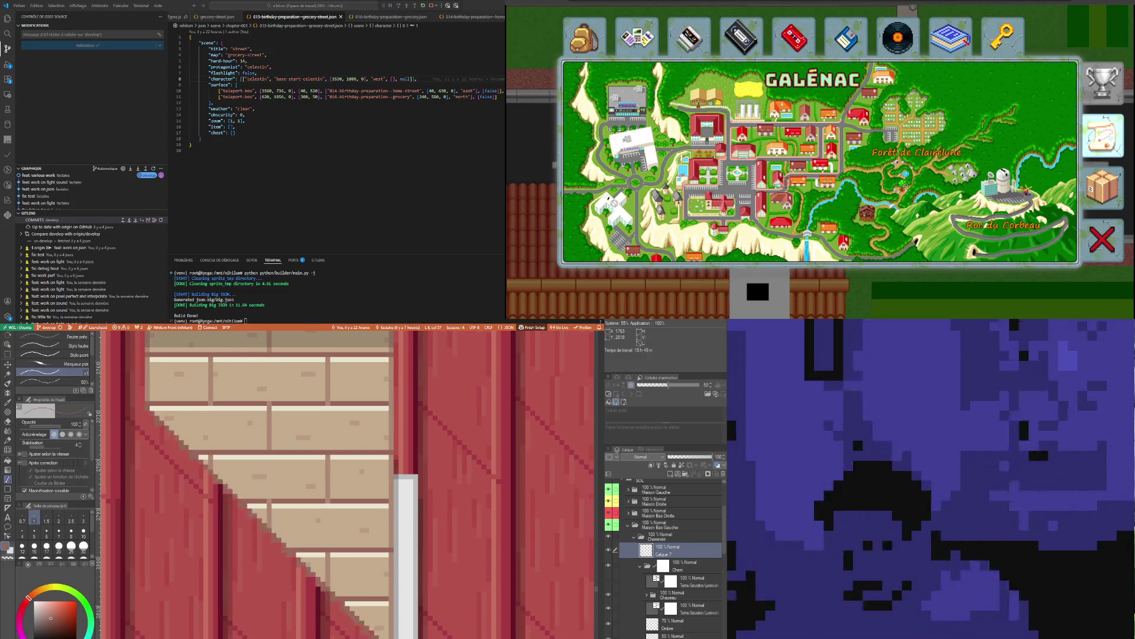
{"action": "left_click_drag", "start_coordinate": [372, 633], "coordinate": [152, 413]}
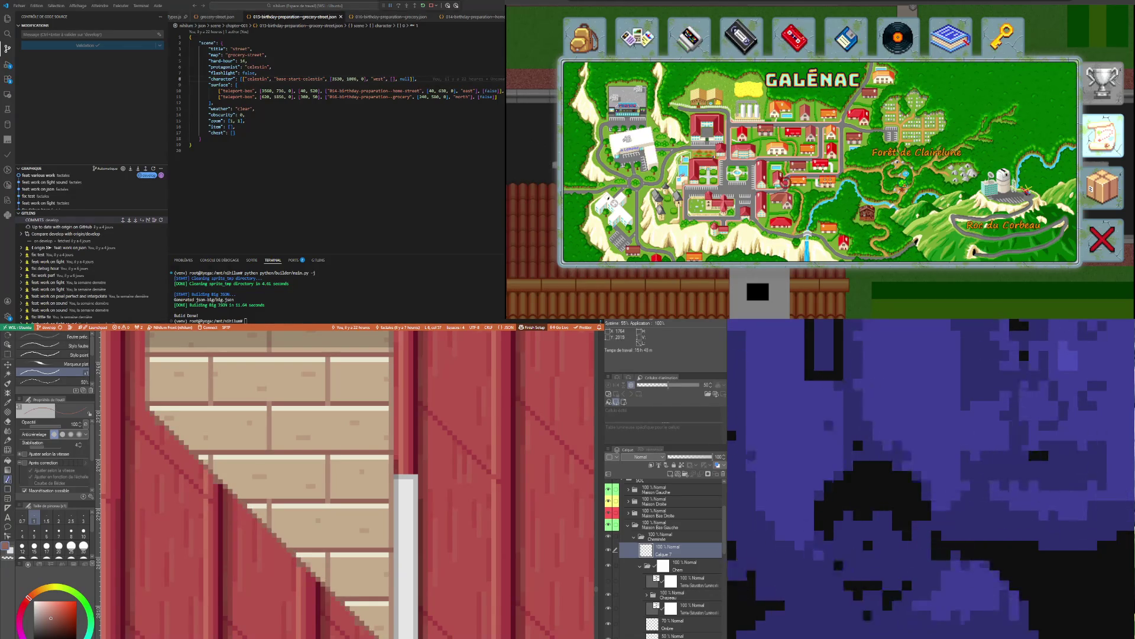
{"action": "scroll", "coordinate": [224, 516], "scroll_direction": "up", "scroll_amount": 2}
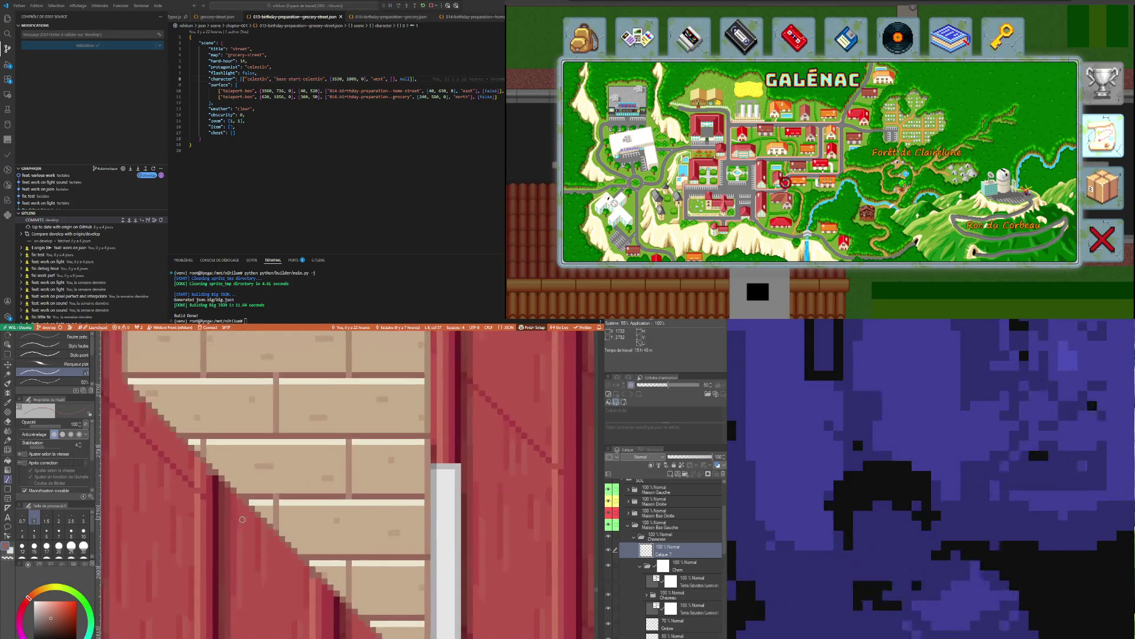
Erase stray edge pixels and sample the darker roof red as the drawing colour
{"action": "key", "text": "e"}
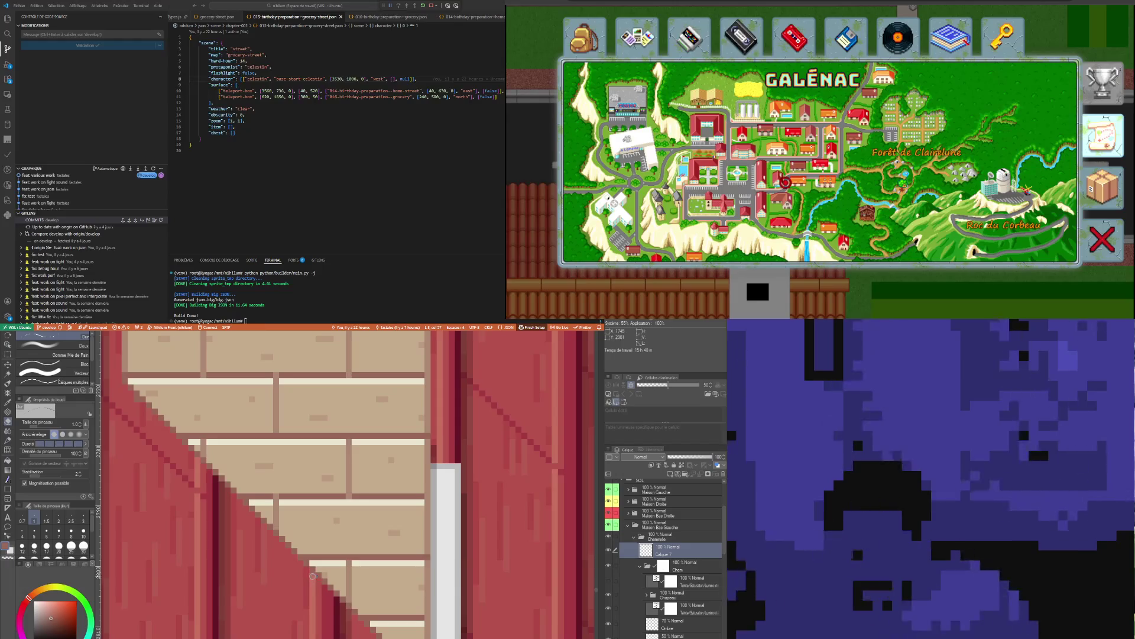
{"action": "scroll", "coordinate": [319, 584], "scroll_direction": "down", "scroll_amount": 1}
{"action": "scroll", "coordinate": [314, 559], "scroll_direction": "down", "scroll_amount": 1}
{"action": "scroll", "coordinate": [313, 559], "scroll_direction": "down", "scroll_amount": 2}
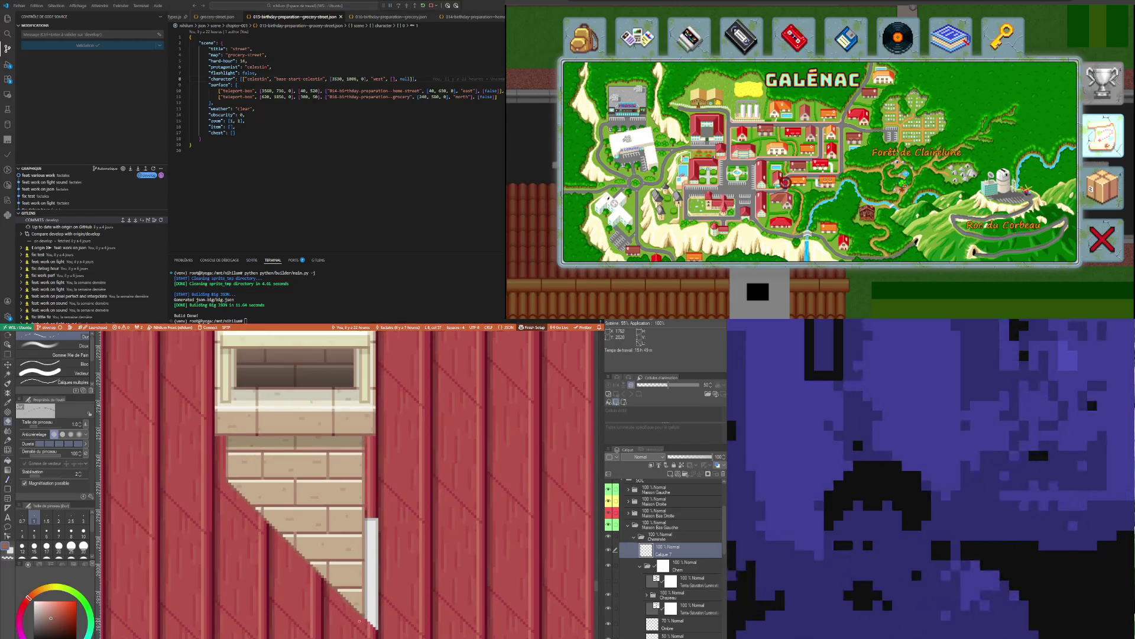
{"action": "scroll", "coordinate": [368, 614], "scroll_direction": "up", "scroll_amount": 3}
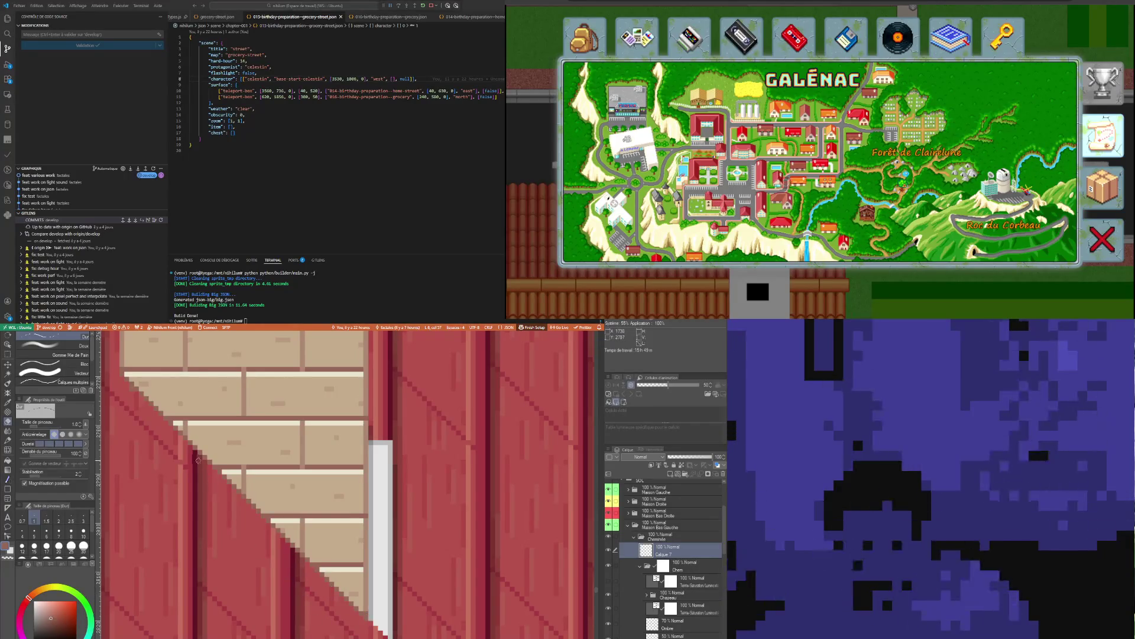
{"action": "scroll", "coordinate": [144, 409], "scroll_direction": "down", "scroll_amount": 1}
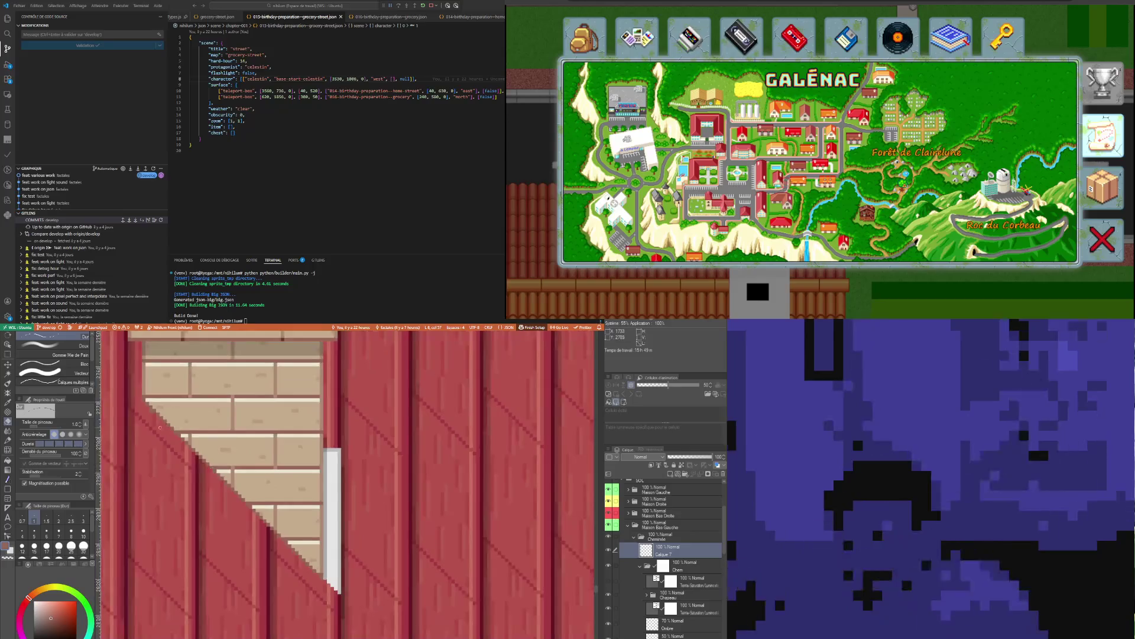
{"action": "scroll", "coordinate": [142, 425], "scroll_direction": "up", "scroll_amount": 2}
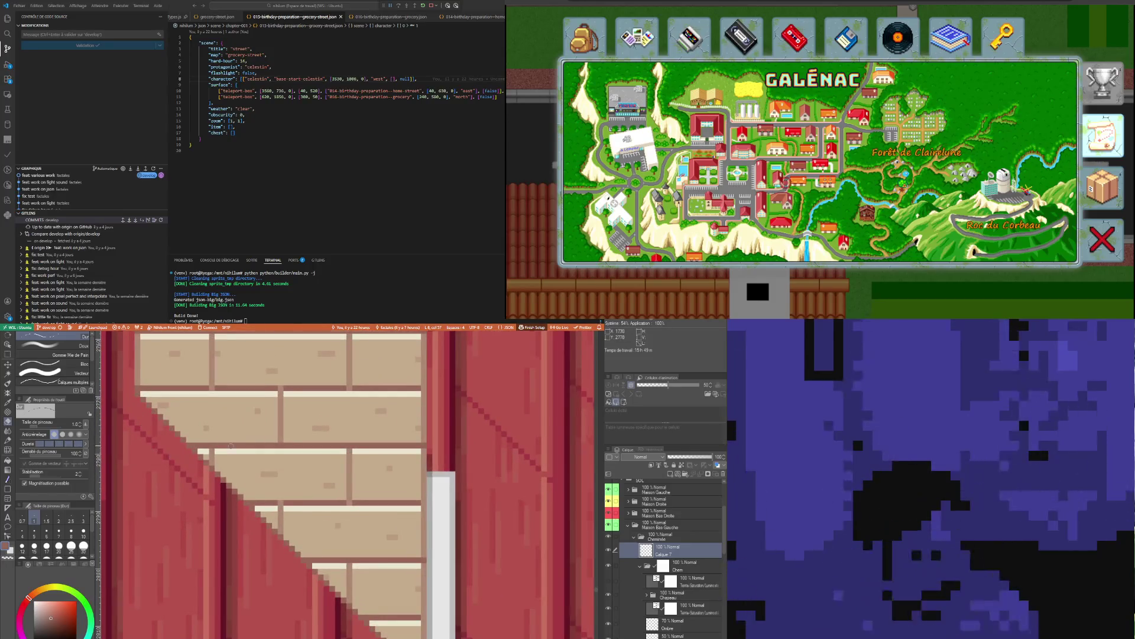
{"action": "scroll", "coordinate": [212, 475], "scroll_direction": "down", "scroll_amount": 2}
{"action": "scroll", "coordinate": [210, 476], "scroll_direction": "up", "scroll_amount": 1}
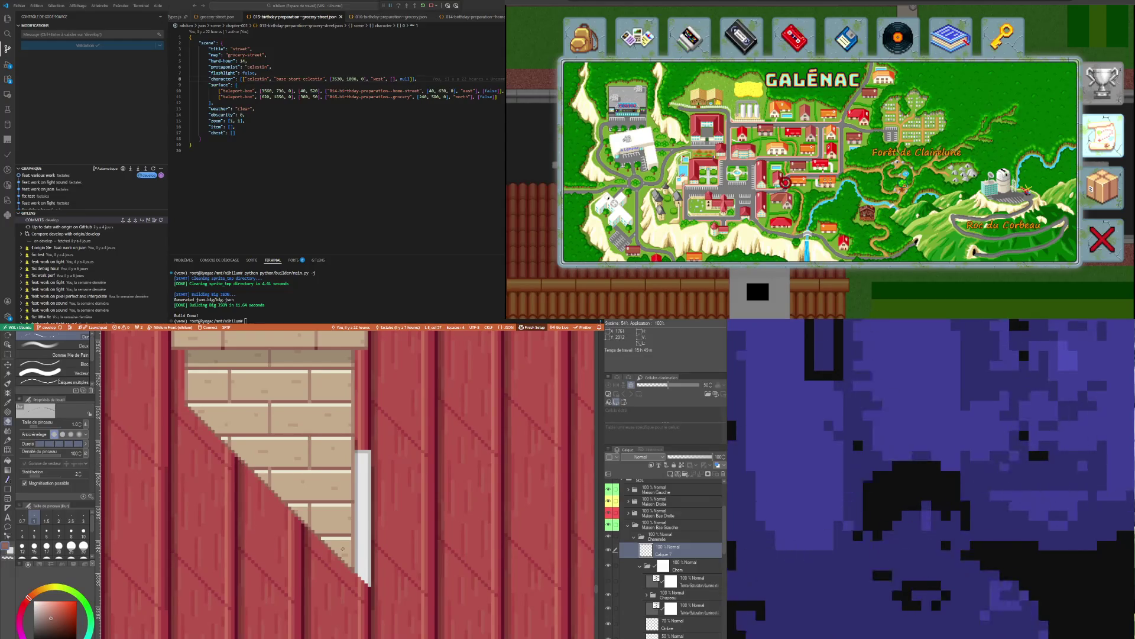
{"action": "key", "text": "i"}
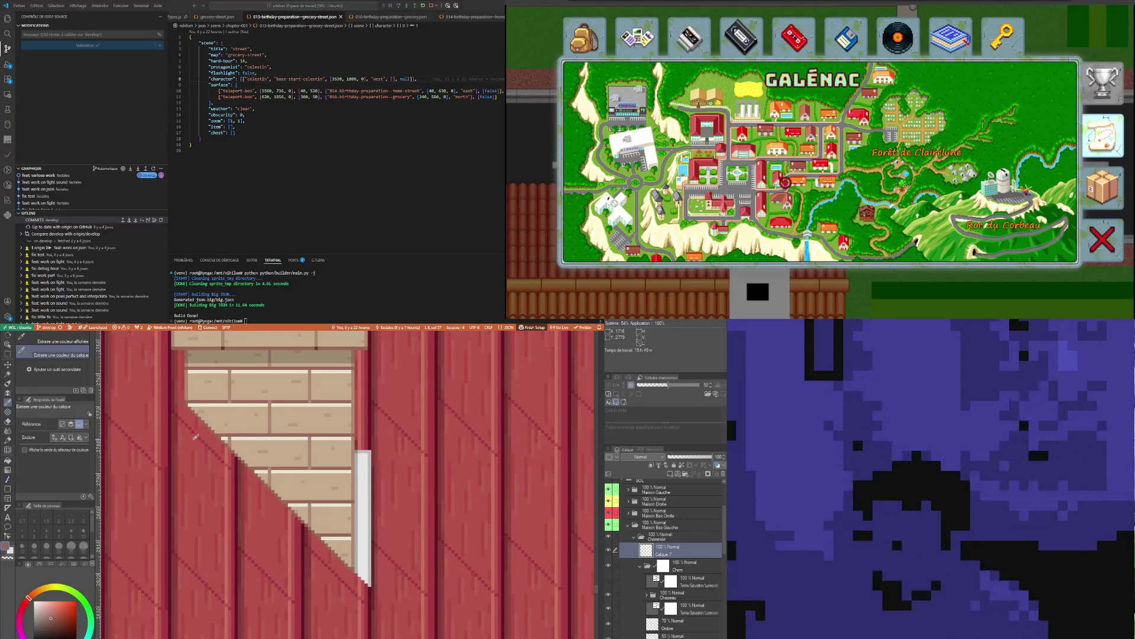
{"action": "left_click", "coordinate": [367, 447]}
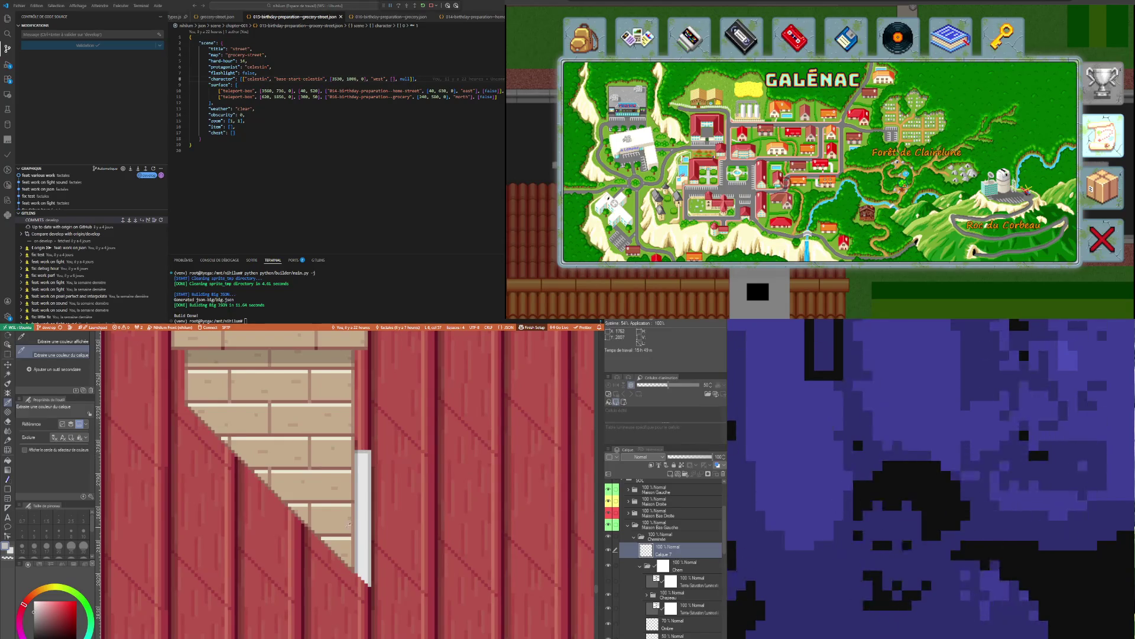
{"action": "key", "text": "ctrl+minus"}
{"action": "scroll", "coordinate": [363, 475], "scroll_direction": "up", "scroll_amount": 2}
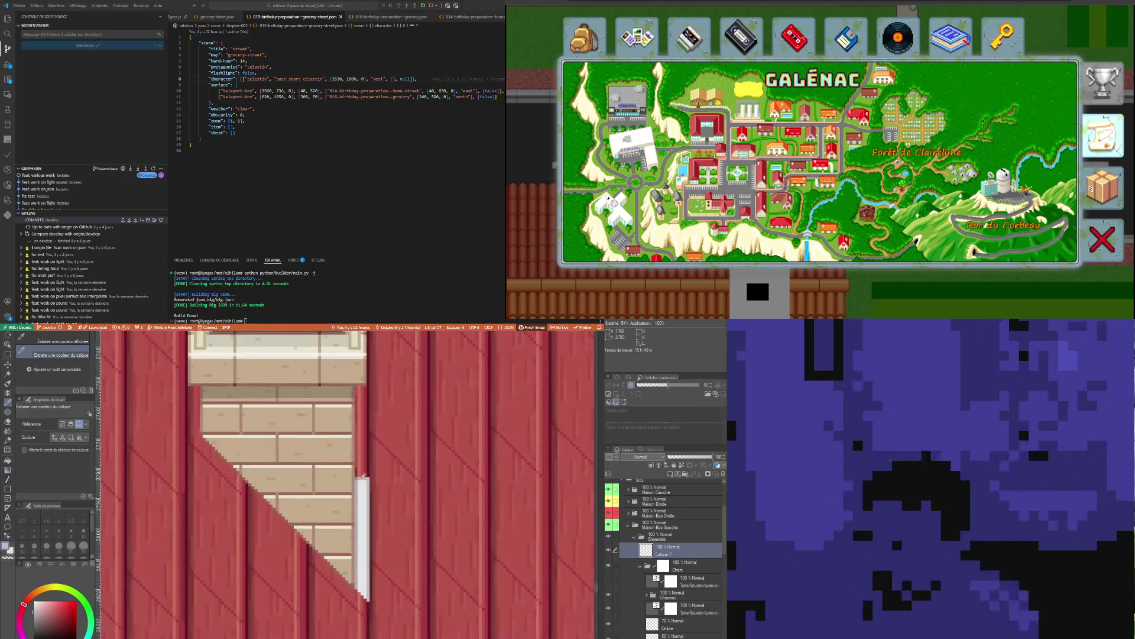
{"action": "scroll", "coordinate": [364, 475], "scroll_direction": "up", "scroll_amount": 1}
{"action": "key", "text": "p"}
{"action": "scroll", "coordinate": [363, 476], "scroll_direction": "up", "scroll_amount": 2}
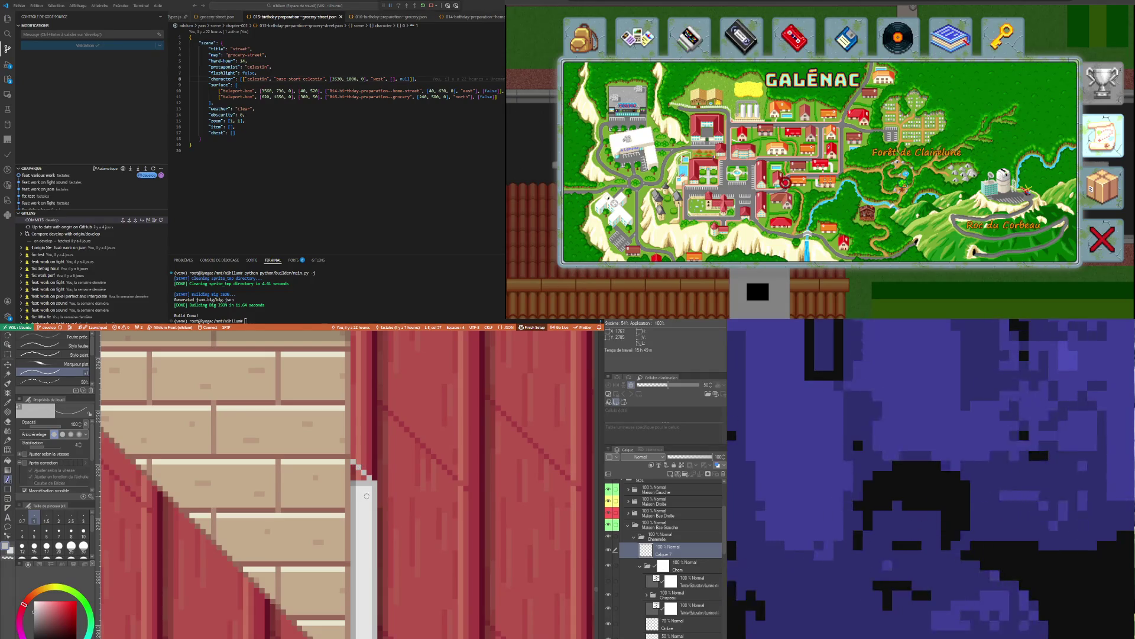
{"action": "scroll", "coordinate": [359, 468], "scroll_direction": "down", "scroll_amount": 3}
{"action": "scroll", "coordinate": [325, 619], "scroll_direction": "up", "scroll_amount": 1}
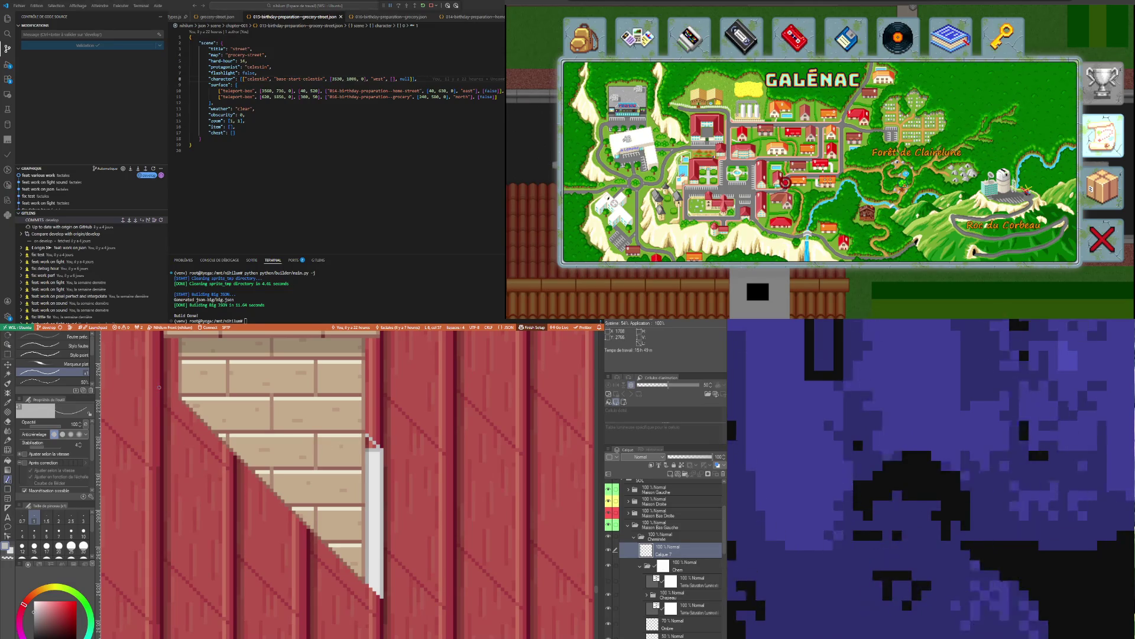
{"action": "scroll", "coordinate": [151, 383], "scroll_direction": "up", "scroll_amount": 1}
{"action": "scroll", "coordinate": [151, 384], "scroll_direction": "up", "scroll_amount": 1}
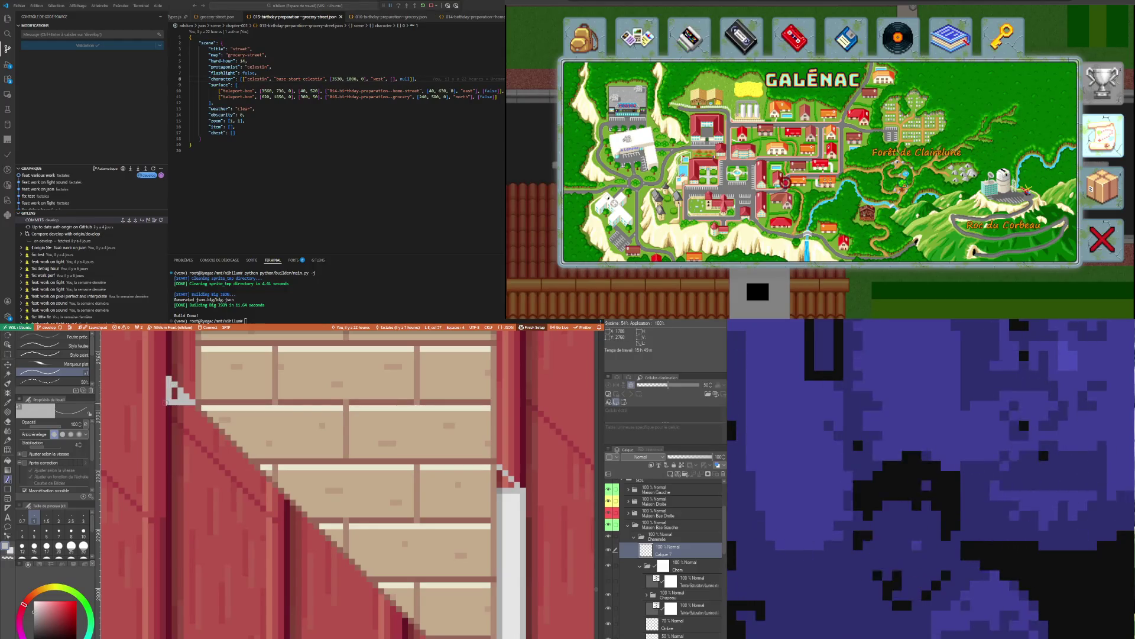
{"action": "scroll", "coordinate": [226, 425], "scroll_direction": "down", "scroll_amount": 2}
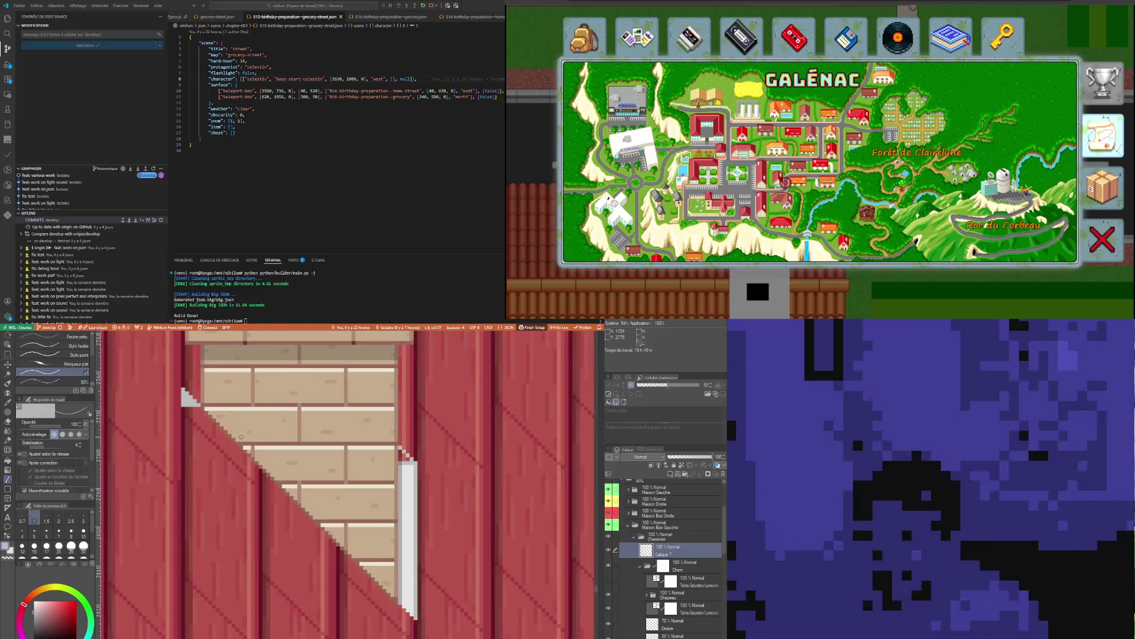
{"action": "scroll", "coordinate": [227, 426], "scroll_direction": "down", "scroll_amount": 1}
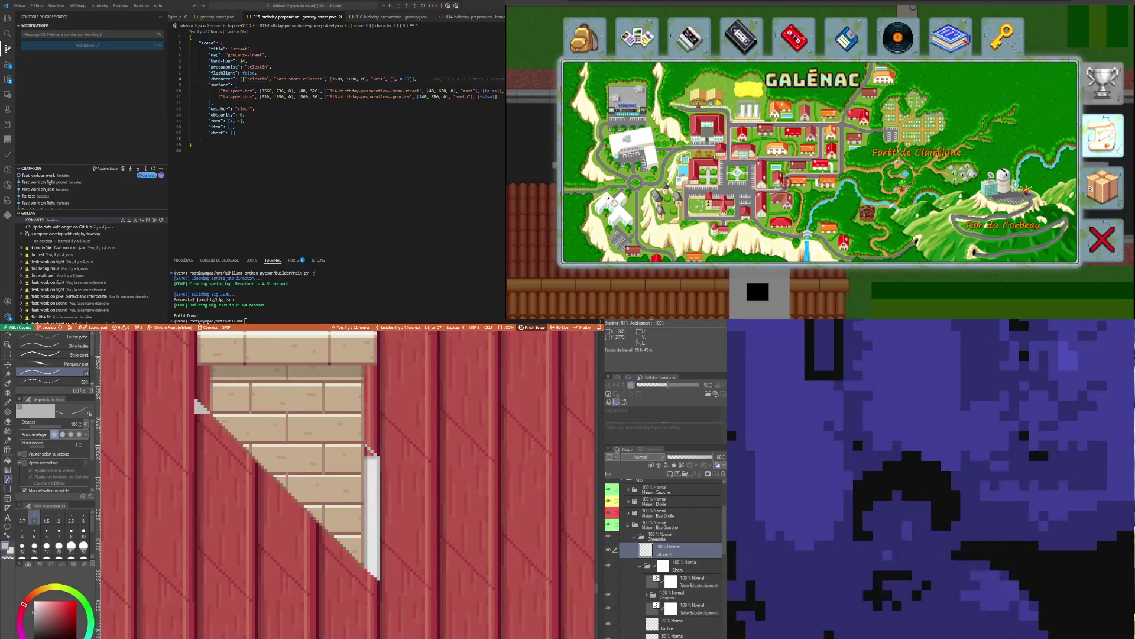
Draw a pale grey line along the chimney's diagonal cut and down its left edge
{"action": "left_click_drag", "start_coordinate": [366, 447], "coordinate": [197, 352]}
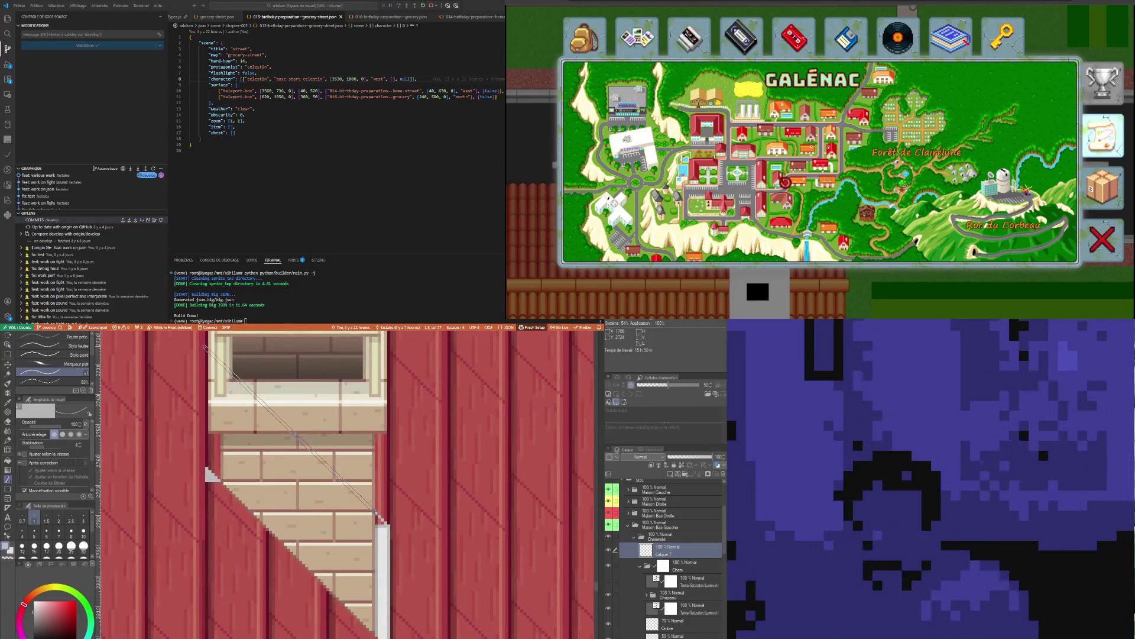
{"action": "left_click_drag", "start_coordinate": [205, 343], "coordinate": [205, 348]}
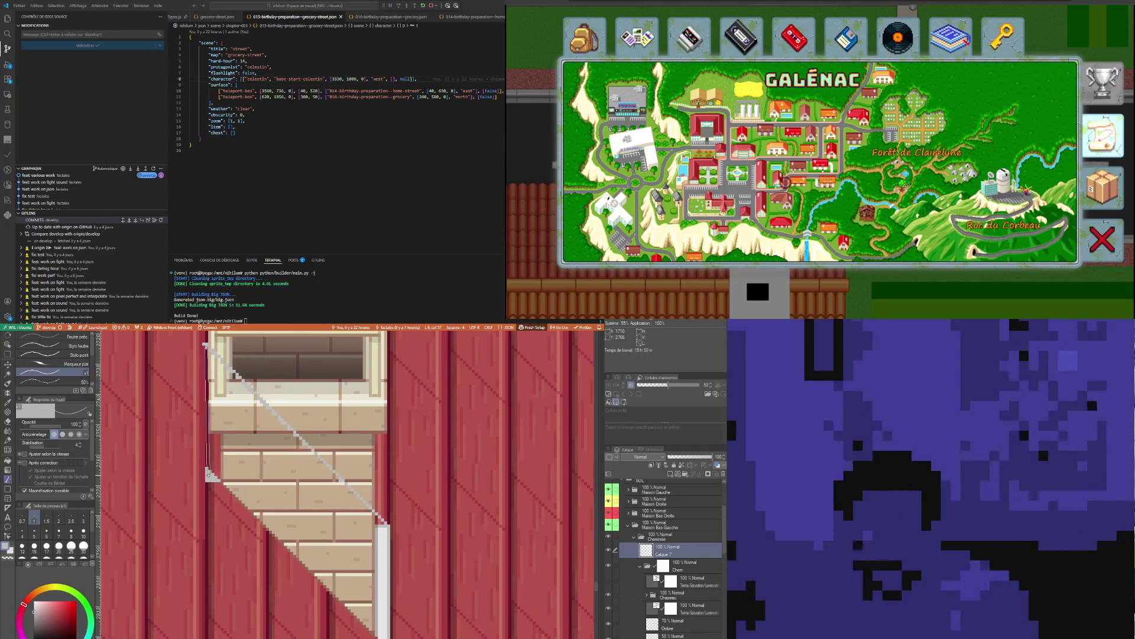
{"action": "left_click_drag", "start_coordinate": [205, 347], "coordinate": [207, 474]}
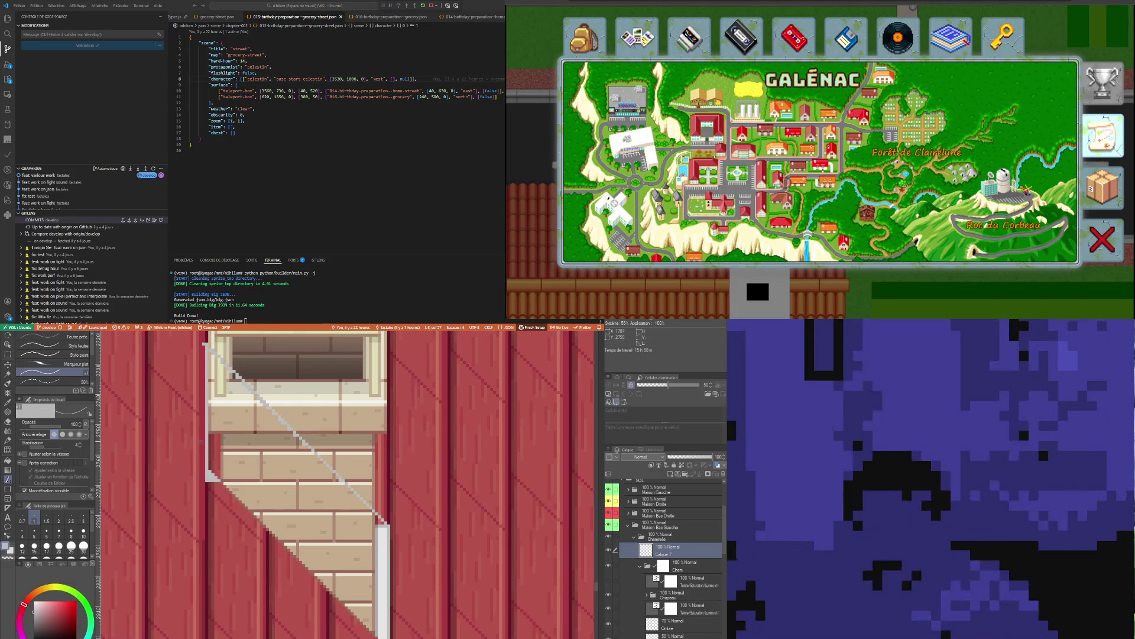
{"action": "scroll", "coordinate": [225, 349], "scroll_direction": "up", "scroll_amount": 2}
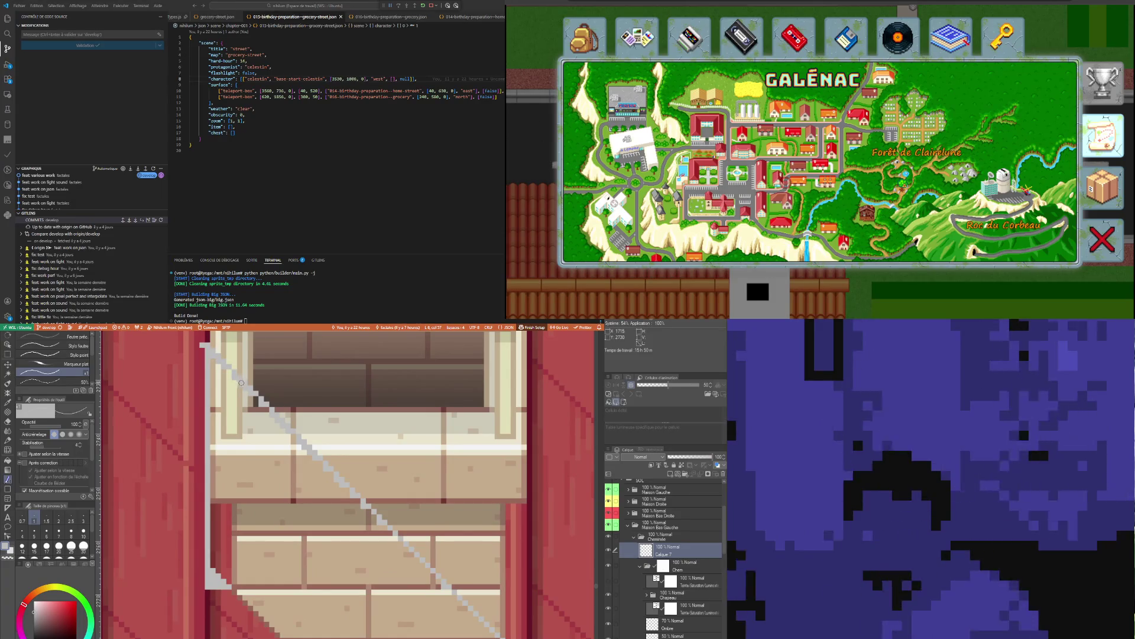
{"action": "scroll", "coordinate": [261, 412], "scroll_direction": "down", "scroll_amount": 1}
{"action": "scroll", "coordinate": [260, 412], "scroll_direction": "down", "scroll_amount": 1}
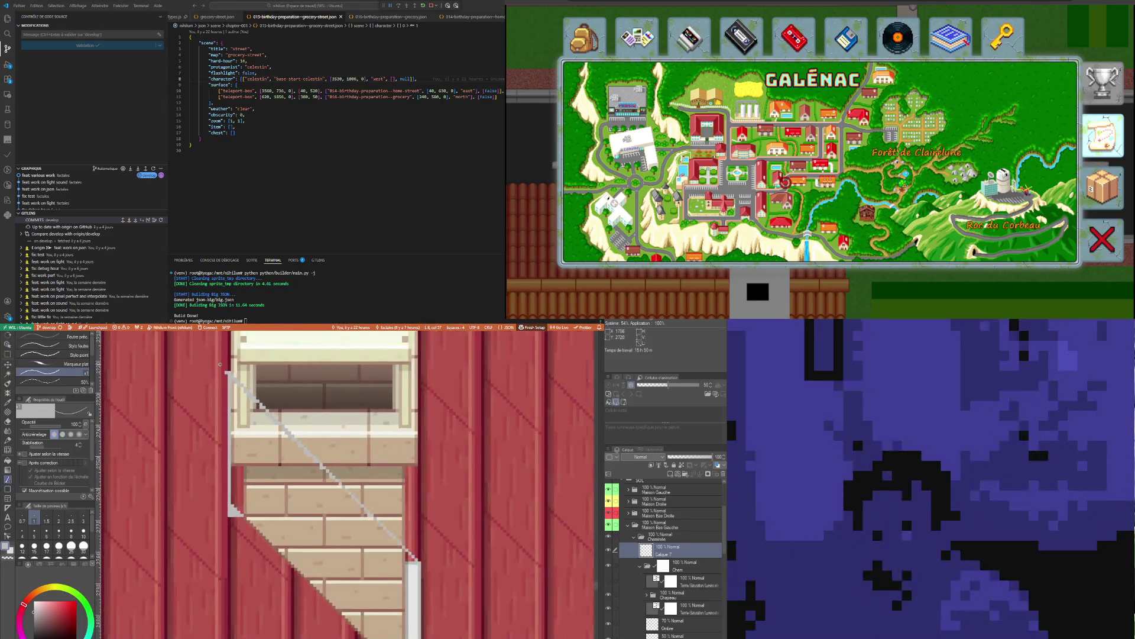
{"action": "scroll", "coordinate": [221, 363], "scroll_direction": "up", "scroll_amount": 1}
{"action": "key", "text": "m"}
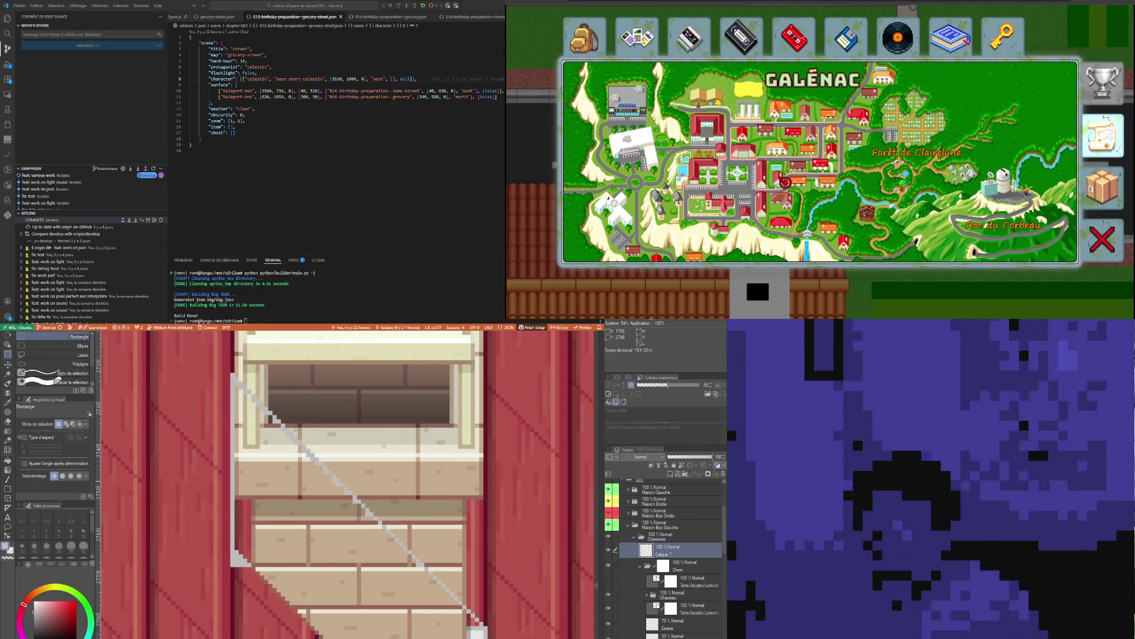
{"action": "scroll", "coordinate": [222, 400], "scroll_direction": "down", "scroll_amount": 2}
{"action": "scroll", "coordinate": [222, 399], "scroll_direction": "up", "scroll_amount": 1}
{"action": "scroll", "coordinate": [222, 399], "scroll_direction": "up", "scroll_amount": 1}
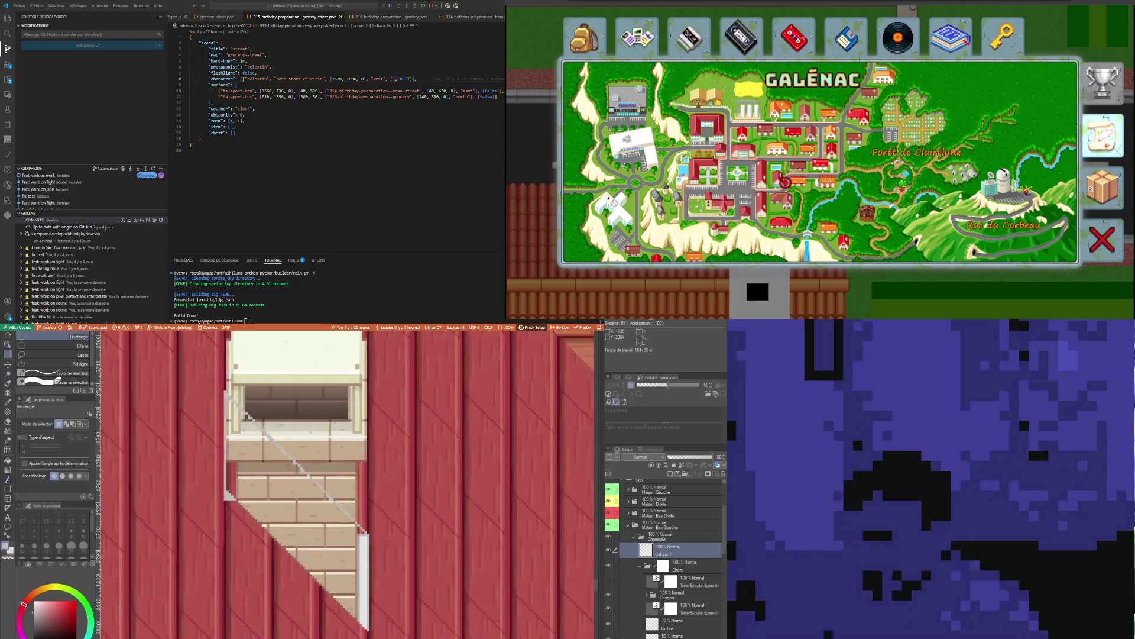
{"action": "scroll", "coordinate": [356, 433], "scroll_direction": "up", "scroll_amount": 1}
Sample the light grey and draw a second diagonal highlight down the chimney parallel to the first
{"action": "key", "text": "p"}
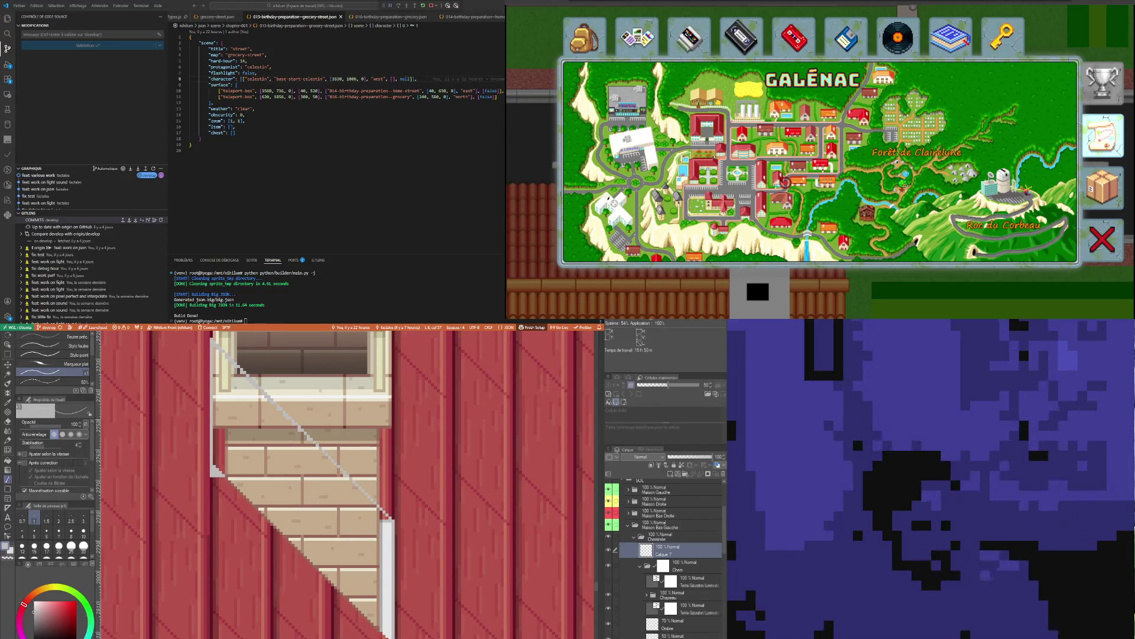
{"action": "scroll", "coordinate": [372, 498], "scroll_direction": "down", "scroll_amount": 1}
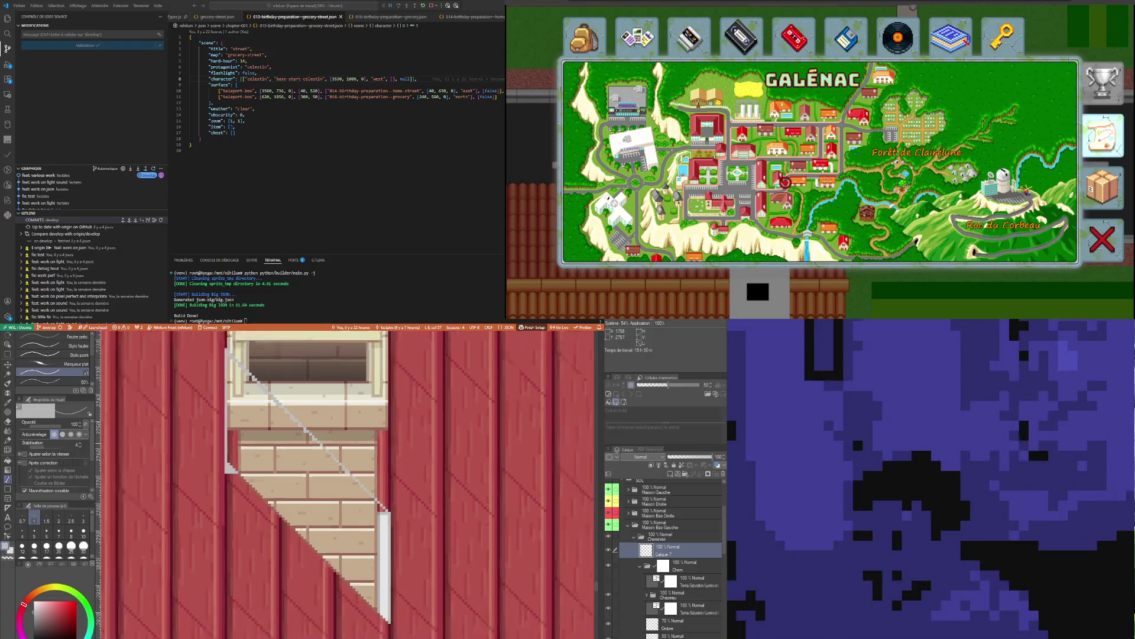
{"action": "scroll", "coordinate": [202, 423], "scroll_direction": "up", "scroll_amount": 2}
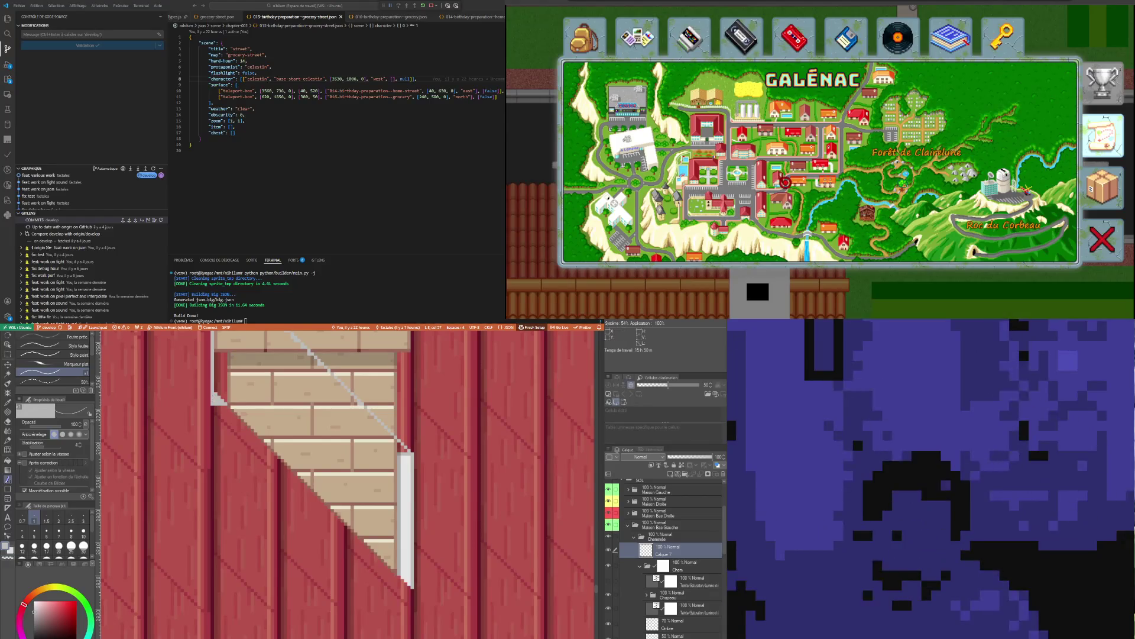
{"action": "key", "text": "i"}
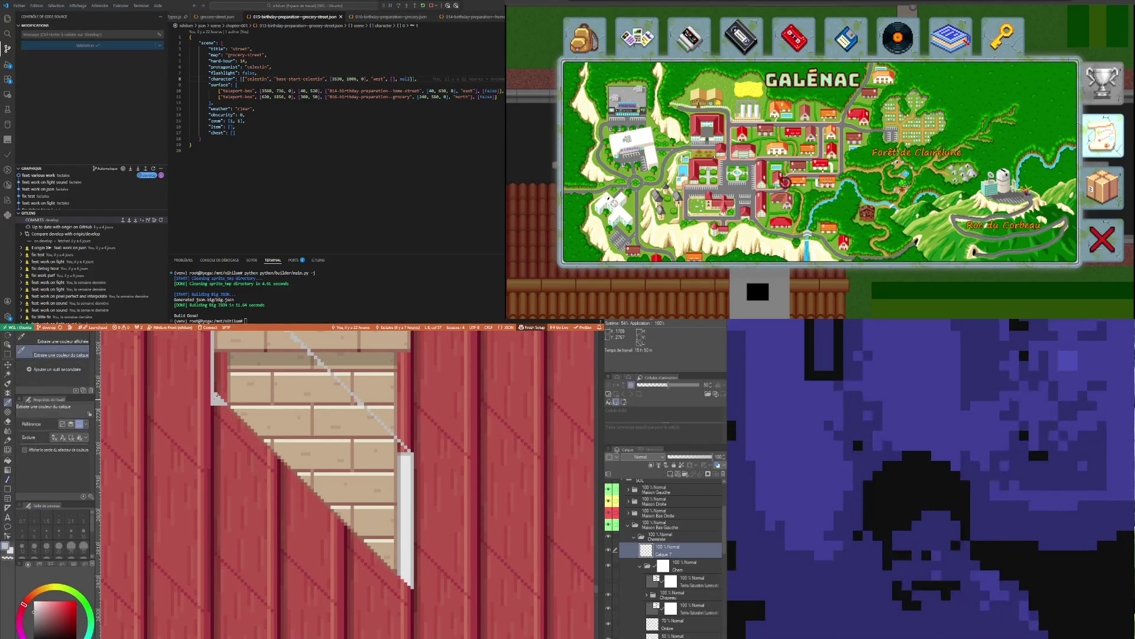
{"action": "key", "text": "p"}
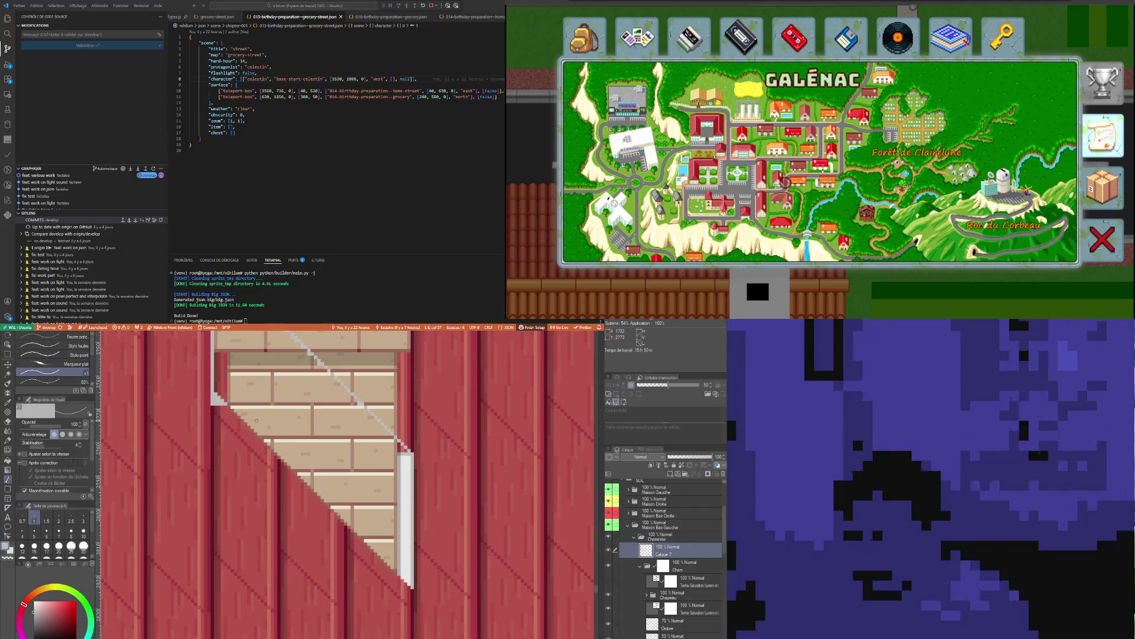
{"action": "scroll", "coordinate": [256, 421], "scroll_direction": "up", "scroll_amount": 1}
{"action": "scroll", "coordinate": [241, 421], "scroll_direction": "up", "scroll_amount": 1}
{"action": "scroll", "coordinate": [223, 421], "scroll_direction": "up", "scroll_amount": 1}
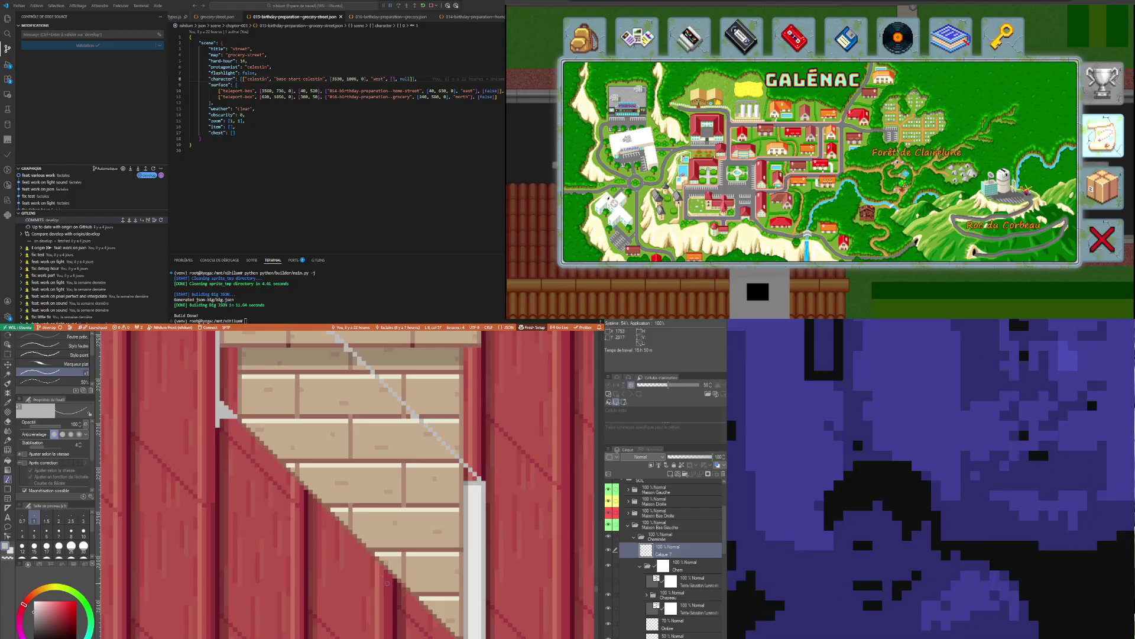
{"action": "scroll", "coordinate": [387, 583], "scroll_direction": "down", "scroll_amount": 2}
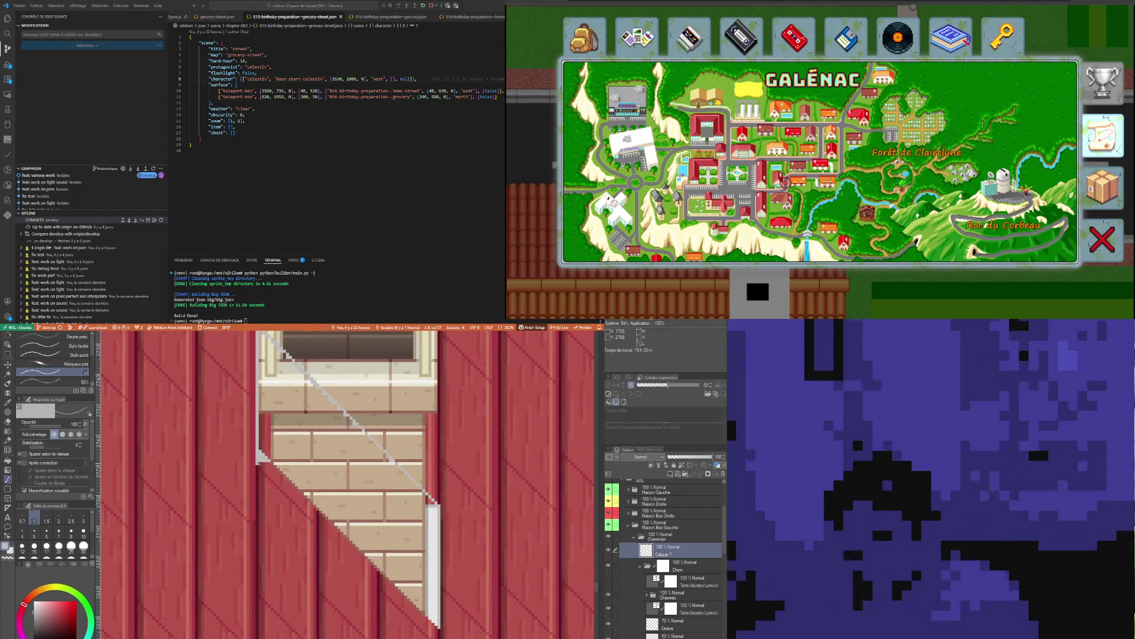
{"action": "left_click_drag", "start_coordinate": [260, 462], "coordinate": [433, 626]}
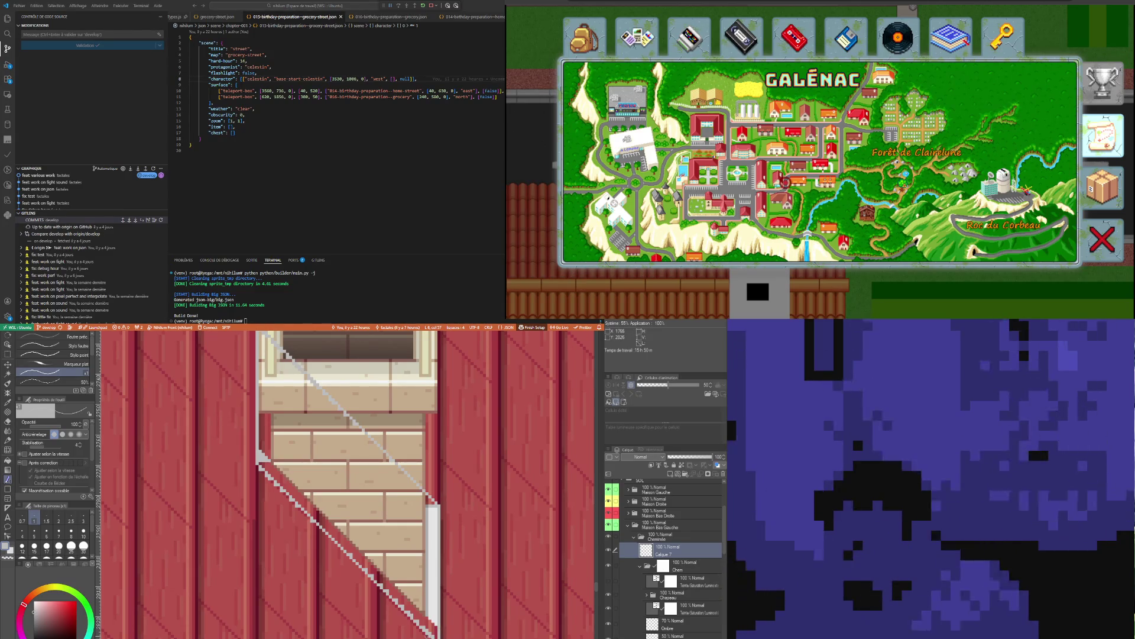
{"action": "scroll", "coordinate": [282, 513], "scroll_direction": "up", "scroll_amount": 2}
{"action": "scroll", "coordinate": [267, 497], "scroll_direction": "up", "scroll_amount": 1}
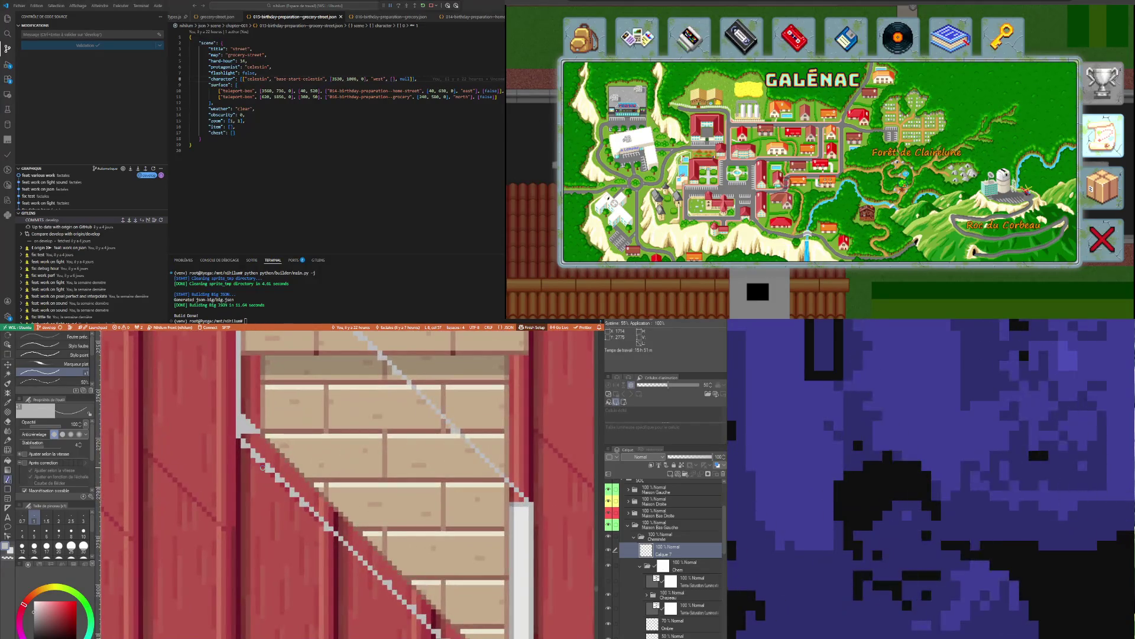
Erase the rough highlight and redraw the diagonal edge as a clean, brighter light-grey straight line
{"action": "key", "text": "e"}
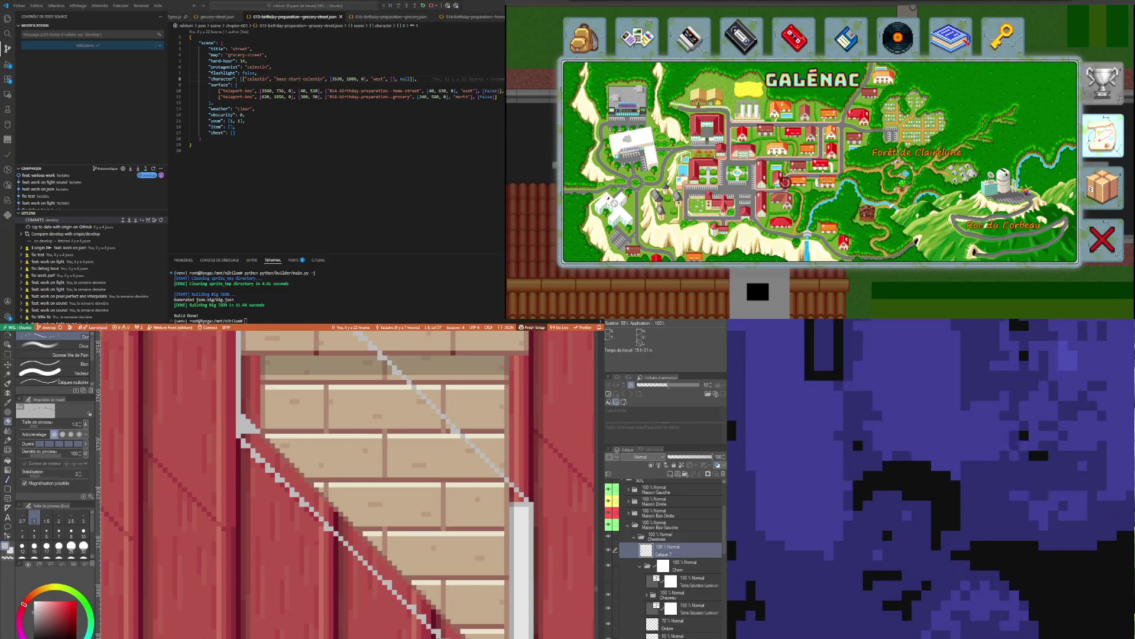
{"action": "scroll", "coordinate": [257, 460], "scroll_direction": "up", "scroll_amount": 1}
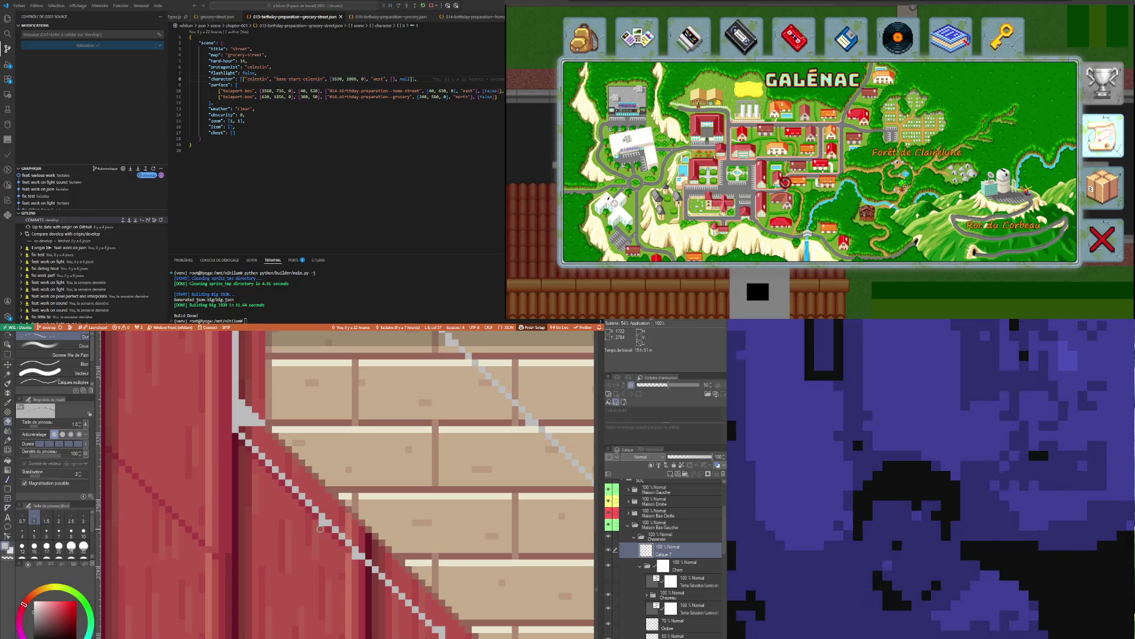
{"action": "scroll", "coordinate": [346, 483], "scroll_direction": "down", "scroll_amount": 3}
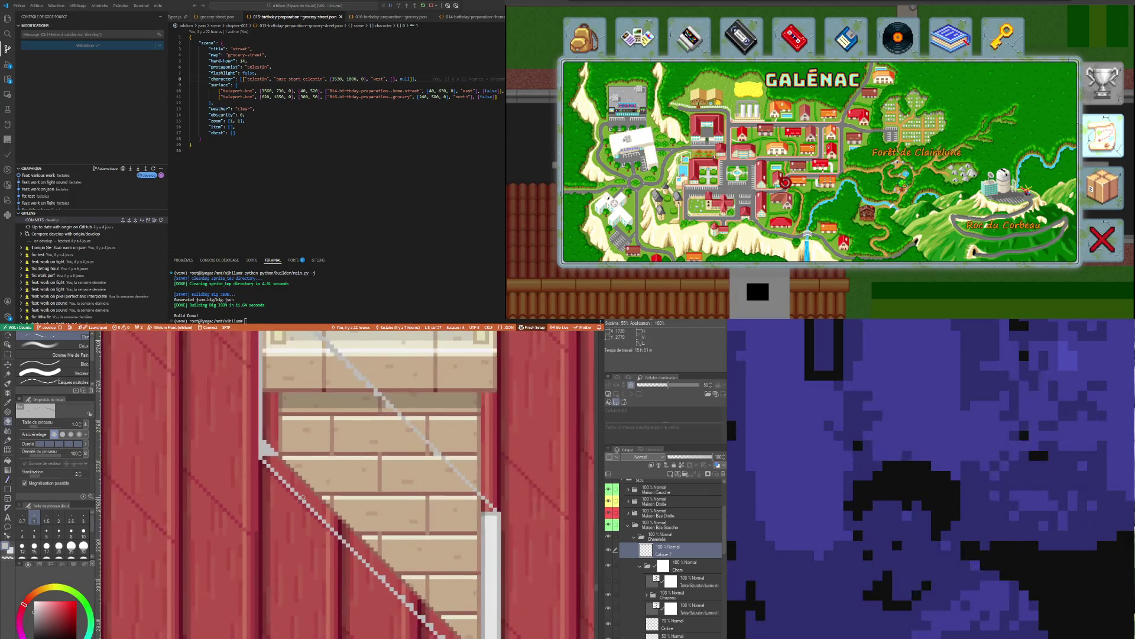
{"action": "scroll", "coordinate": [346, 484], "scroll_direction": "up", "scroll_amount": 2}
{"action": "scroll", "coordinate": [351, 533], "scroll_direction": "up", "scroll_amount": 1}
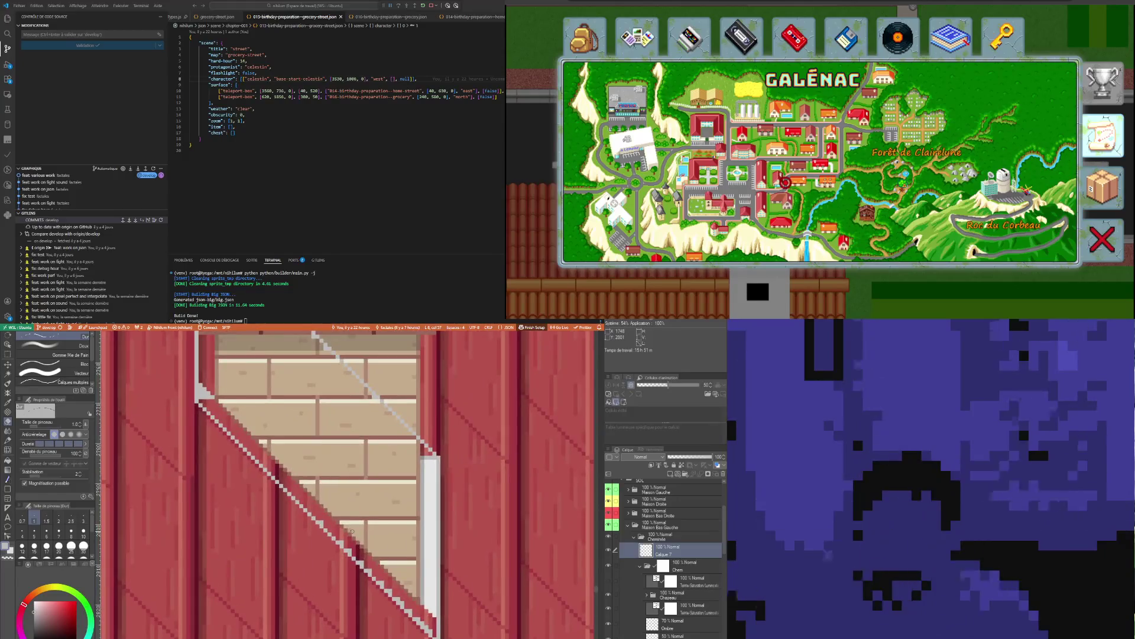
{"action": "key", "text": "i"}
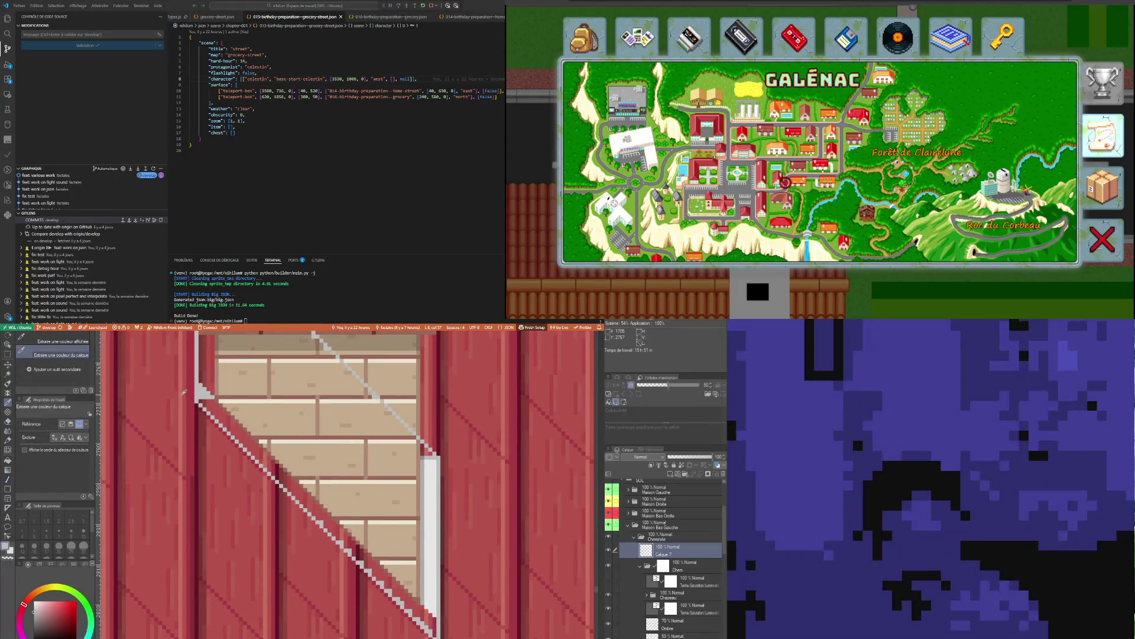
{"action": "key", "text": "p"}
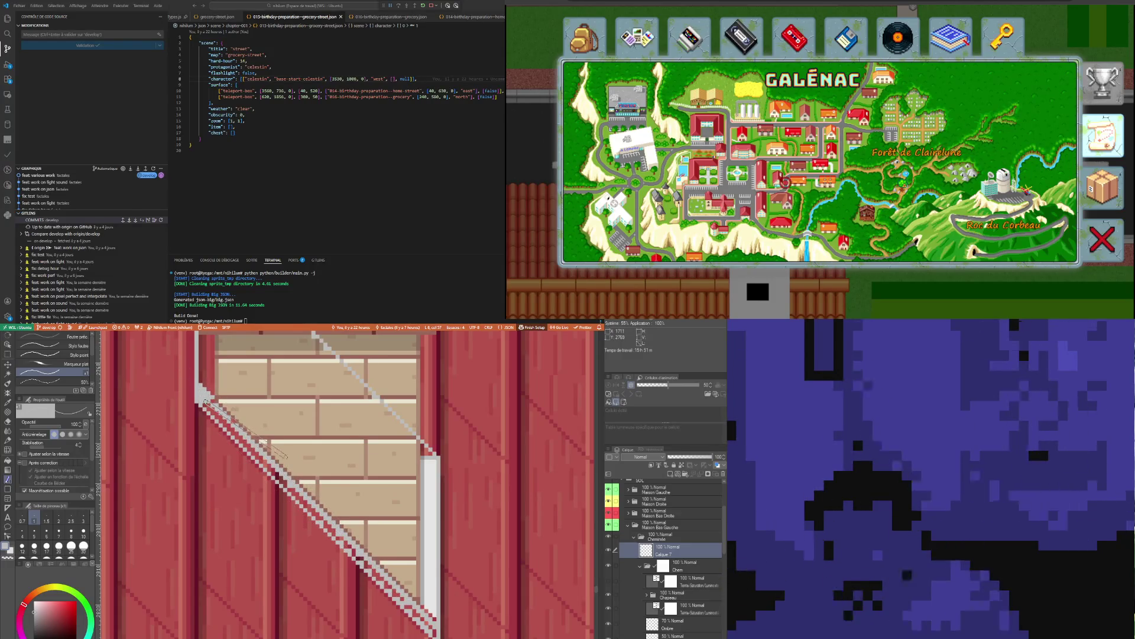
{"action": "left_click_drag", "start_coordinate": [205, 401], "coordinate": [434, 626]}
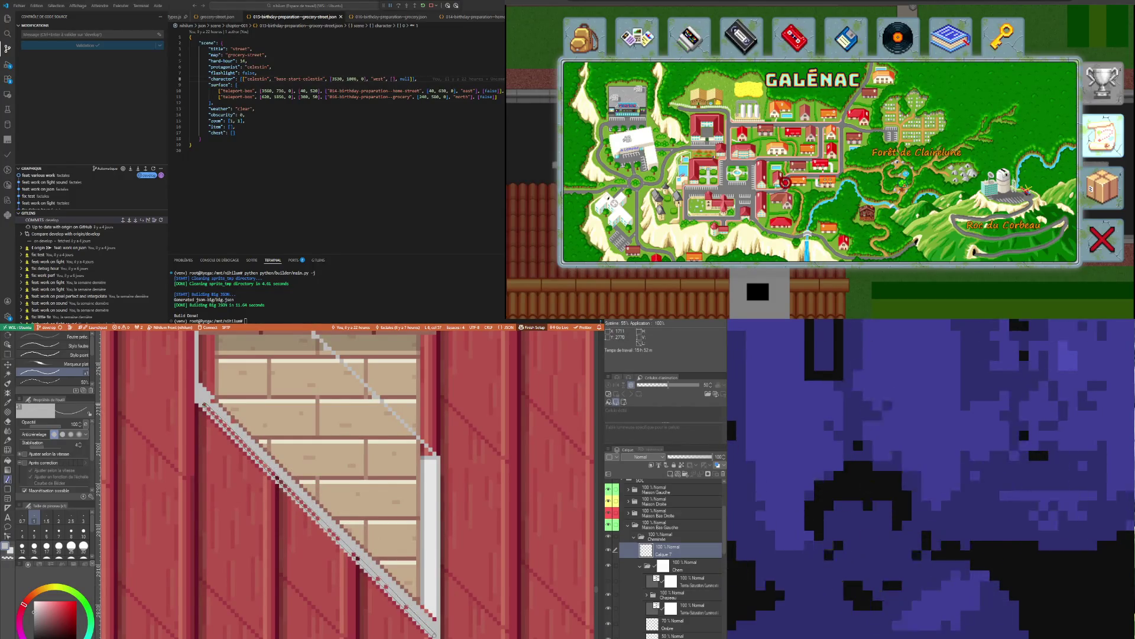
{"action": "left_click", "coordinate": [204, 404], "text": "shift"}
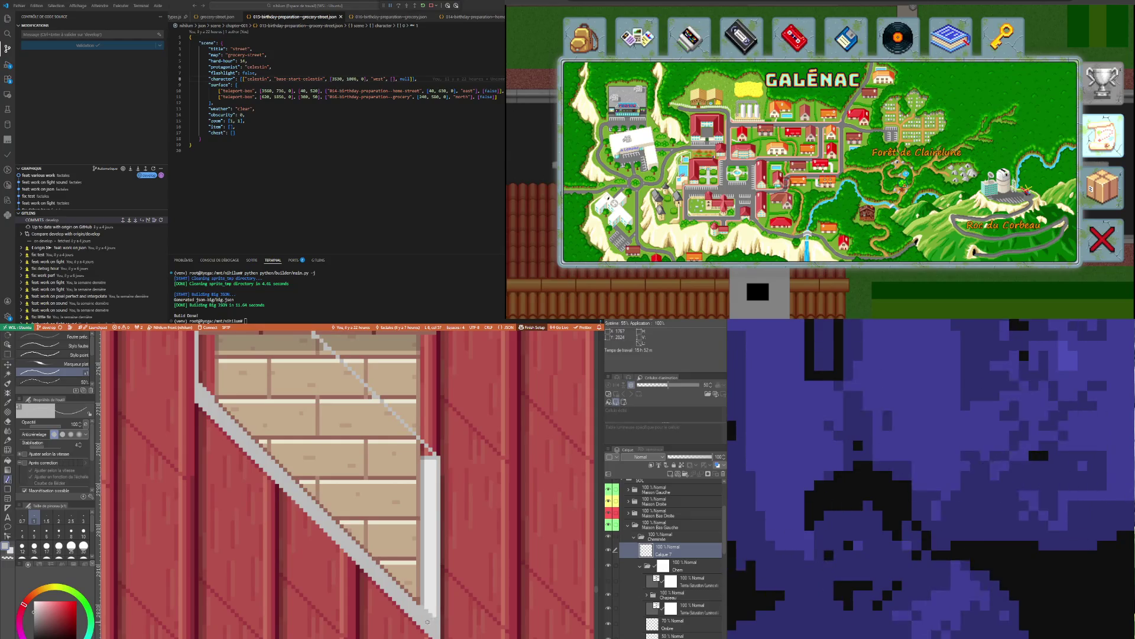
{"action": "scroll", "coordinate": [252, 477], "scroll_direction": "down", "scroll_amount": 1}
{"action": "scroll", "coordinate": [284, 398], "scroll_direction": "up", "scroll_amount": 3}
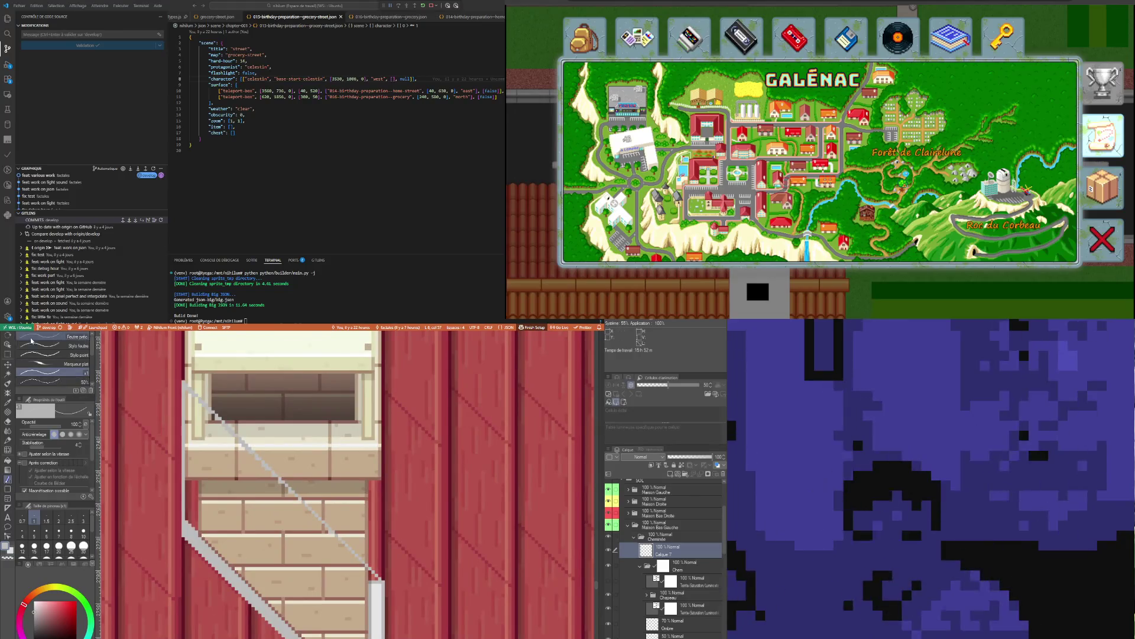
Switch to rectangular selection for the next edit
{"action": "key", "text": "m"}
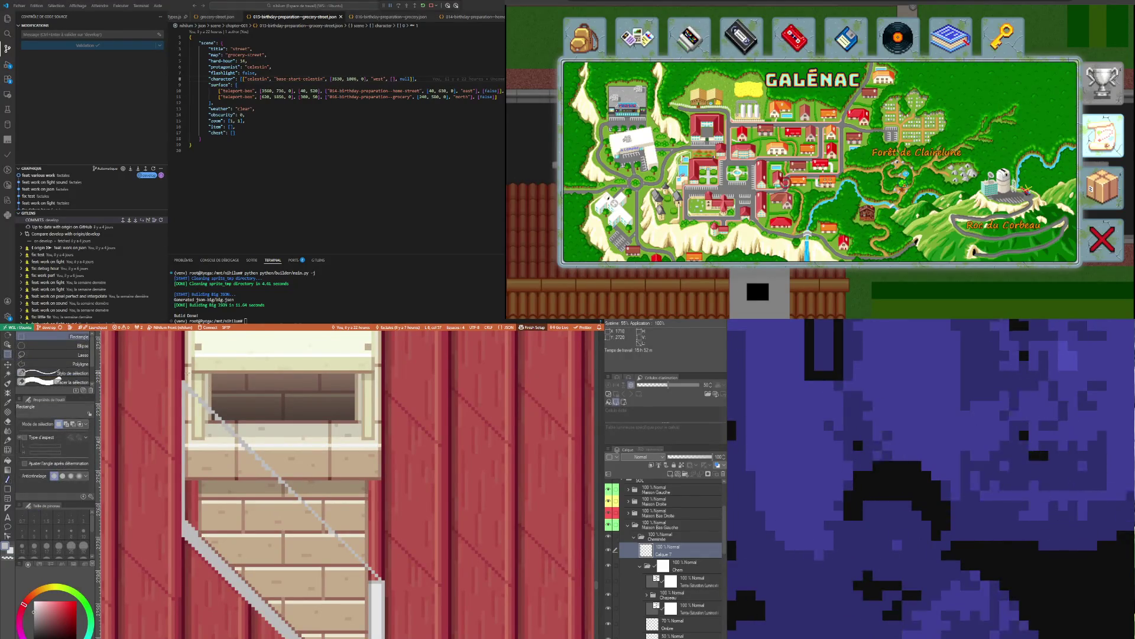
Select and delete the stray white diagonal line, then clear the selections
{"action": "left_click_drag", "start_coordinate": [186, 373], "coordinate": [303, 493]}
{"action": "key", "text": "Delete"}
{"action": "key", "text": "ctrl+d"}
{"action": "left_click_drag", "start_coordinate": [288, 482], "coordinate": [370, 579]}
{"action": "key", "text": "ctrl+d"}
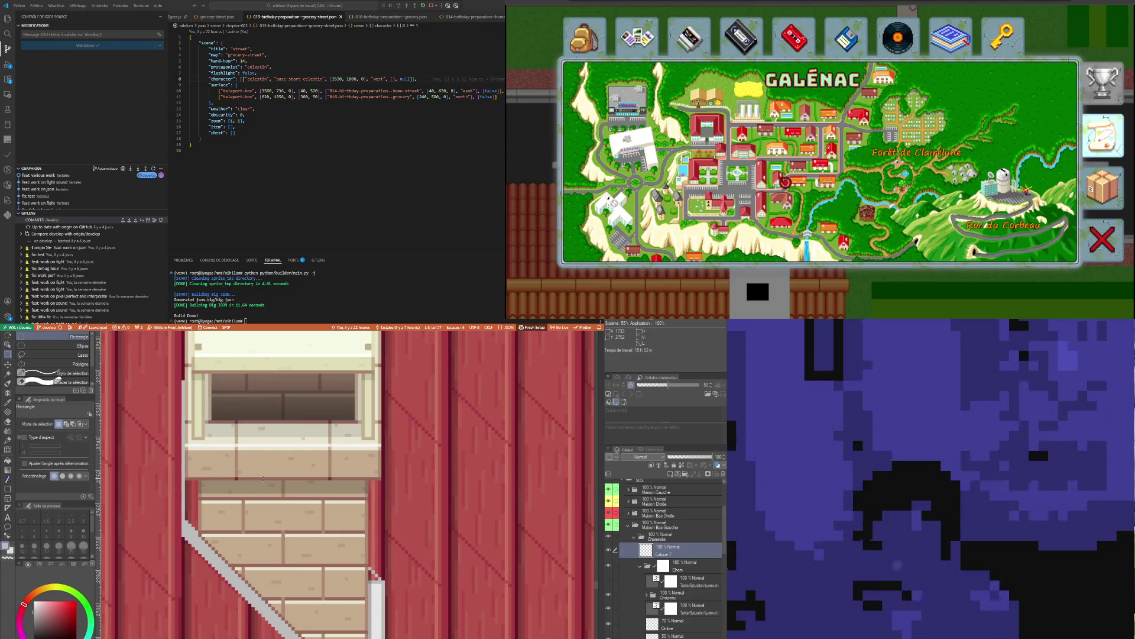
{"action": "scroll", "coordinate": [346, 484], "scroll_direction": "down", "scroll_amount": 2}
{"action": "scroll", "coordinate": [346, 483], "scroll_direction": "up", "scroll_amount": 1}
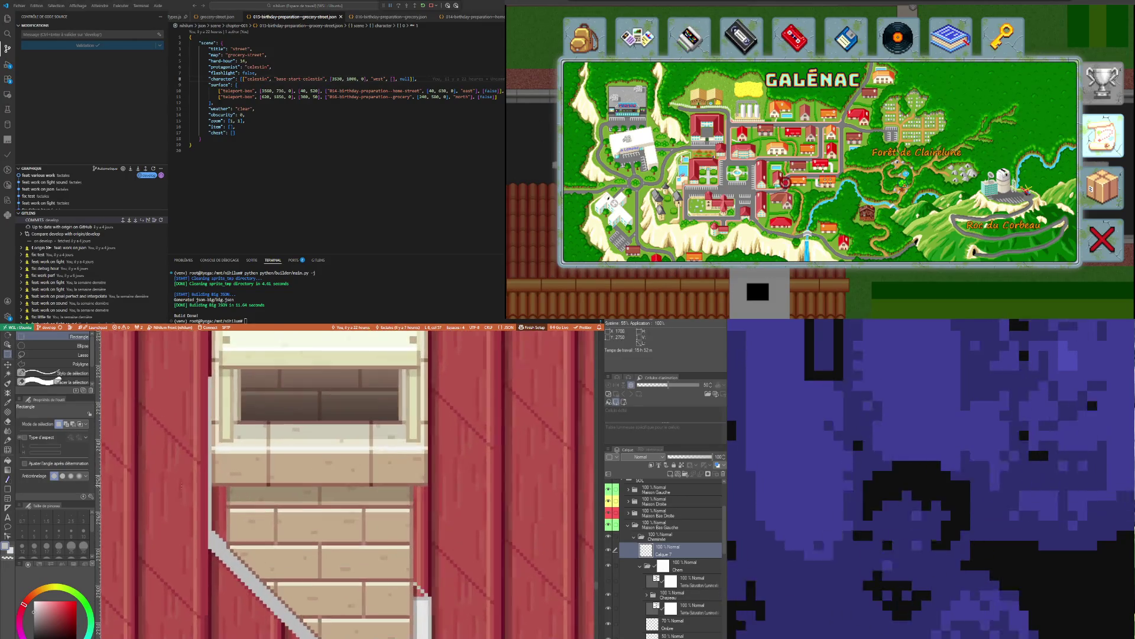
{"action": "scroll", "coordinate": [346, 483], "scroll_direction": "up", "scroll_amount": 1}
Add a light vertical highlight on the wall's left edge and select rectangles over the lower brick wall
{"action": "key", "text": "i"}
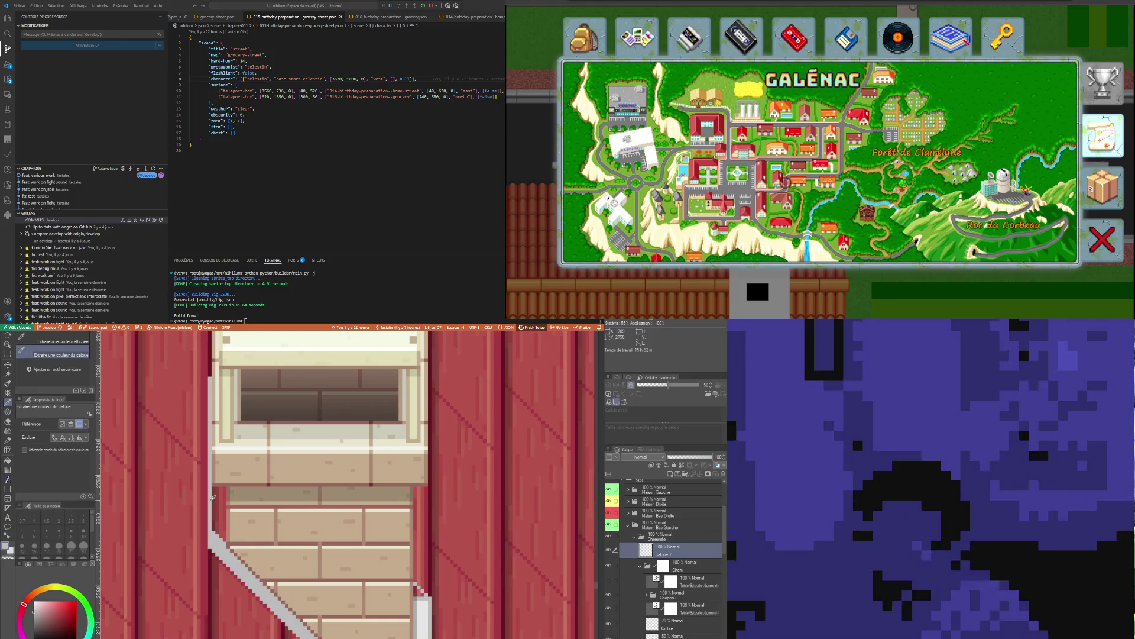
{"action": "key", "text": "p"}
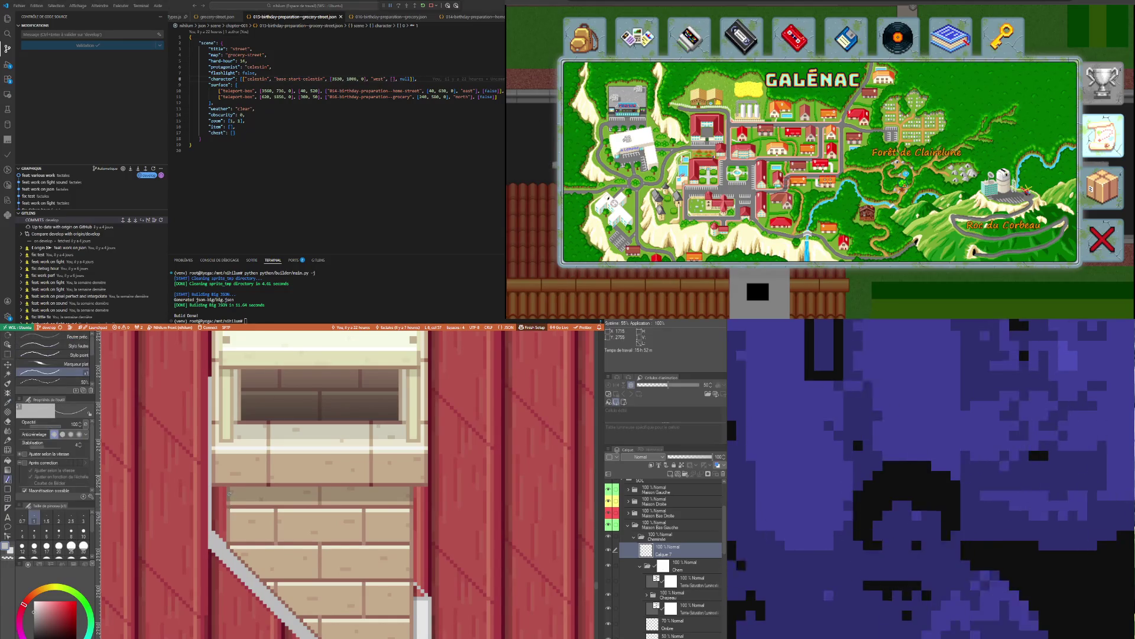
{"action": "mouse_move", "coordinate": [225, 489]}
{"action": "left_mouse_down"}
{"action": "mouse_move", "coordinate": [223, 543]}
{"action": "mouse_move", "coordinate": [216, 493]}
{"action": "left_mouse_up"}
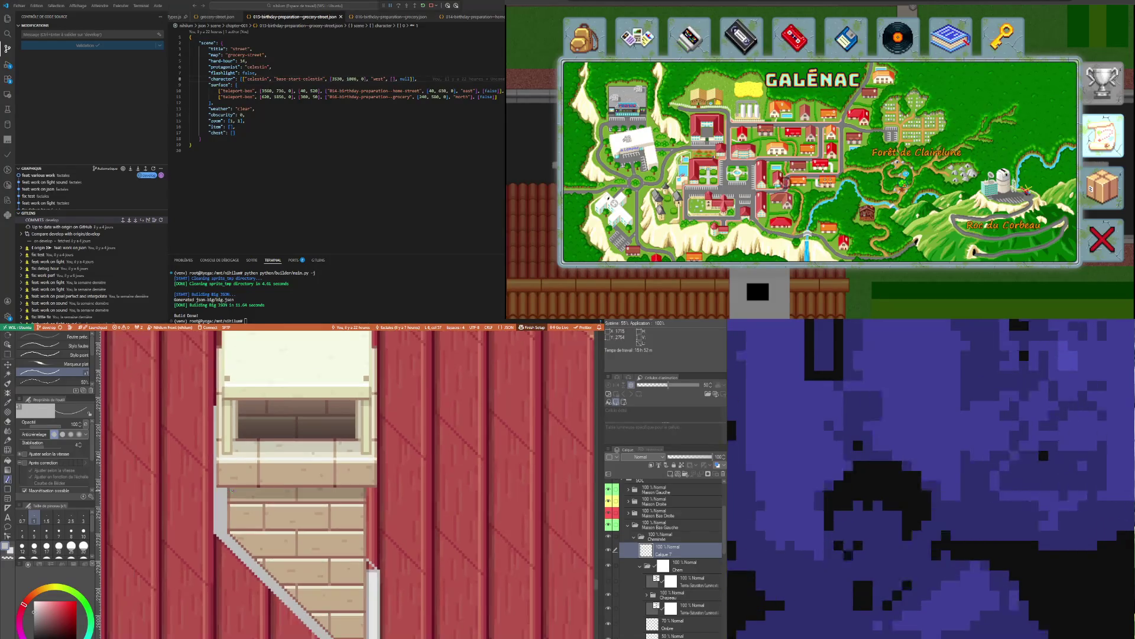
{"action": "left_click_drag", "start_coordinate": [215, 531], "coordinate": [157, 406]}
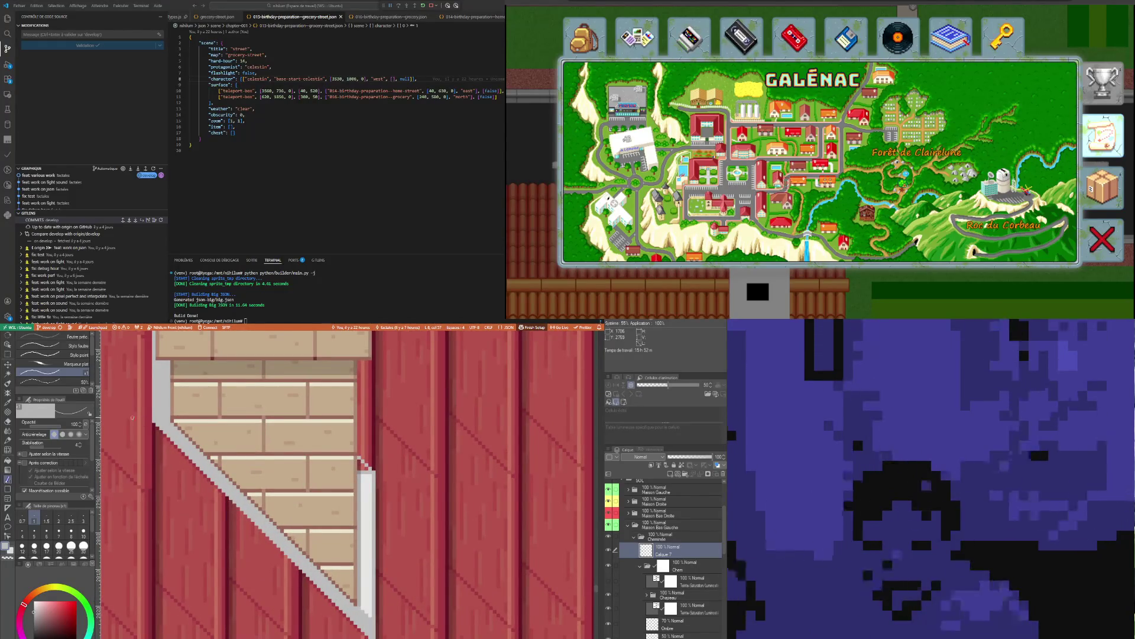
{"action": "left_click", "coordinate": [8, 354]}
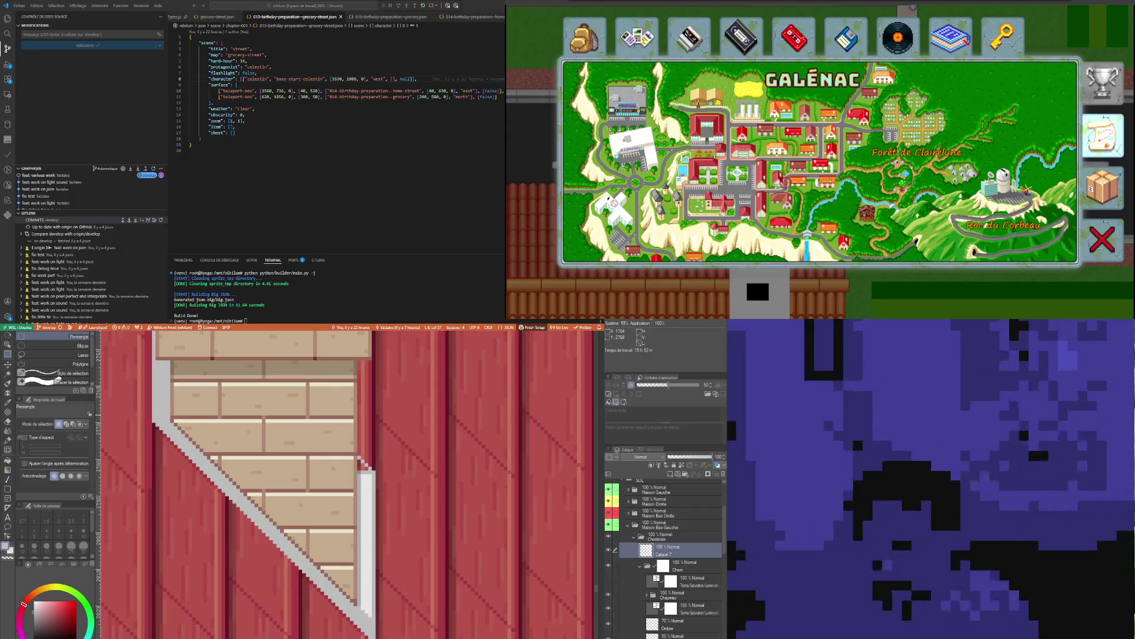
{"action": "left_click_drag", "start_coordinate": [137, 412], "coordinate": [257, 536]}
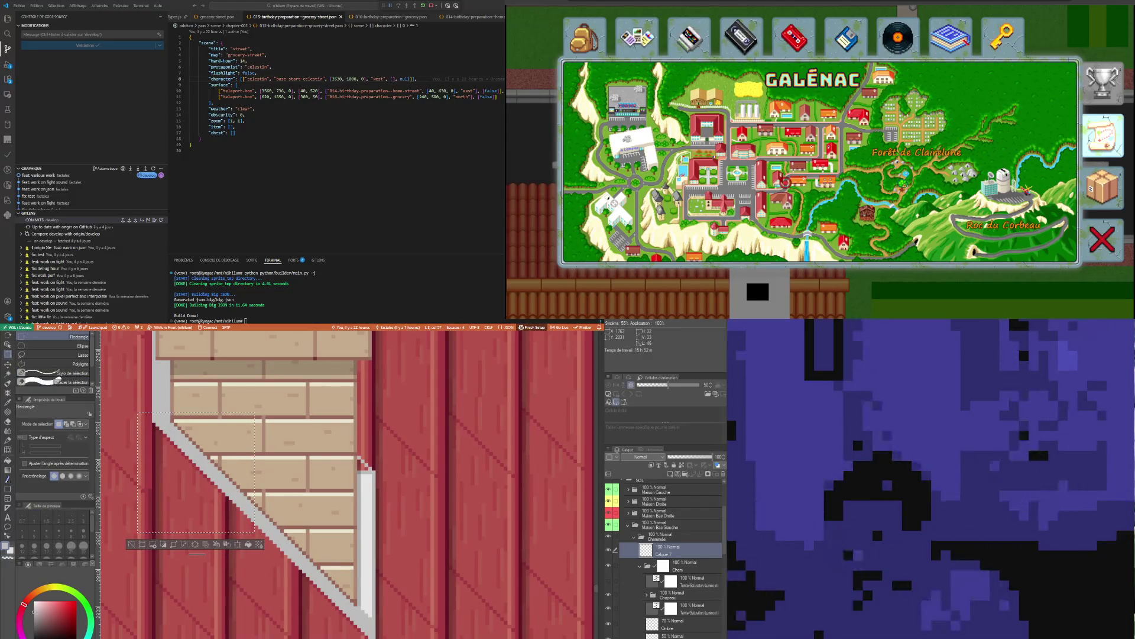
{"action": "left_click_drag", "start_coordinate": [321, 601], "coordinate": [220, 478]}
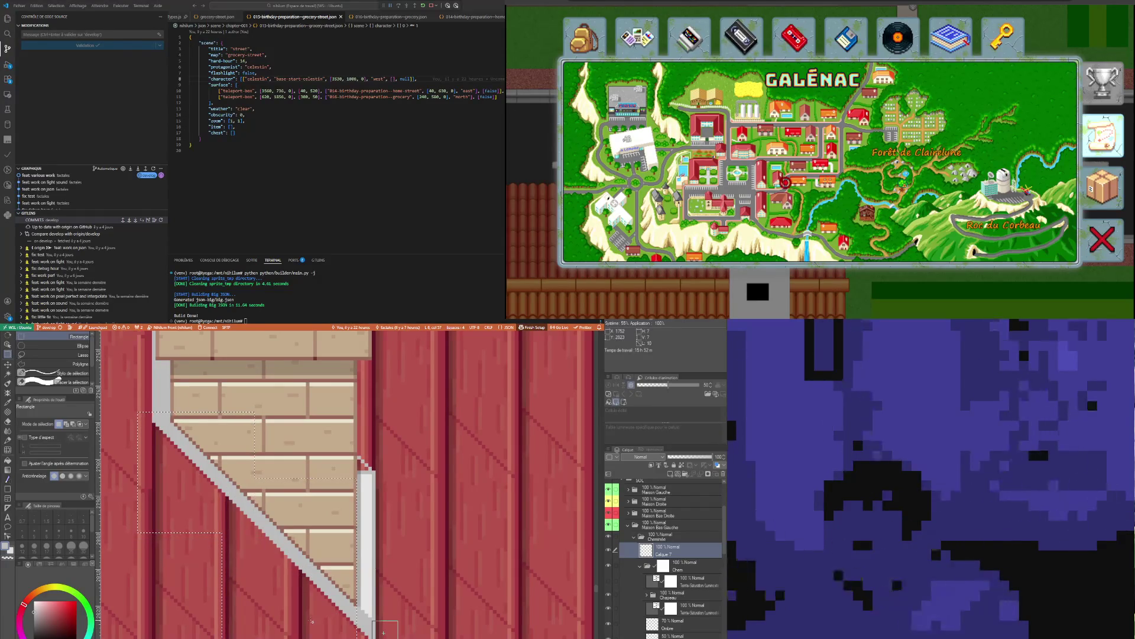
{"action": "scroll", "coordinate": [383, 632], "scroll_direction": "down", "scroll_amount": 2}
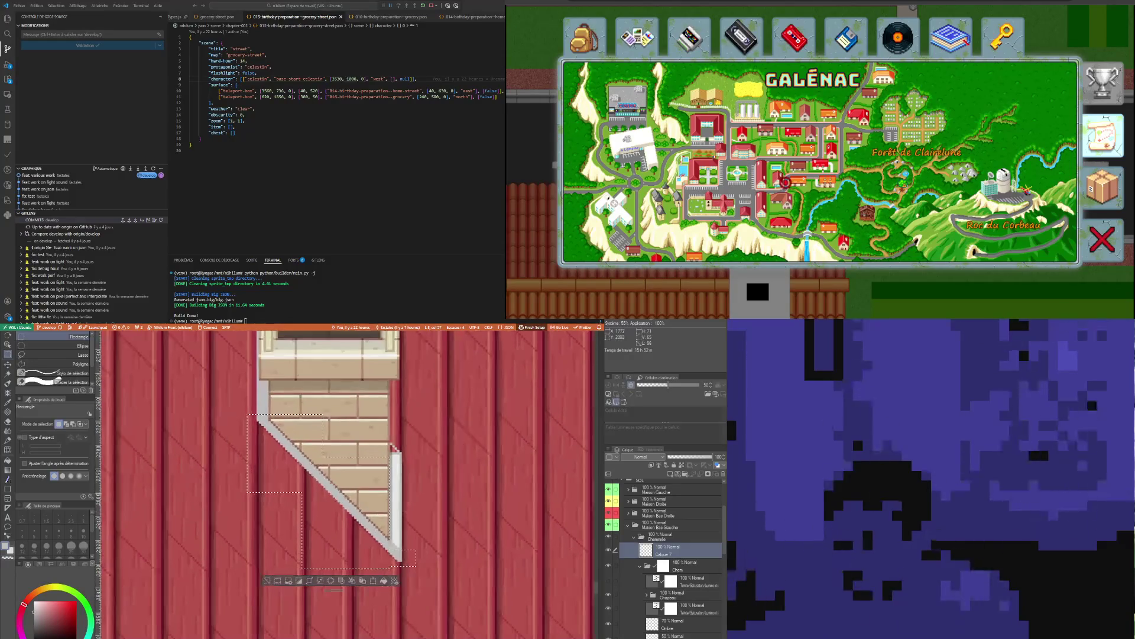
Duplicate Calque 7 and commit a transform nudging the copied edge about one pixel
{"action": "key", "text": "ctrl+v"}
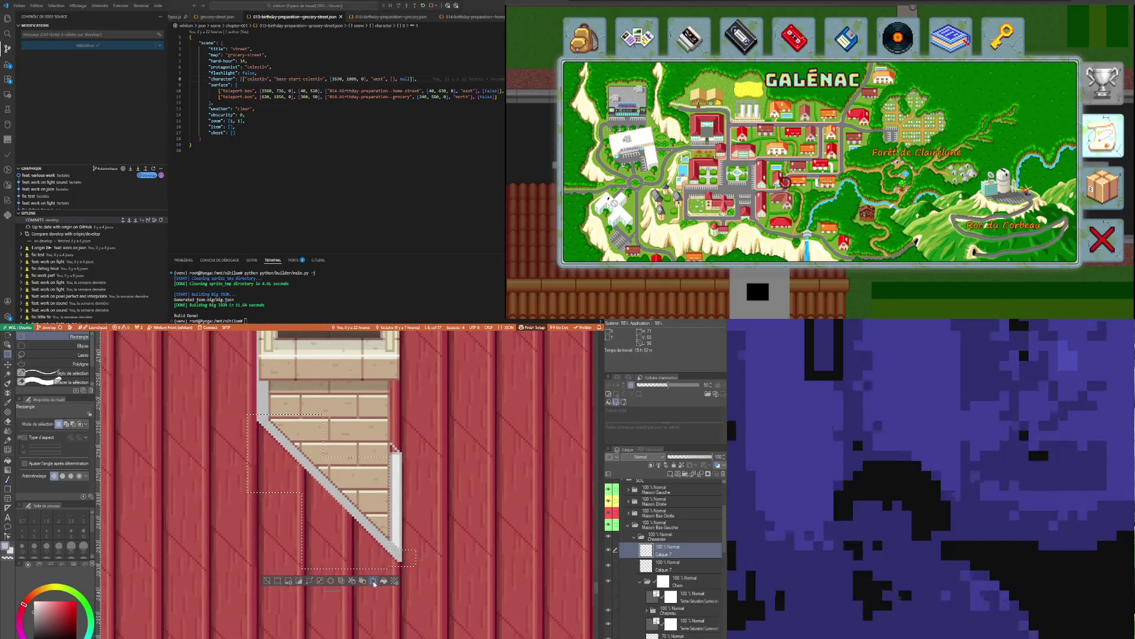
{"action": "key", "text": "ctrl+t"}
{"action": "key", "text": "Down"}
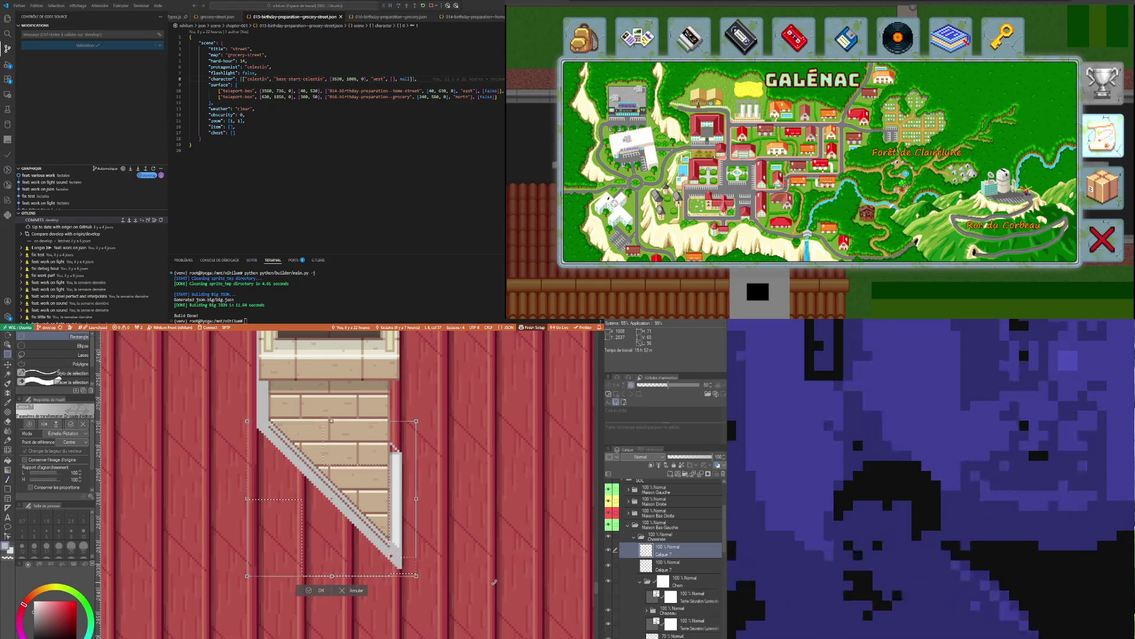
{"action": "key", "text": "Up"}
{"action": "key", "text": "Down"}
{"action": "key", "text": "Up"}
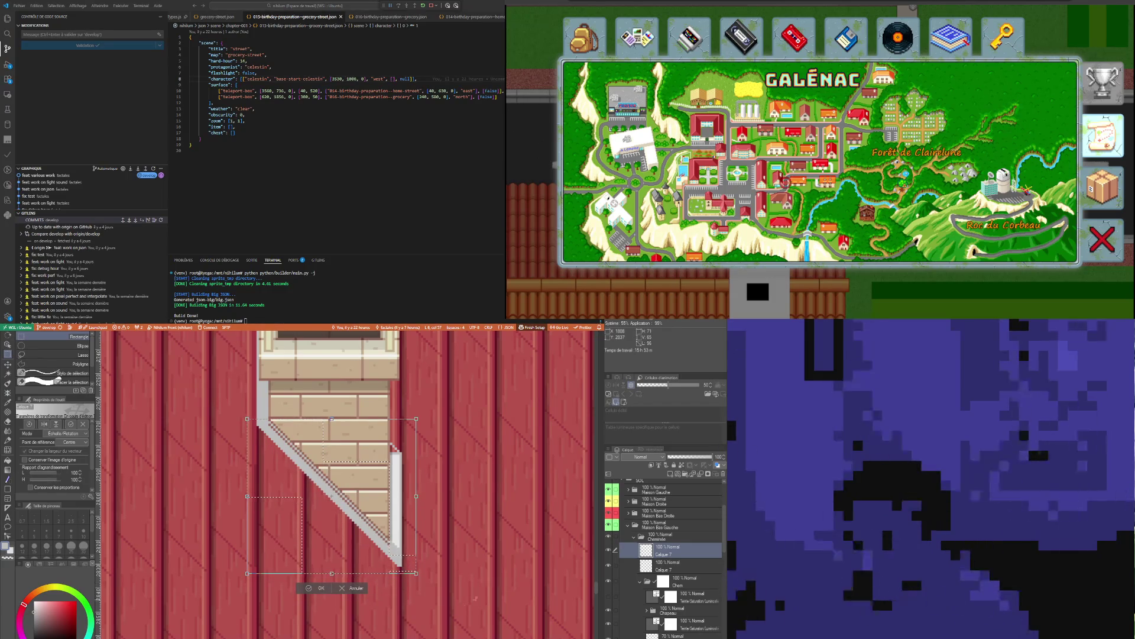
{"action": "key", "text": "Down"}
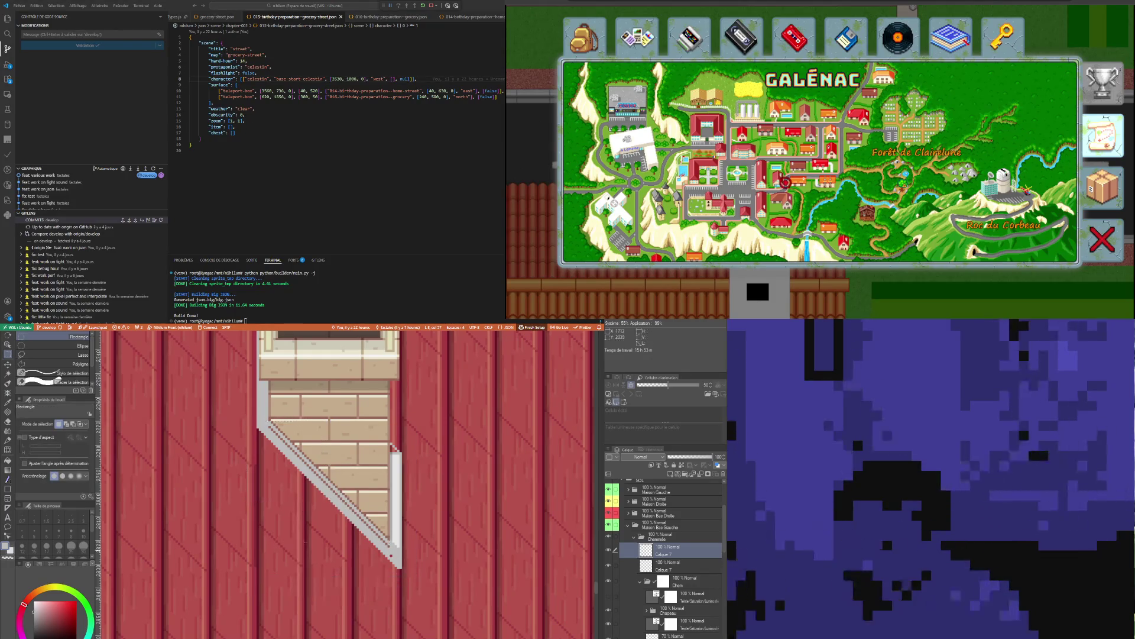
{"action": "left_click", "coordinate": [323, 591]}
{"action": "scroll", "coordinate": [299, 437], "scroll_direction": "up", "scroll_amount": 2}
{"action": "key", "text": "i"}
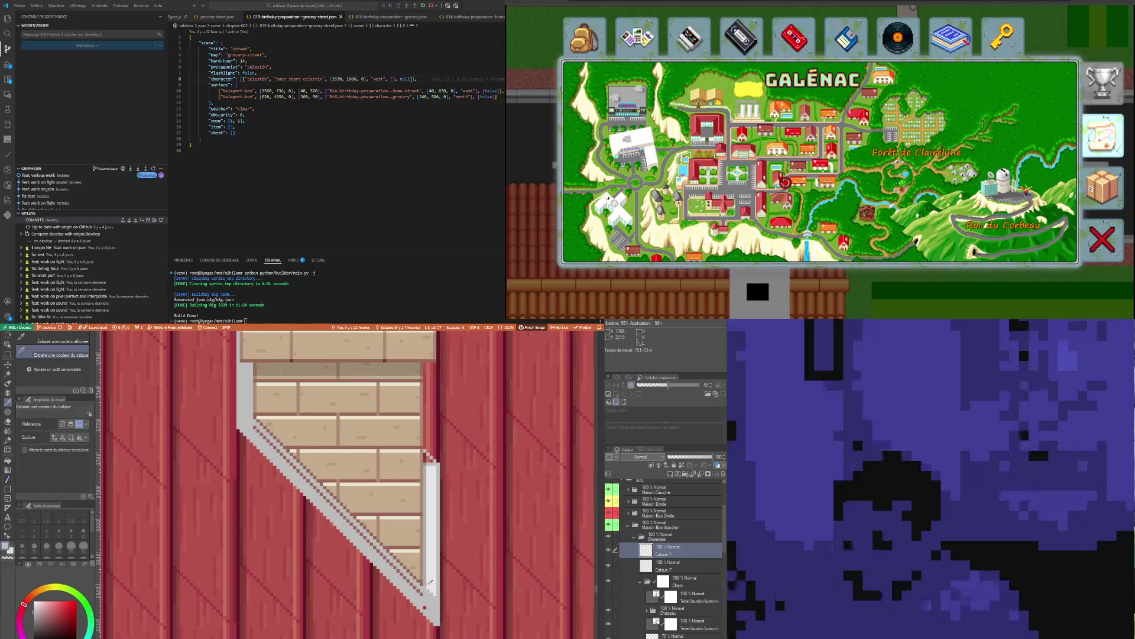
Draw straight white strokes along the chimney's slanted edge until the stripe is solid white
{"action": "key", "text": "p"}
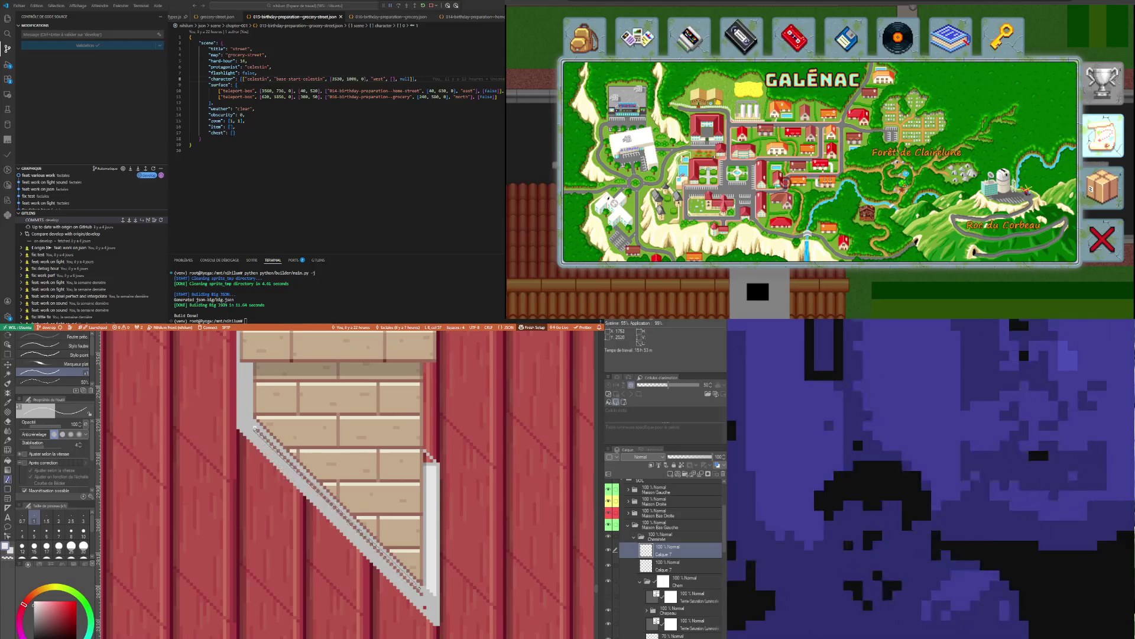
{"action": "left_click", "coordinate": [424, 593], "text": "shift"}
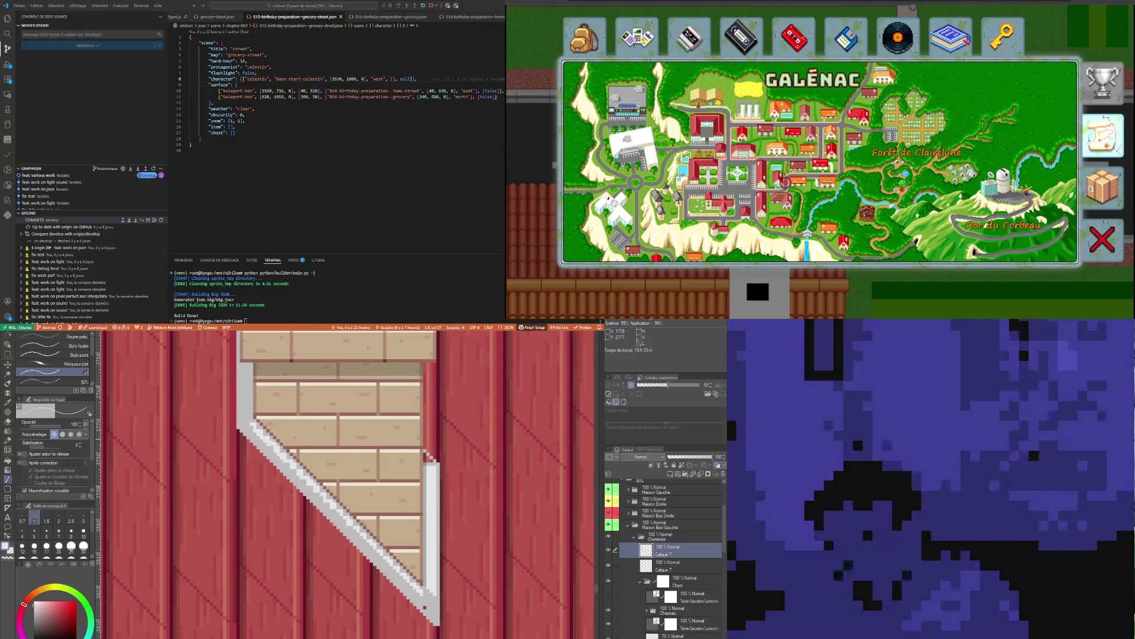
{"action": "scroll", "coordinate": [282, 421], "scroll_direction": "up", "scroll_amount": 1}
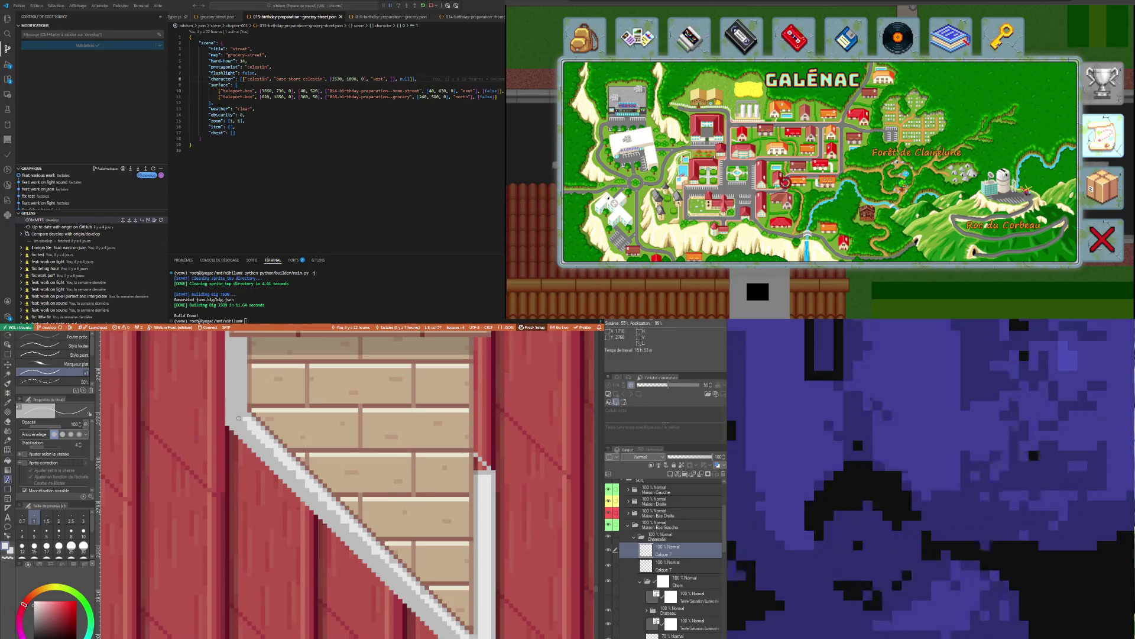
{"action": "left_click_drag", "start_coordinate": [496, 617], "coordinate": [428, 553]}
{"action": "scroll", "coordinate": [357, 516], "scroll_direction": "up", "scroll_amount": 1}
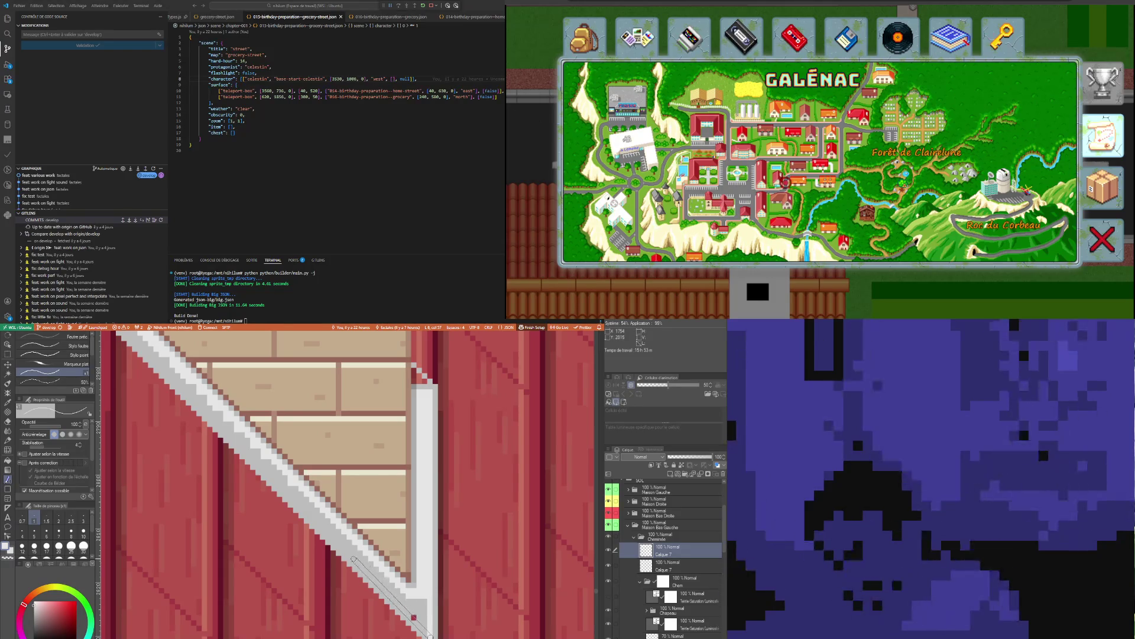
{"action": "left_click_drag", "start_coordinate": [353, 560], "coordinate": [355, 559]}
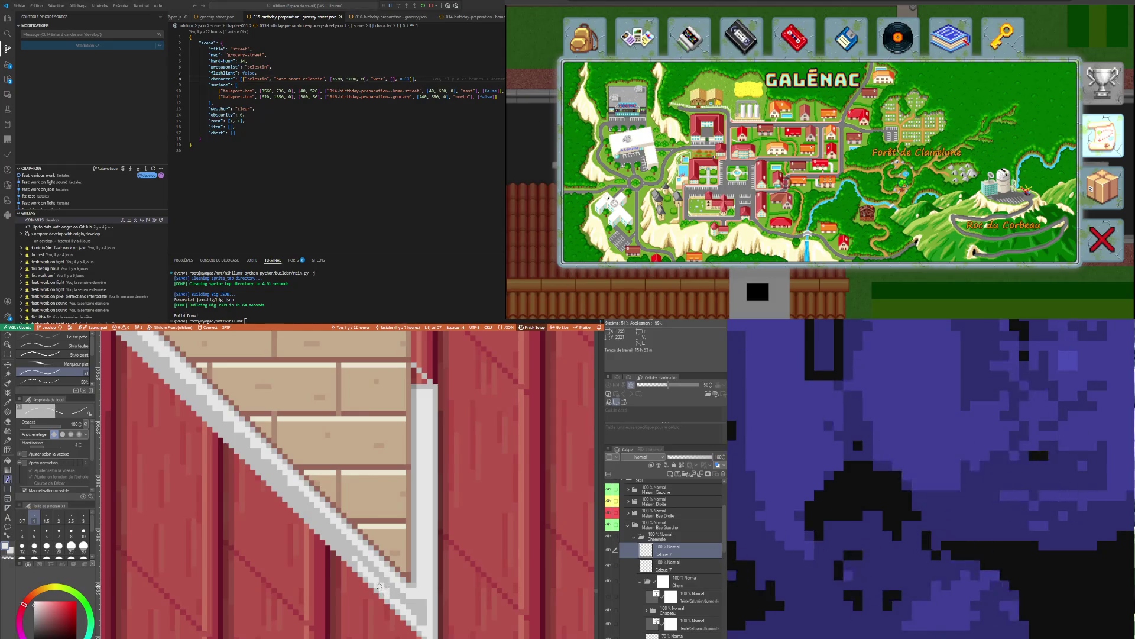
{"action": "scroll", "coordinate": [354, 563], "scroll_direction": "down", "scroll_amount": 1}
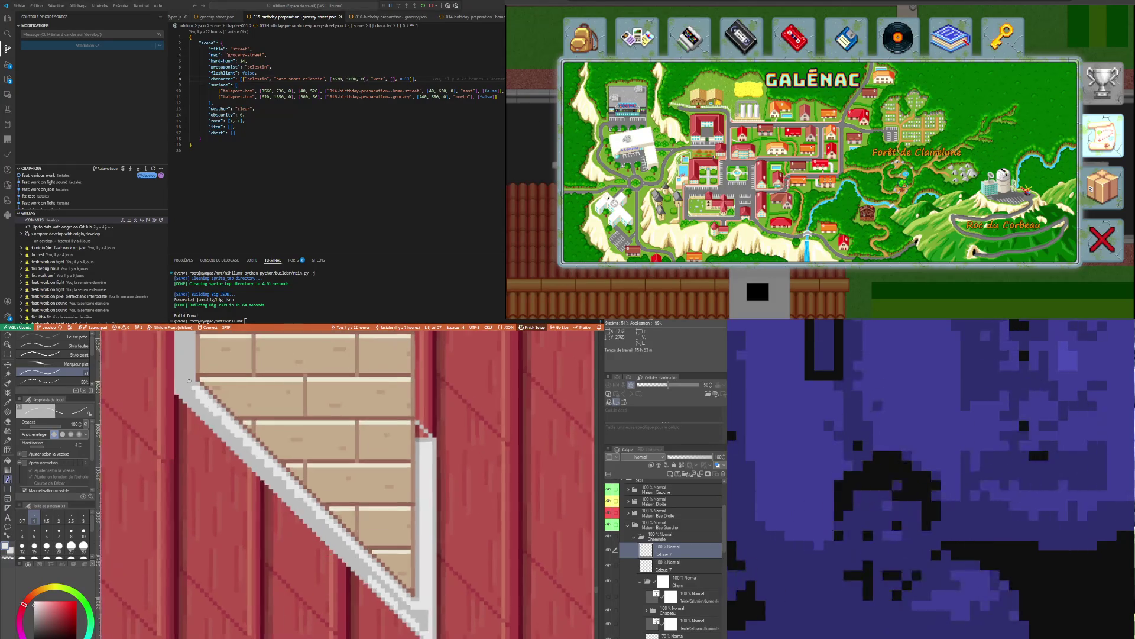
{"action": "scroll", "coordinate": [176, 395], "scroll_direction": "up", "scroll_amount": 2}
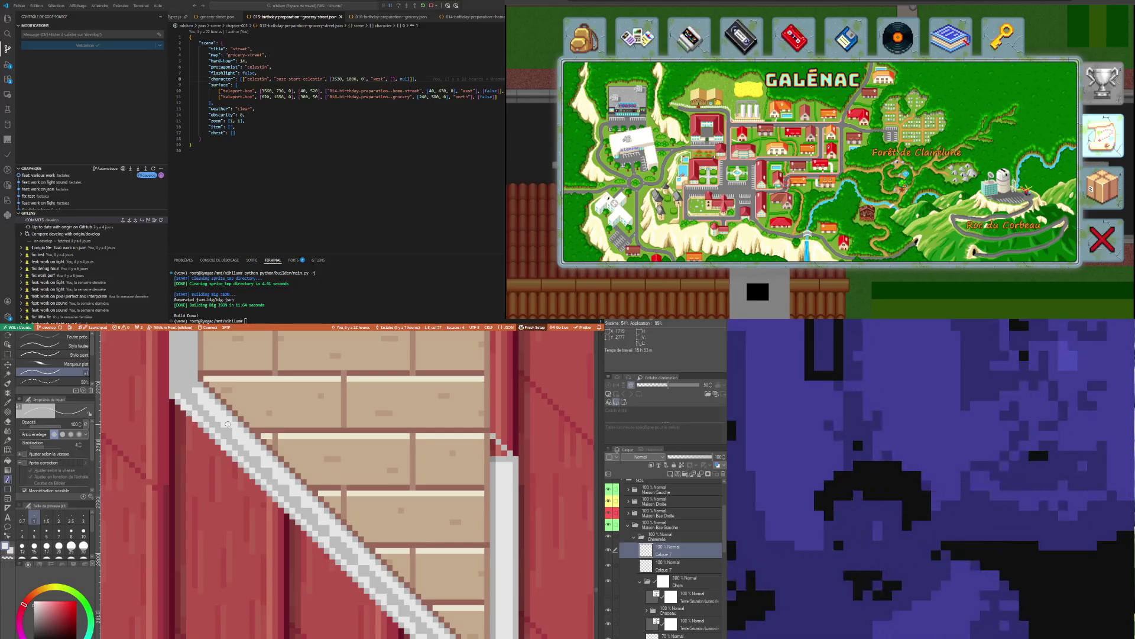
{"action": "scroll", "coordinate": [241, 429], "scroll_direction": "down", "scroll_amount": 1}
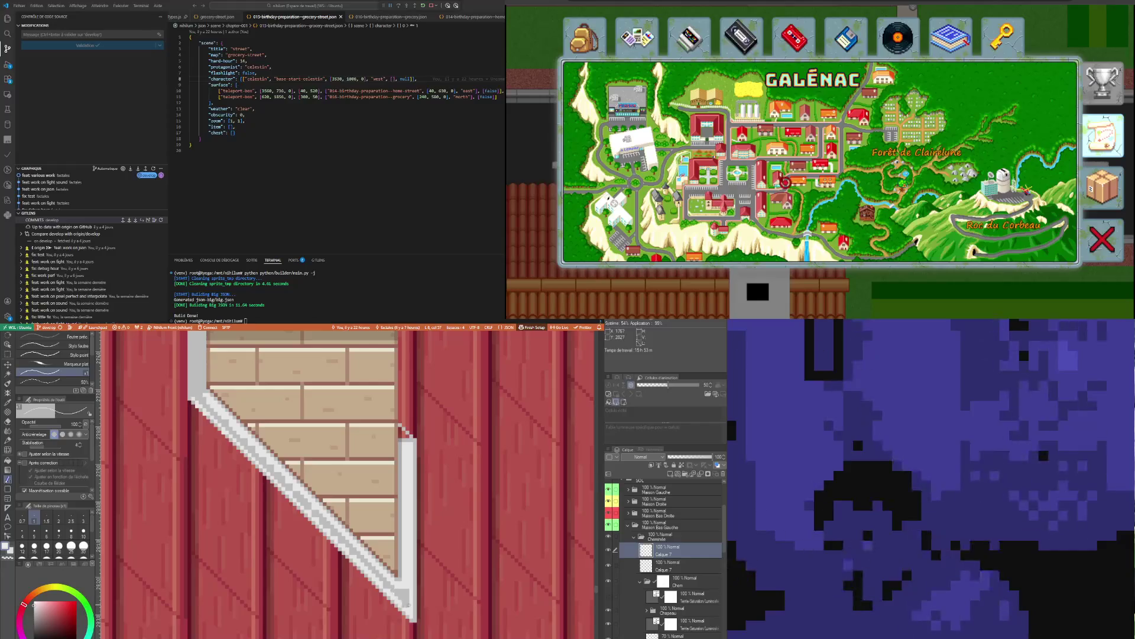
{"action": "mouse_move", "coordinate": [391, 590]}
{"action": "left_mouse_down"}
{"action": "mouse_move", "coordinate": [193, 396]}
{"action": "mouse_move", "coordinate": [407, 601]}
{"action": "left_mouse_up"}
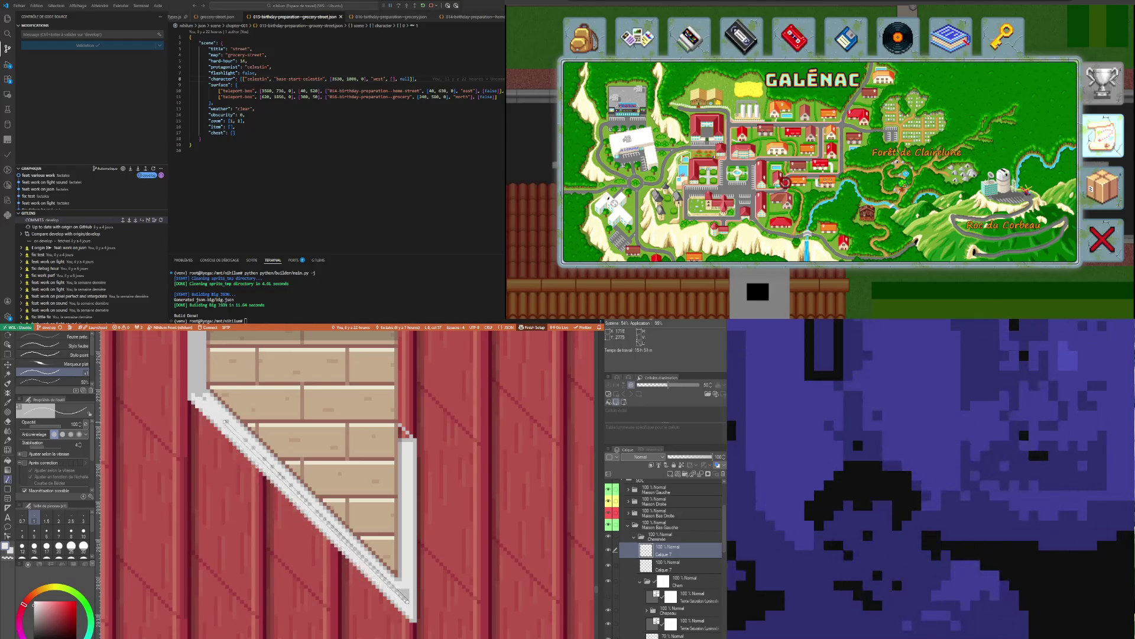
{"action": "left_click_drag", "start_coordinate": [197, 396], "coordinate": [409, 603]}
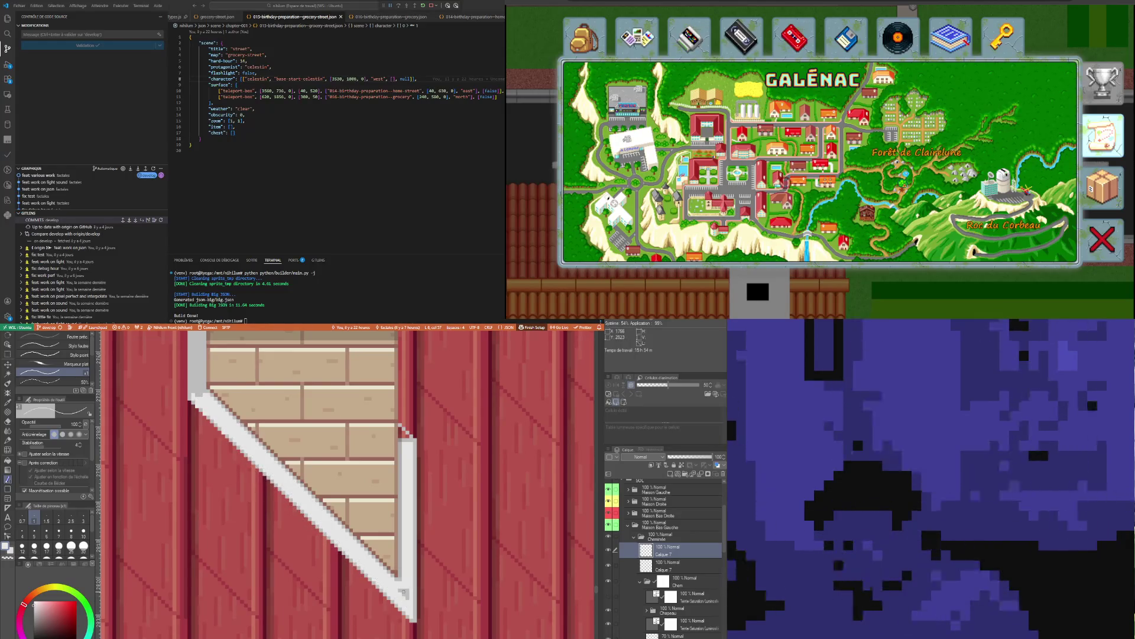
{"action": "scroll", "coordinate": [235, 470], "scroll_direction": "up", "scroll_amount": 2}
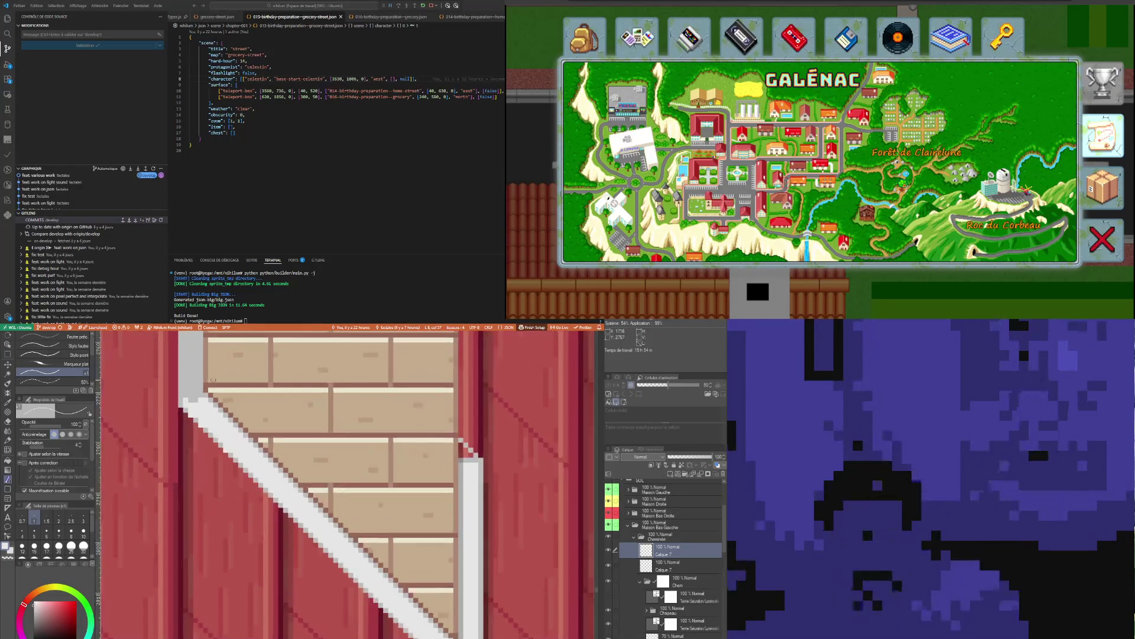
{"action": "scroll", "coordinate": [234, 470], "scroll_direction": "up", "scroll_amount": 1}
Sample the white and paint a highlight line up the chimney's vertical right edge
{"action": "key", "text": "i"}
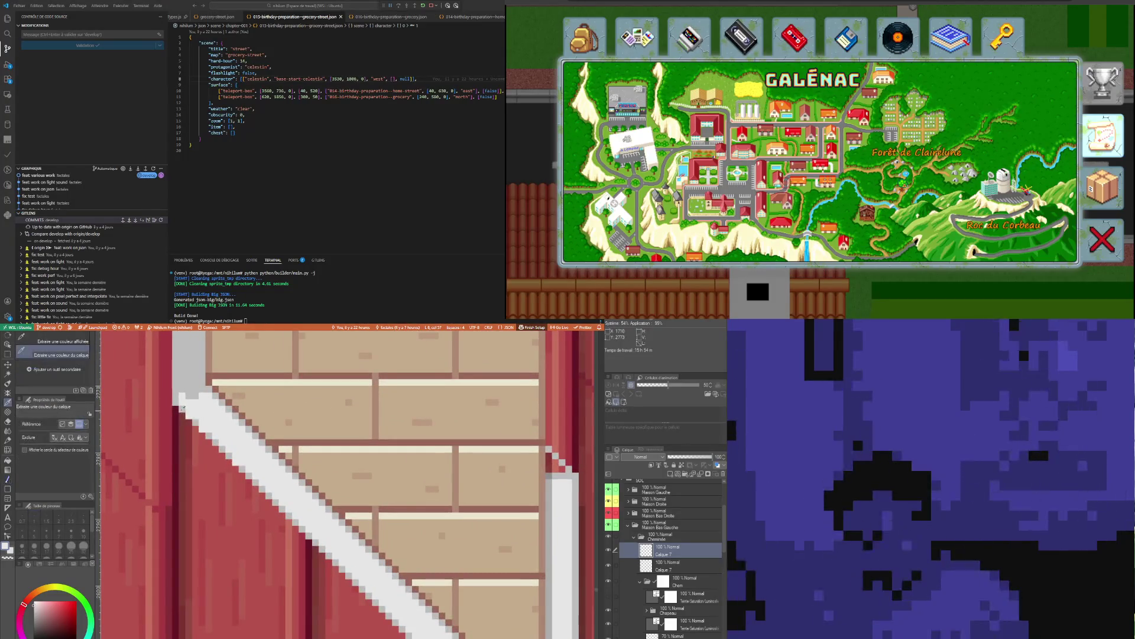
{"action": "key", "text": "p"}
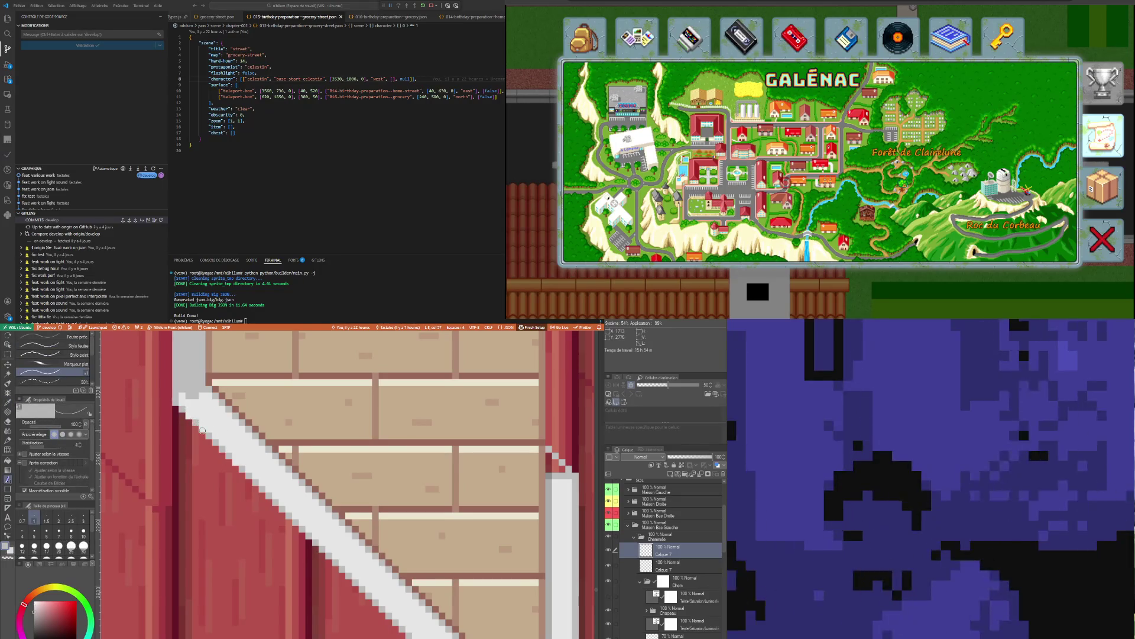
{"action": "scroll", "coordinate": [228, 453], "scroll_direction": "down", "scroll_amount": 1}
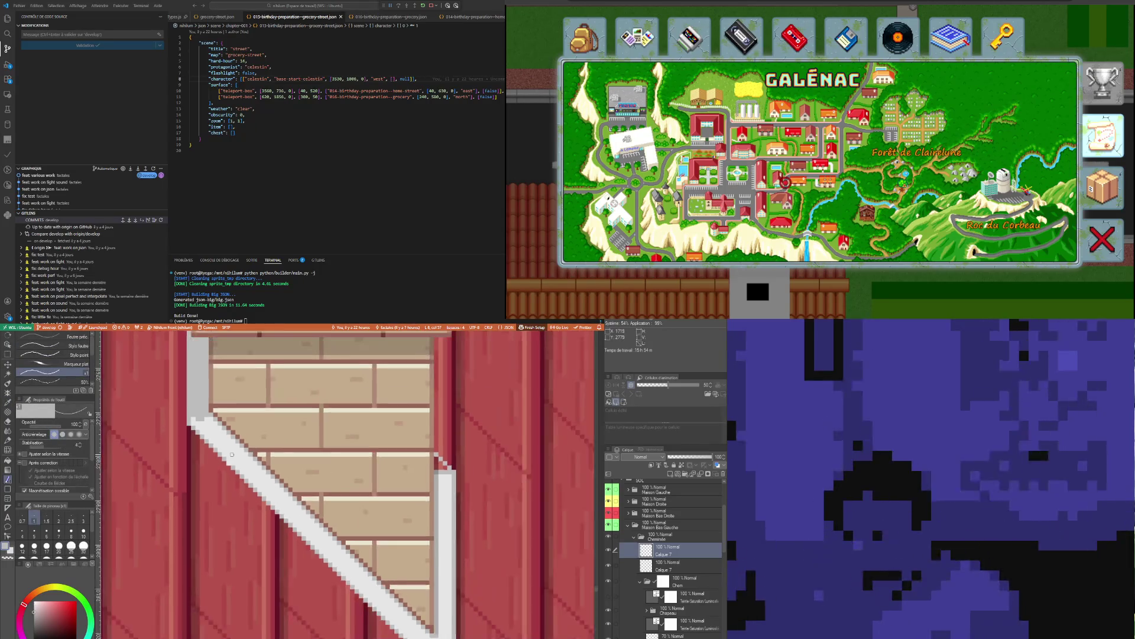
{"action": "scroll", "coordinate": [227, 454], "scroll_direction": "down", "scroll_amount": 2}
{"action": "scroll", "coordinate": [226, 453], "scroll_direction": "up", "scroll_amount": 1}
{"action": "scroll", "coordinate": [232, 470], "scroll_direction": "up", "scroll_amount": 1}
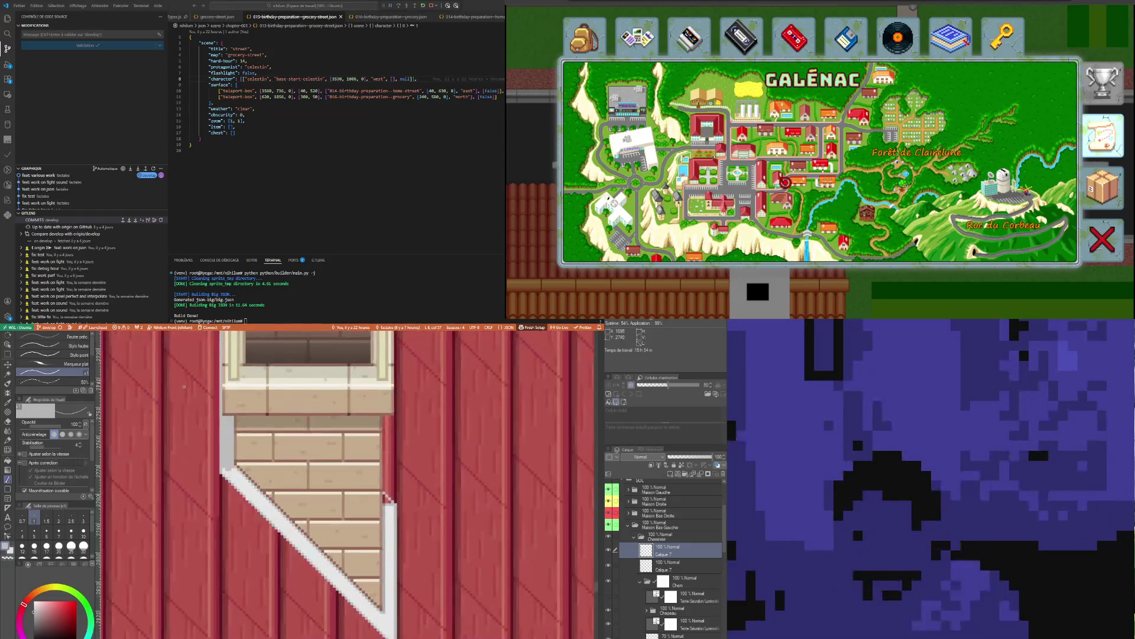
{"action": "scroll", "coordinate": [238, 483], "scroll_direction": "up", "scroll_amount": 1}
{"action": "scroll", "coordinate": [243, 494], "scroll_direction": "up", "scroll_amount": 1}
{"action": "key", "text": "i"}
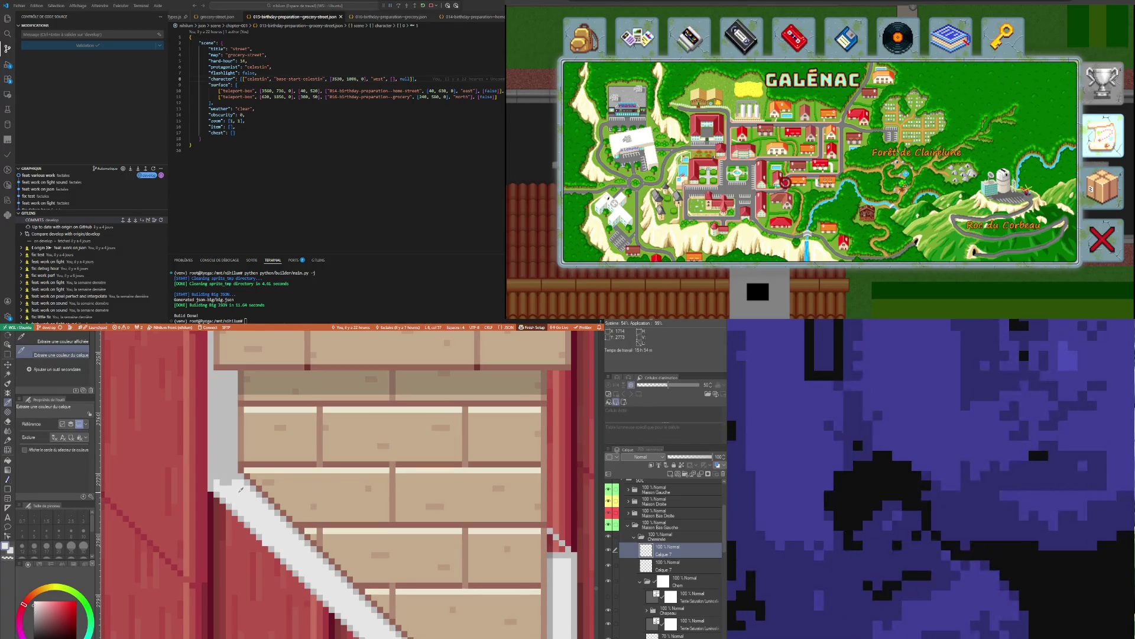
{"action": "key", "text": "p"}
{"action": "mouse_move", "coordinate": [233, 478]}
{"action": "left_mouse_down"}
{"action": "mouse_move", "coordinate": [223, 373]}
{"action": "mouse_move", "coordinate": [218, 482]}
{"action": "left_mouse_up"}
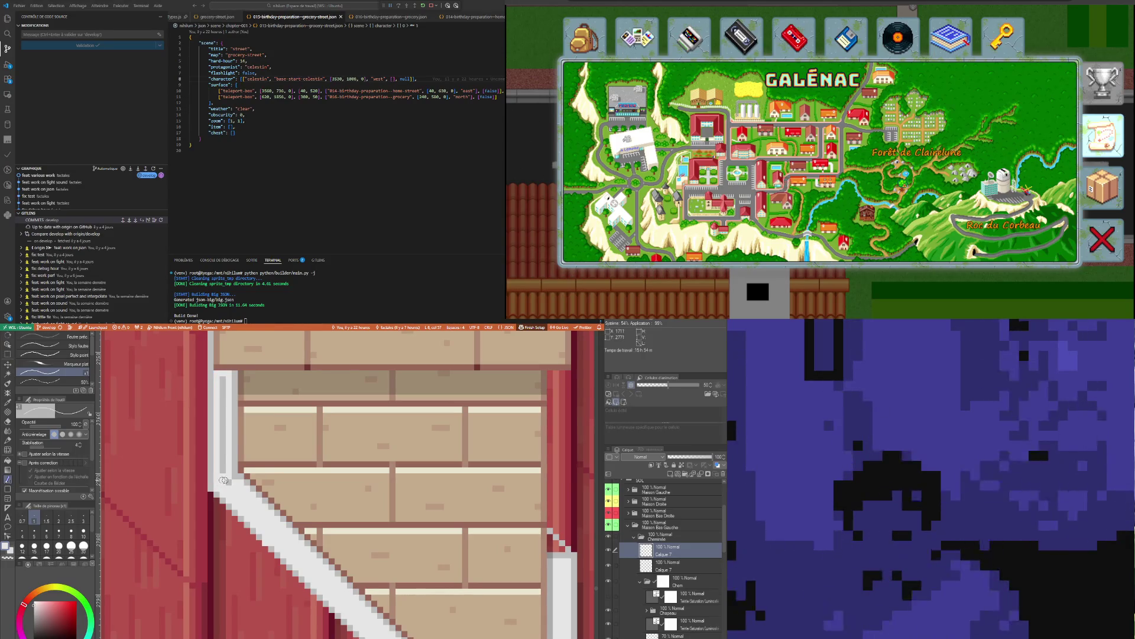
{"action": "scroll", "coordinate": [223, 459], "scroll_direction": "down", "scroll_amount": 5}
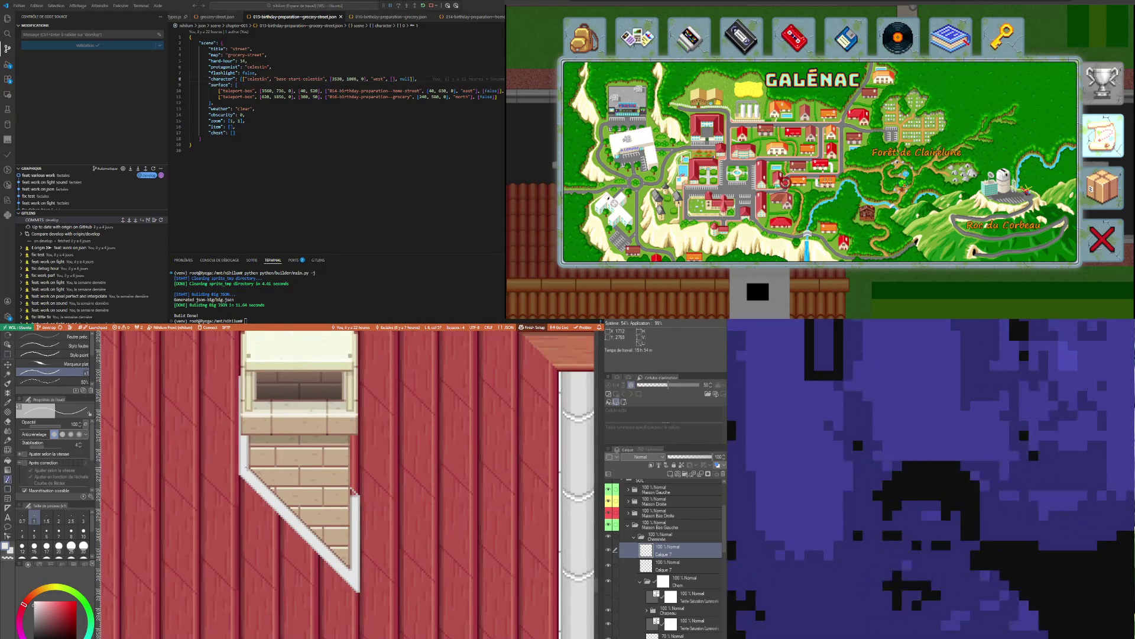
{"action": "scroll", "coordinate": [246, 472], "scroll_direction": "up", "scroll_amount": 2}
{"action": "scroll", "coordinate": [403, 504], "scroll_direction": "down", "scroll_amount": 2}
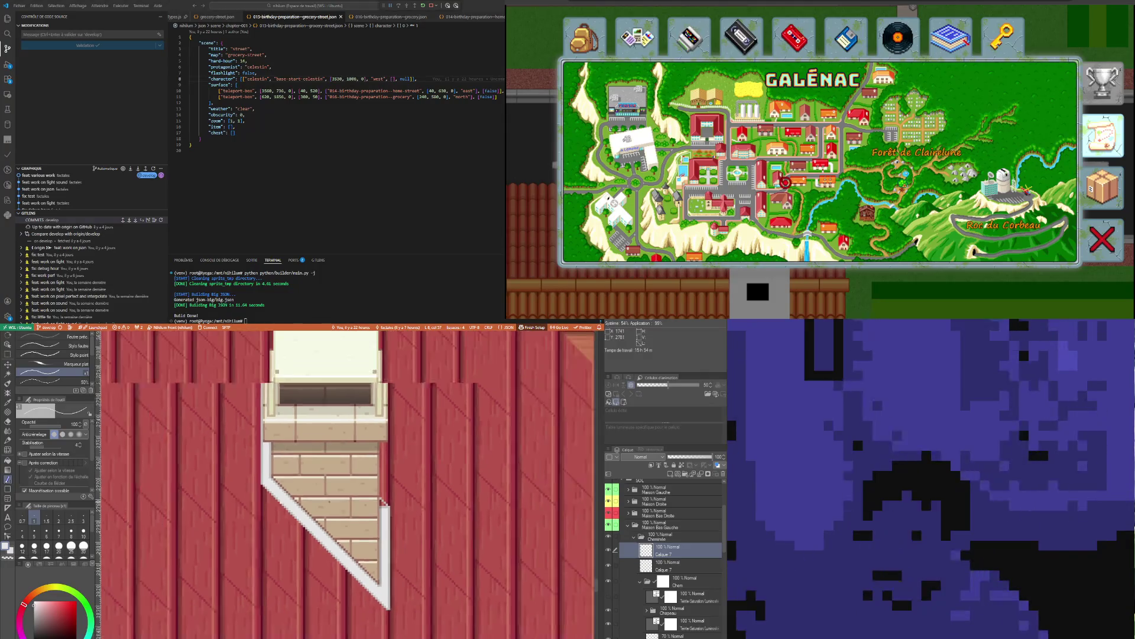
{"action": "scroll", "coordinate": [365, 493], "scroll_direction": "up", "scroll_amount": 2}
{"action": "scroll", "coordinate": [366, 494], "scroll_direction": "up", "scroll_amount": 2}
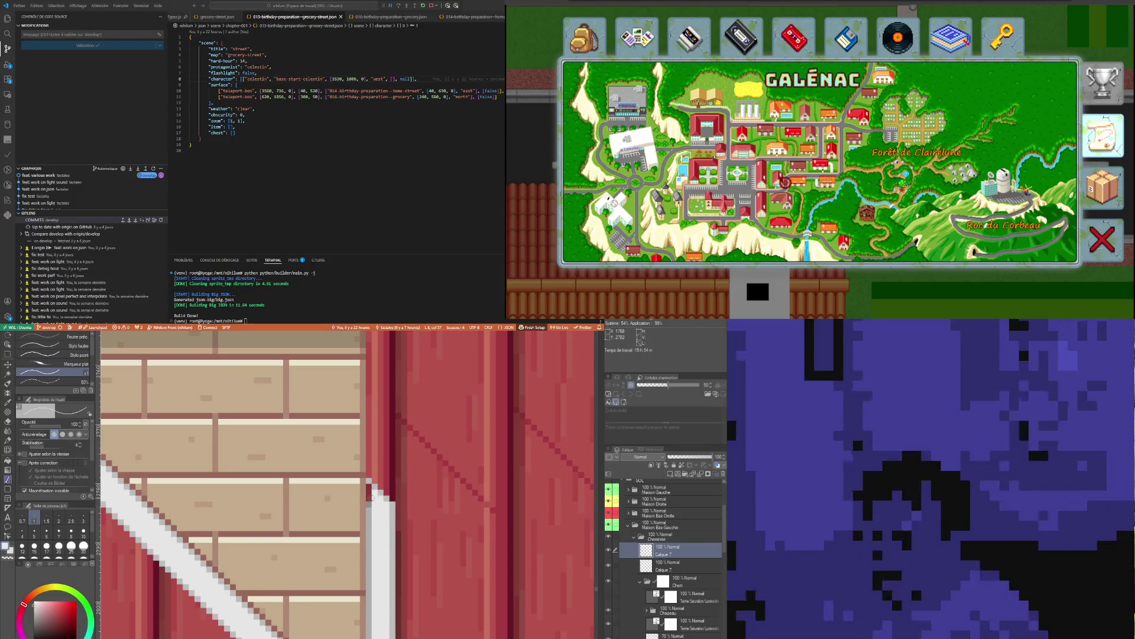
{"action": "scroll", "coordinate": [359, 565], "scroll_direction": "down", "scroll_amount": 2}
{"action": "key", "text": "o"}
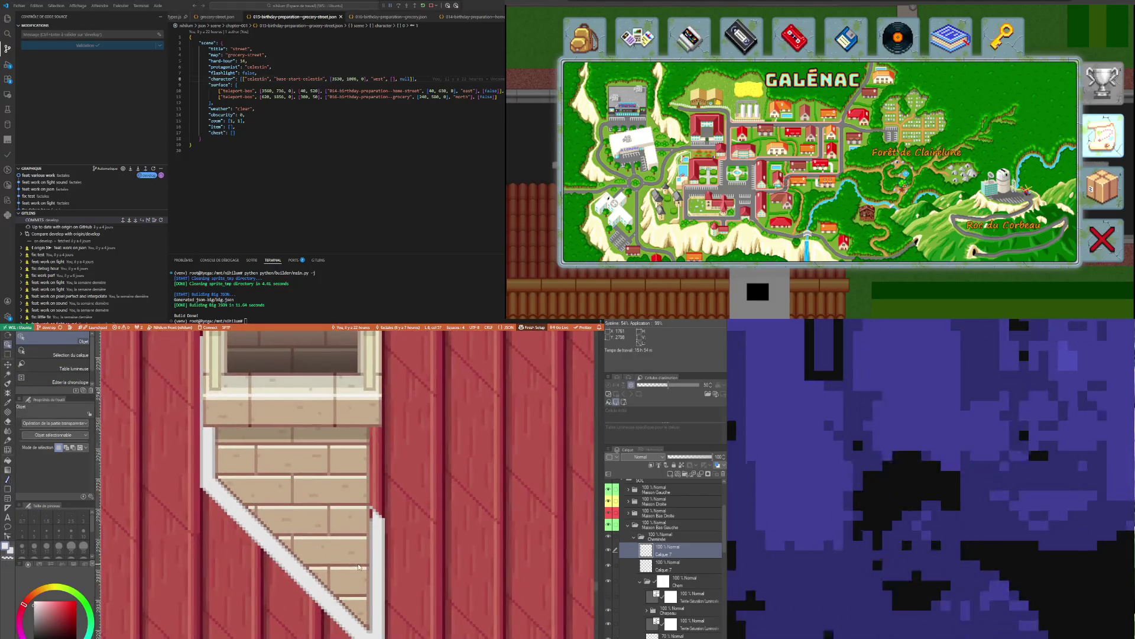
{"action": "key", "text": "i"}
{"action": "scroll", "coordinate": [372, 544], "scroll_direction": "up", "scroll_amount": 1}
{"action": "scroll", "coordinate": [372, 543], "scroll_direction": "up", "scroll_amount": 1}
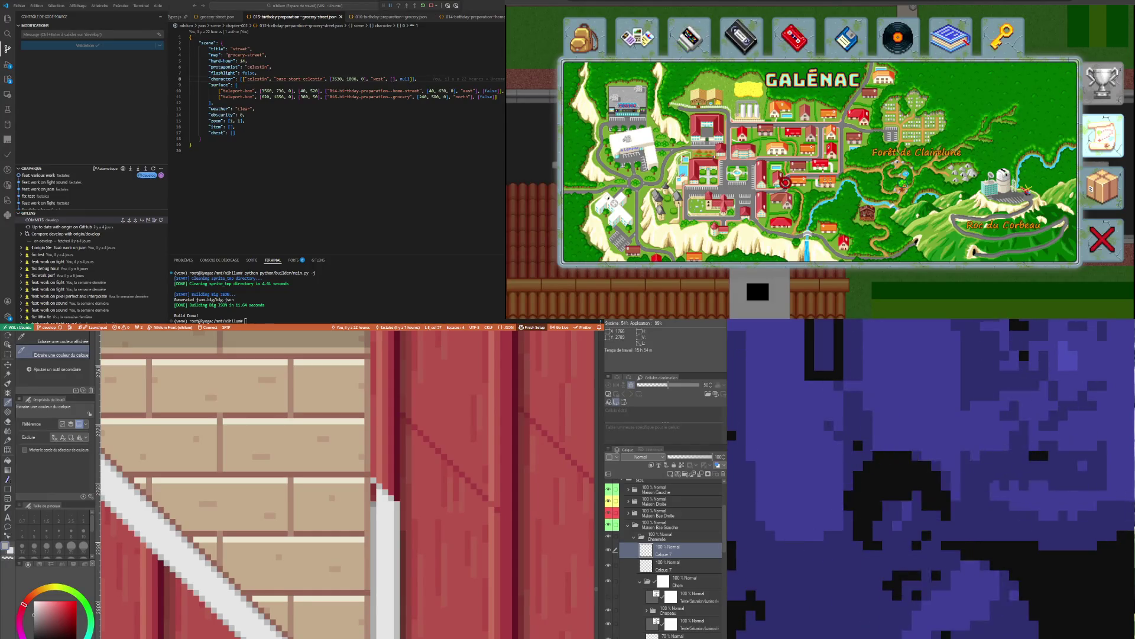
{"action": "key", "text": "p"}
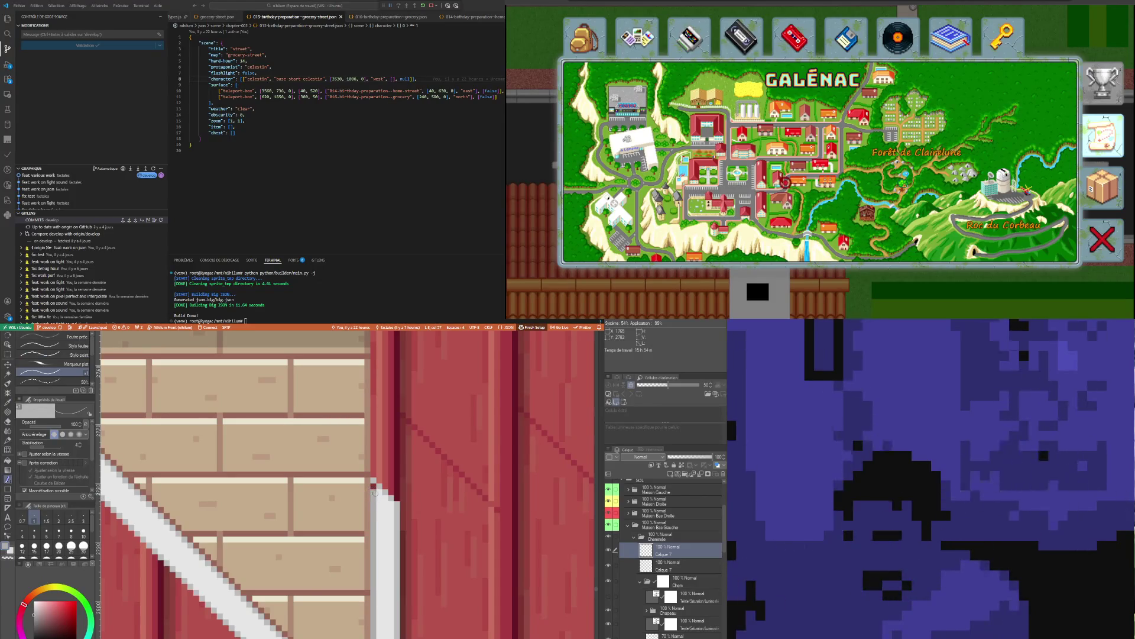
{"action": "scroll", "coordinate": [382, 471], "scroll_direction": "down", "scroll_amount": 2}
{"action": "scroll", "coordinate": [381, 471], "scroll_direction": "down", "scroll_amount": 2}
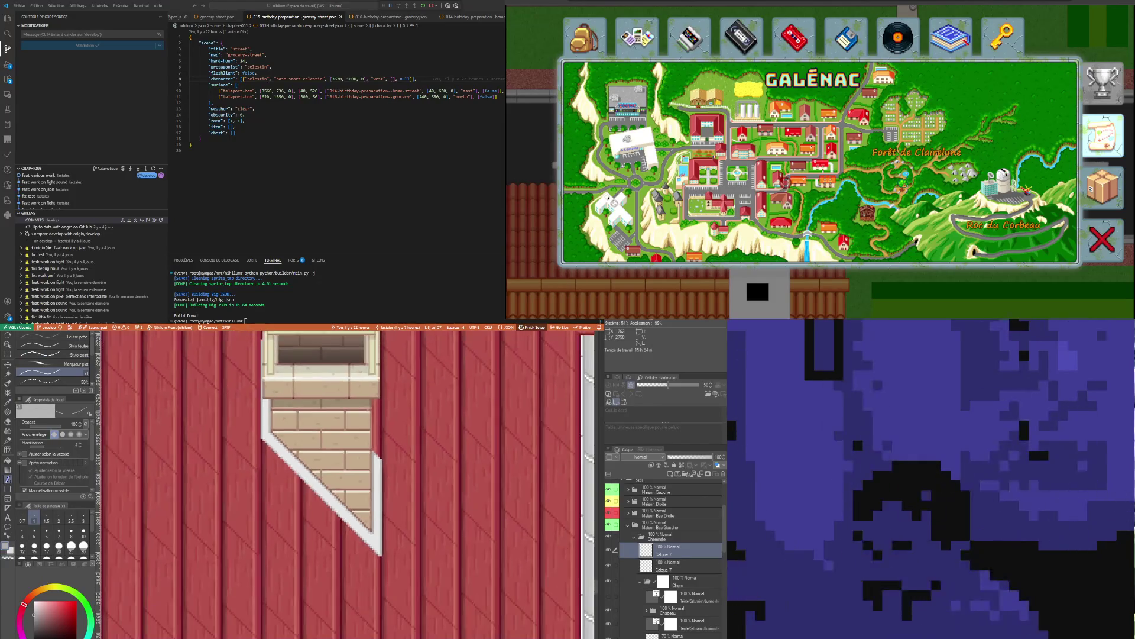
{"action": "scroll", "coordinate": [382, 470], "scroll_direction": "down", "scroll_amount": 1}
{"action": "scroll", "coordinate": [382, 470], "scroll_direction": "down", "scroll_amount": 1}
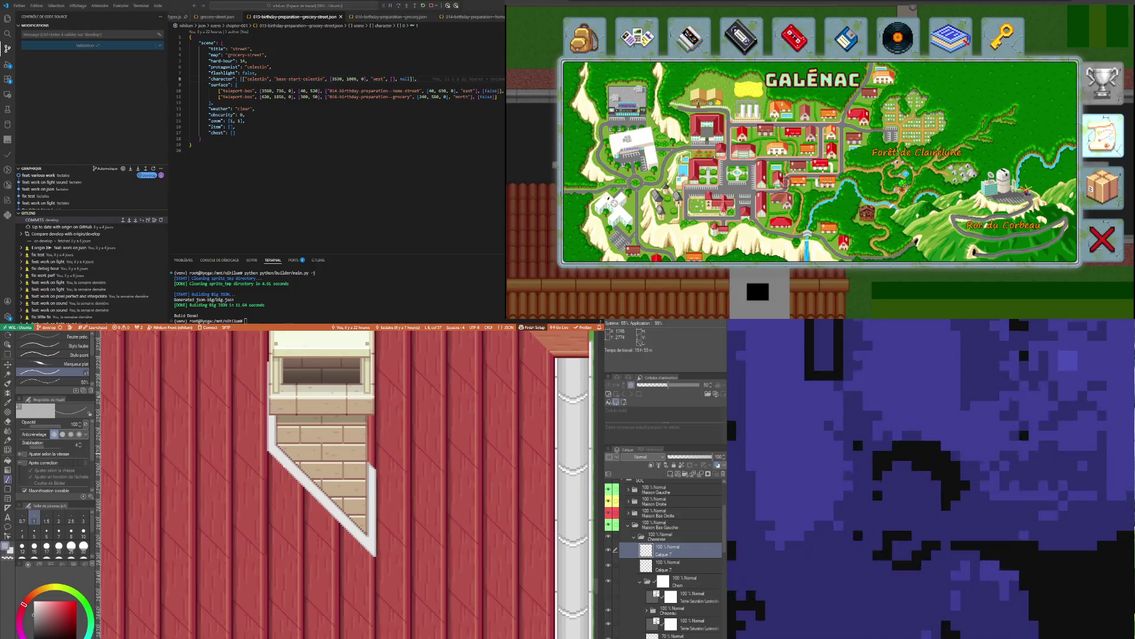
{"action": "scroll", "coordinate": [267, 510], "scroll_direction": "down", "scroll_amount": 2}
{"action": "scroll", "coordinate": [267, 510], "scroll_direction": "down", "scroll_amount": 2}
{"action": "scroll", "coordinate": [267, 508], "scroll_direction": "down", "scroll_amount": 1}
{"action": "scroll", "coordinate": [268, 508], "scroll_direction": "up", "scroll_amount": 2}
{"action": "scroll", "coordinate": [267, 508], "scroll_direction": "up", "scroll_amount": 1}
{"action": "scroll", "coordinate": [267, 508], "scroll_direction": "up", "scroll_amount": 2}
{"action": "scroll", "coordinate": [290, 521], "scroll_direction": "up", "scroll_amount": 1}
{"action": "scroll", "coordinate": [289, 520], "scroll_direction": "up", "scroll_amount": 1}
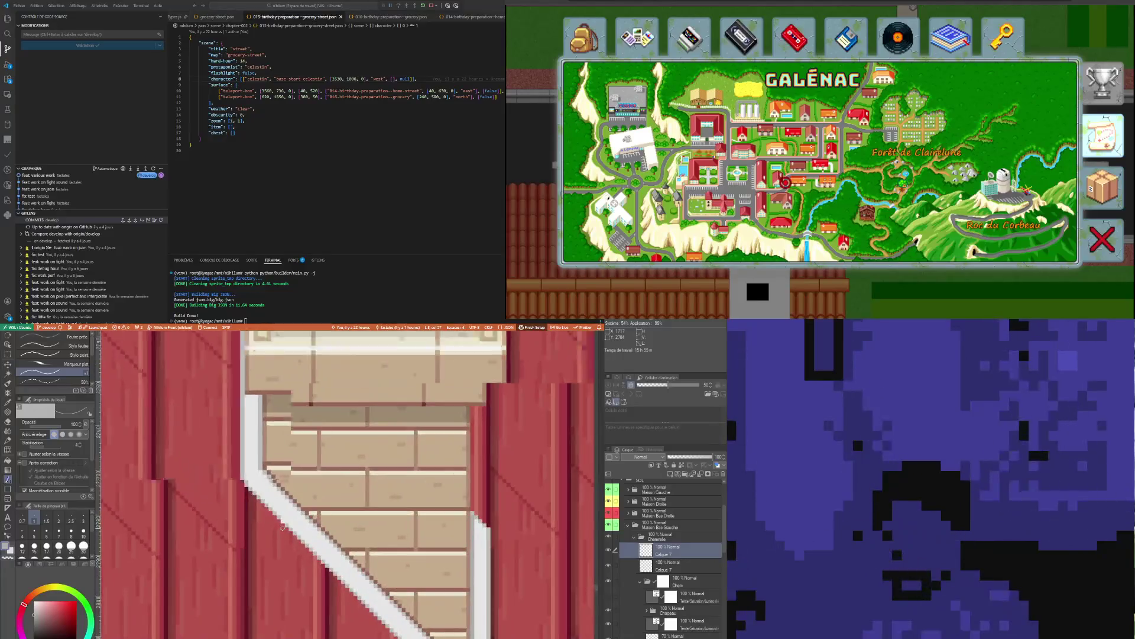
{"action": "scroll", "coordinate": [289, 521], "scroll_direction": "up", "scroll_amount": 1}
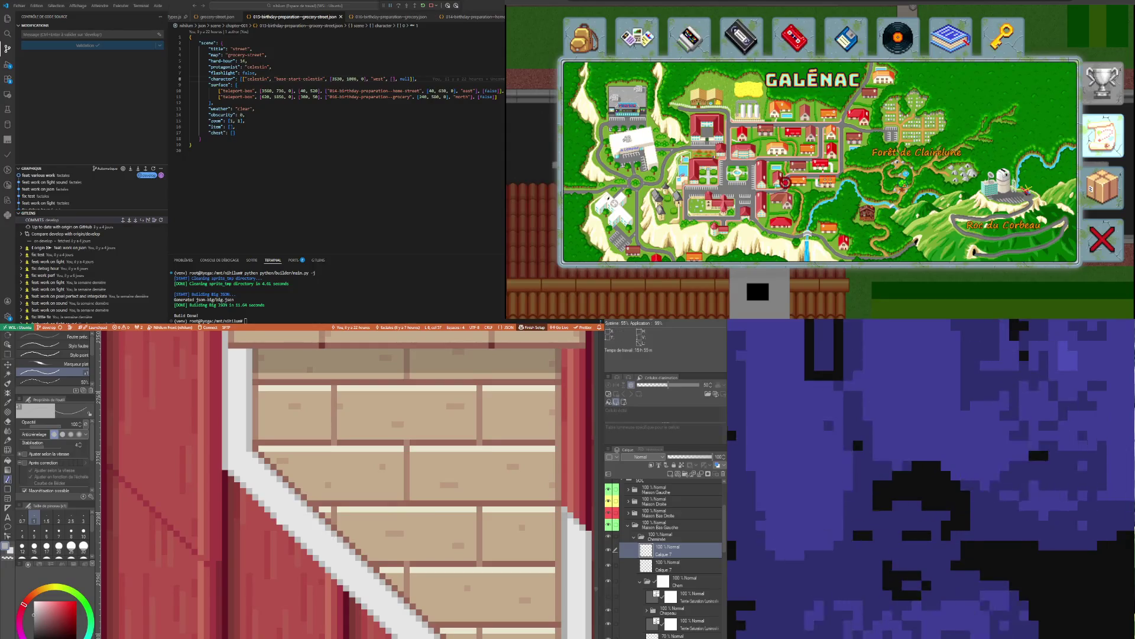
Sample a different red from the roof and delete the duplicate Calque 7 layer
{"action": "key", "text": "i"}
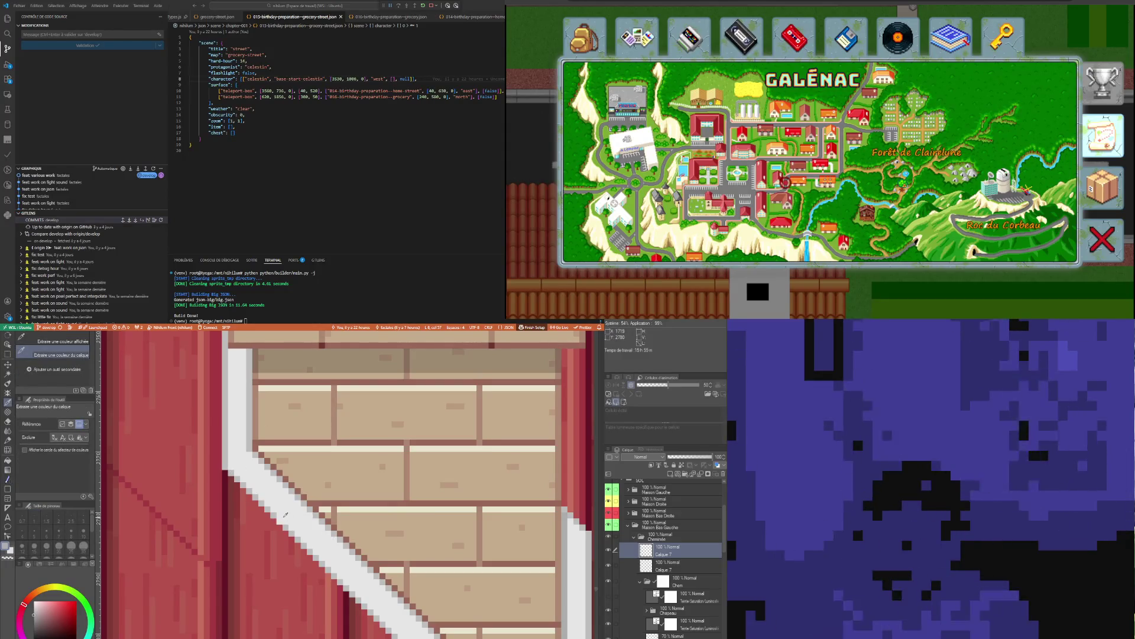
{"action": "key", "text": "p"}
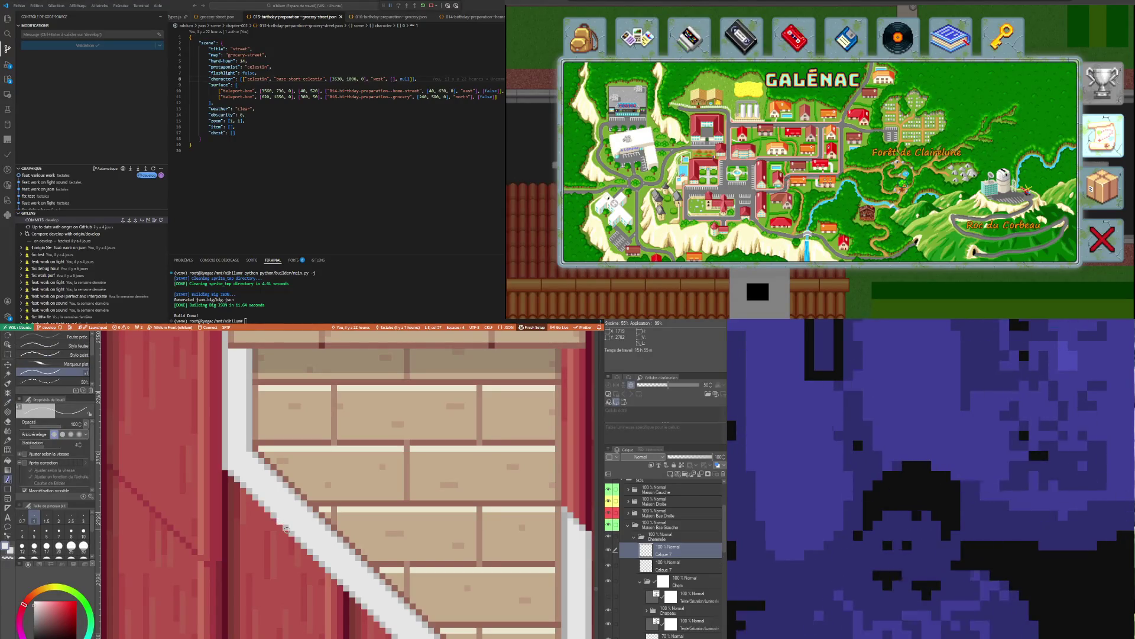
{"action": "left_click", "coordinate": [280, 523], "text": "alt"}
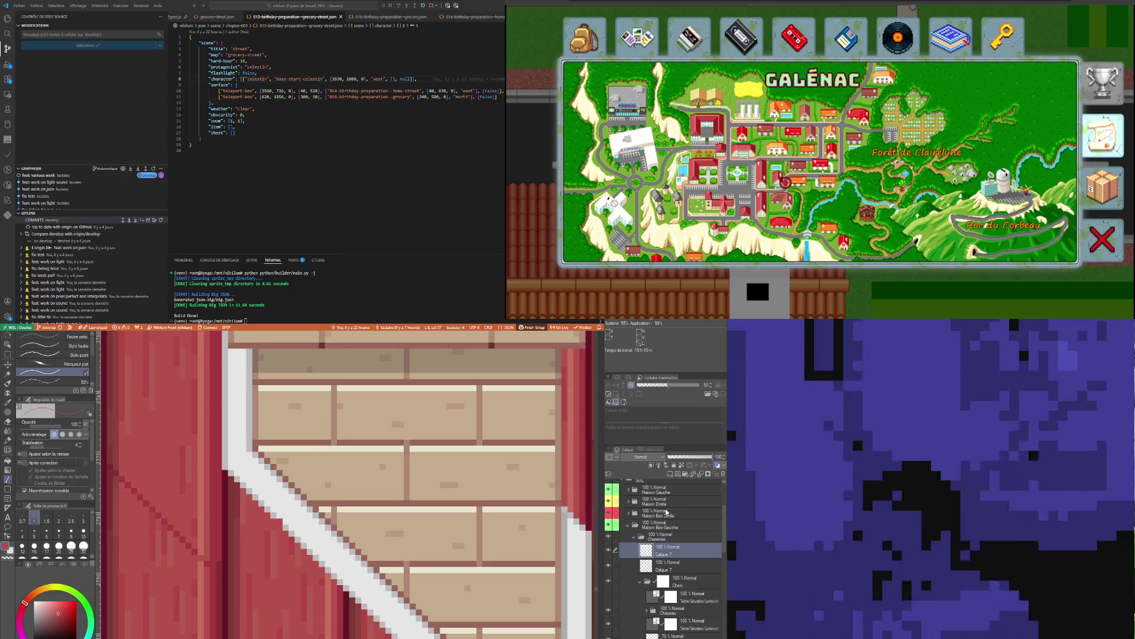
{"action": "key", "text": "ctrl+e"}
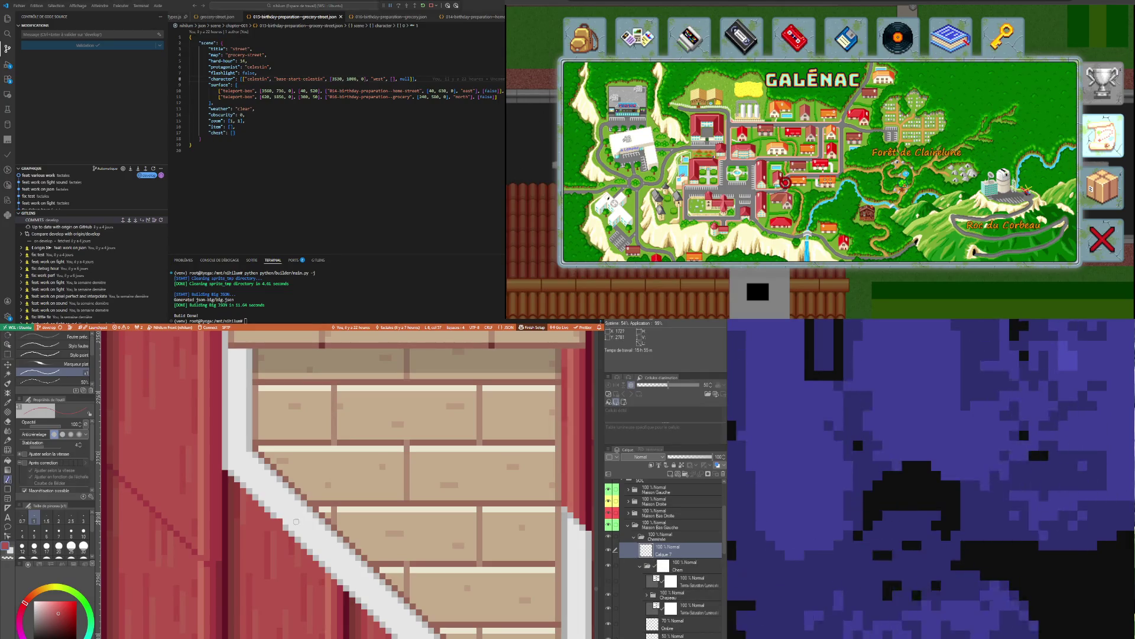
{"action": "key", "text": "i"}
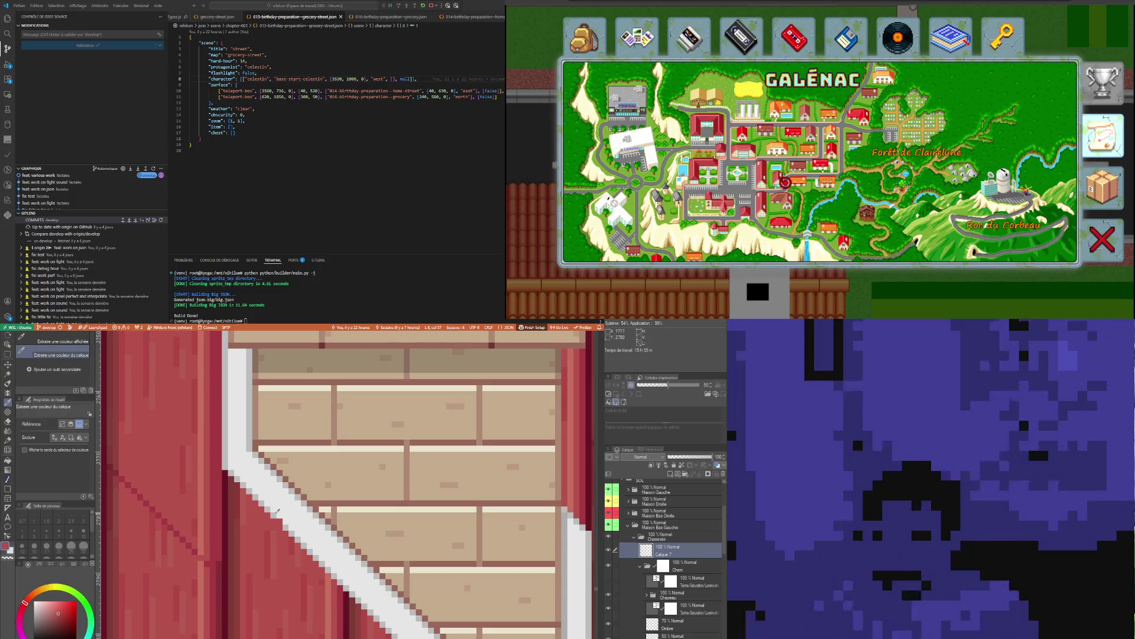
{"action": "key", "text": "p"}
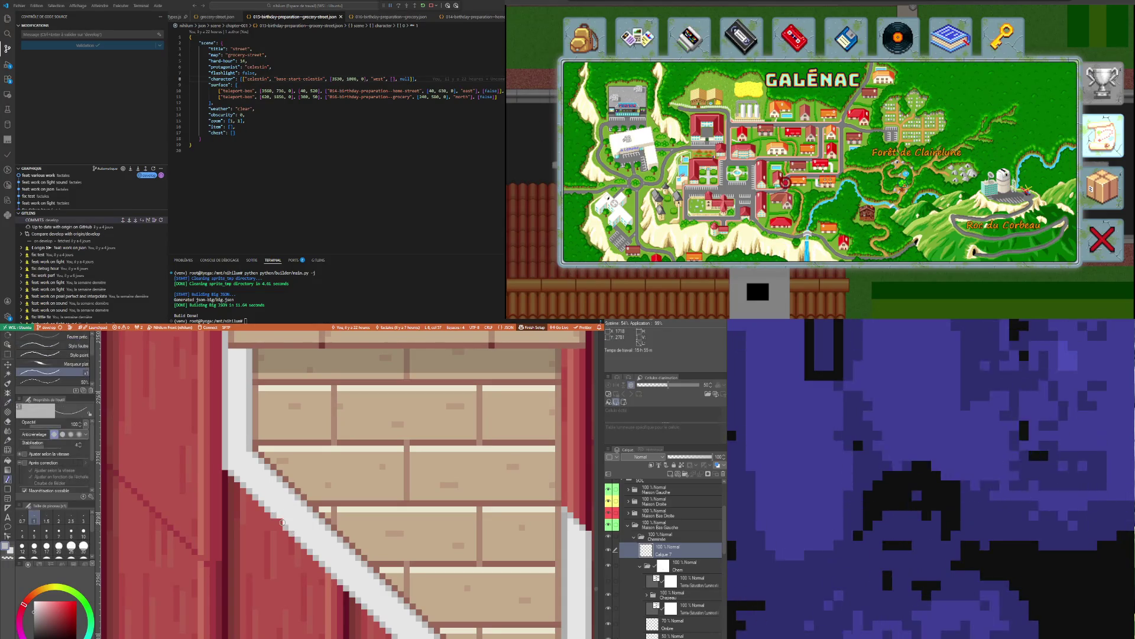
{"action": "scroll", "coordinate": [280, 521], "scroll_direction": "down", "scroll_amount": 2}
{"action": "scroll", "coordinate": [281, 521], "scroll_direction": "down", "scroll_amount": 2}
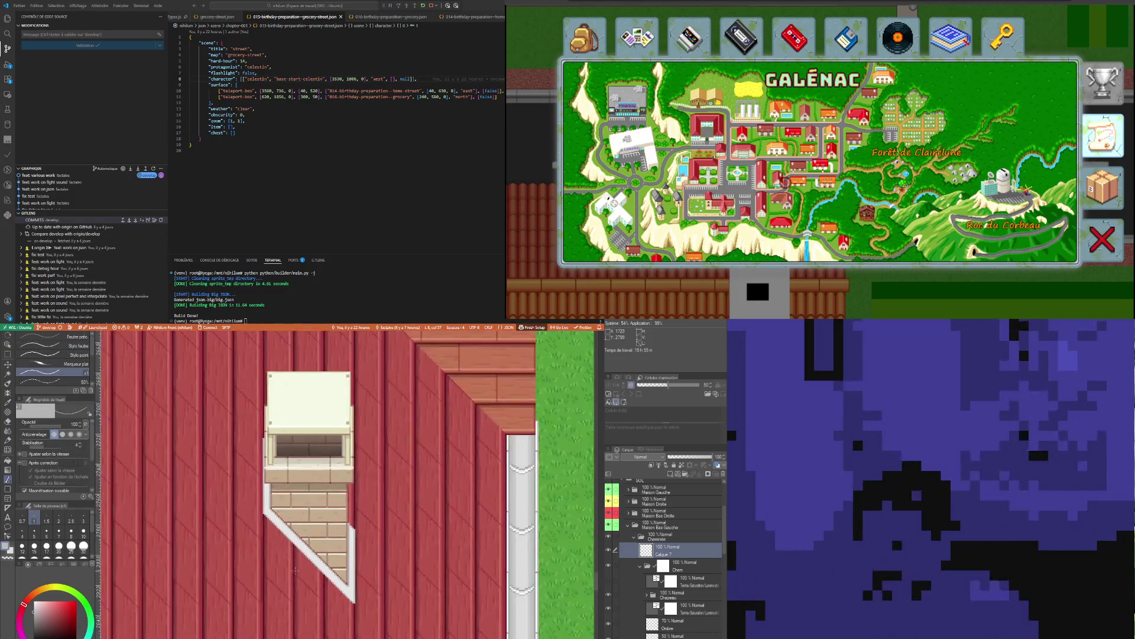
{"action": "scroll", "coordinate": [281, 520], "scroll_direction": "down", "scroll_amount": 2}
{"action": "scroll", "coordinate": [193, 408], "scroll_direction": "up", "scroll_amount": 1}
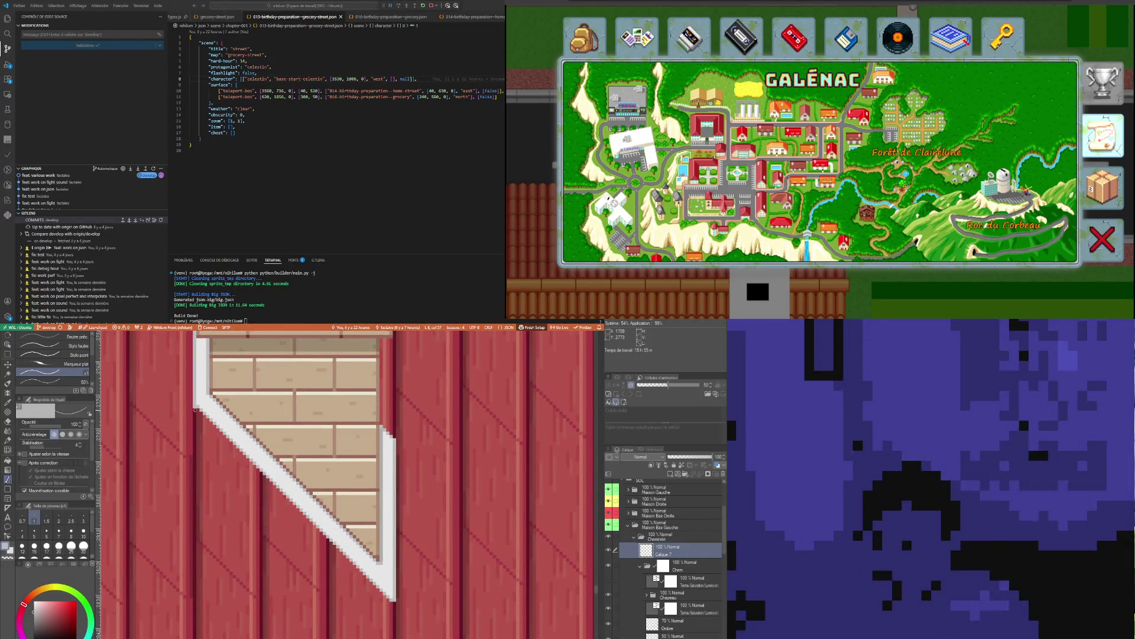
Draw a thin parallel line along the diagonal trim, then a light-grey line along the beam's lower-left edge
{"action": "mouse_move", "coordinate": [198, 424]}
{"action": "left_mouse_down"}
{"action": "mouse_move", "coordinate": [366, 622]}
{"action": "mouse_move", "coordinate": [395, 626]}
{"action": "left_mouse_up"}
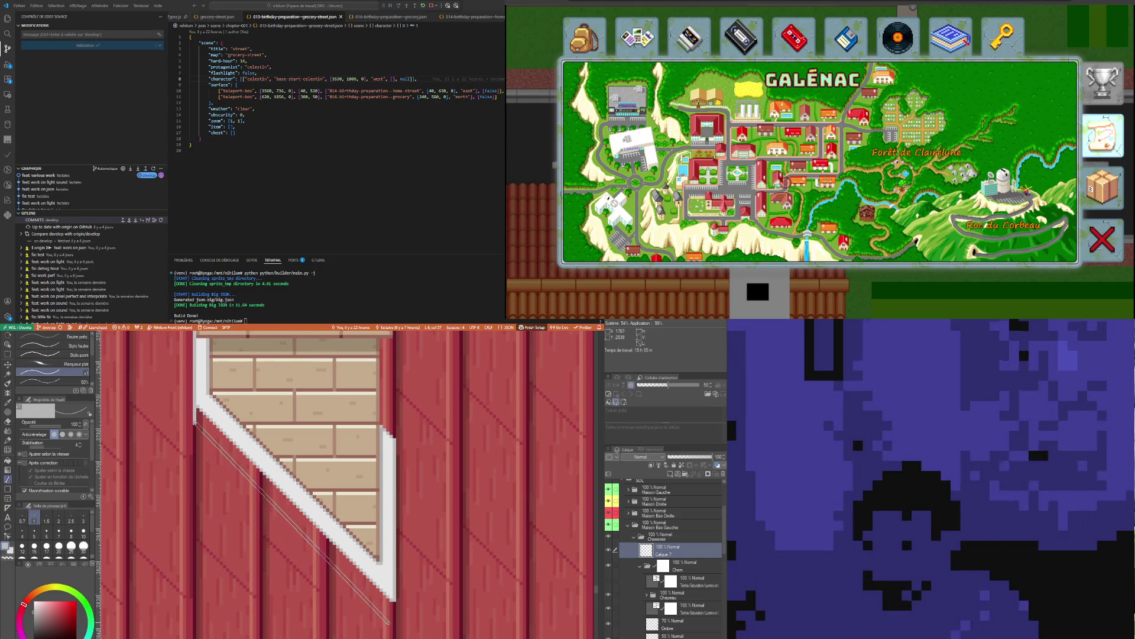
{"action": "left_click_drag", "start_coordinate": [395, 626], "coordinate": [395, 626]}
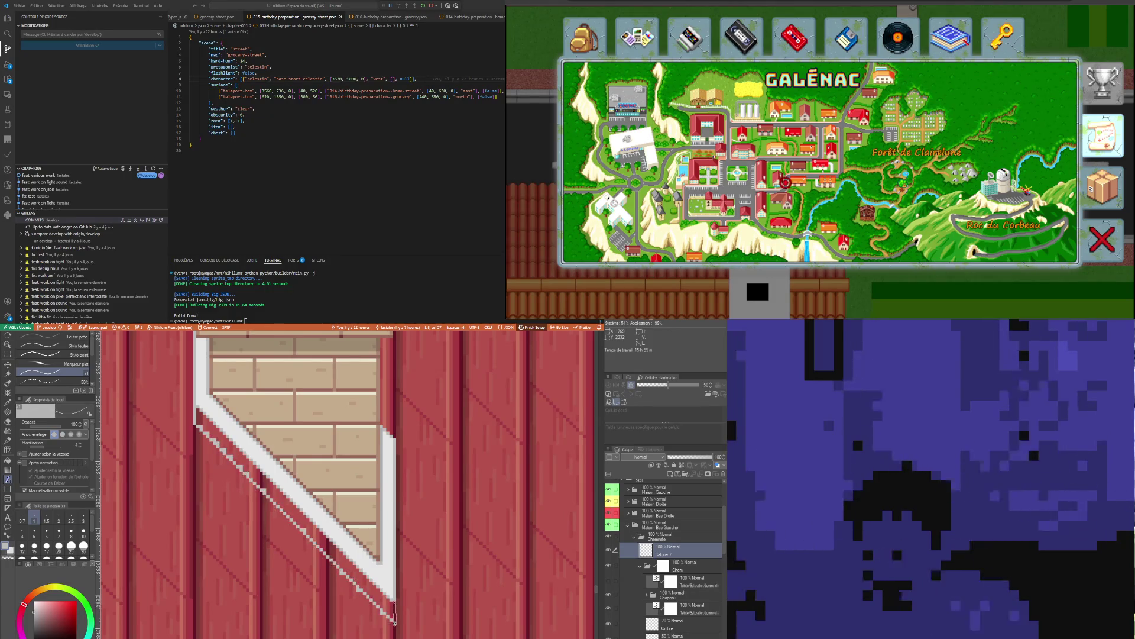
{"action": "scroll", "coordinate": [394, 603], "scroll_direction": "down", "scroll_amount": 2}
{"action": "scroll", "coordinate": [394, 604], "scroll_direction": "up", "scroll_amount": 3}
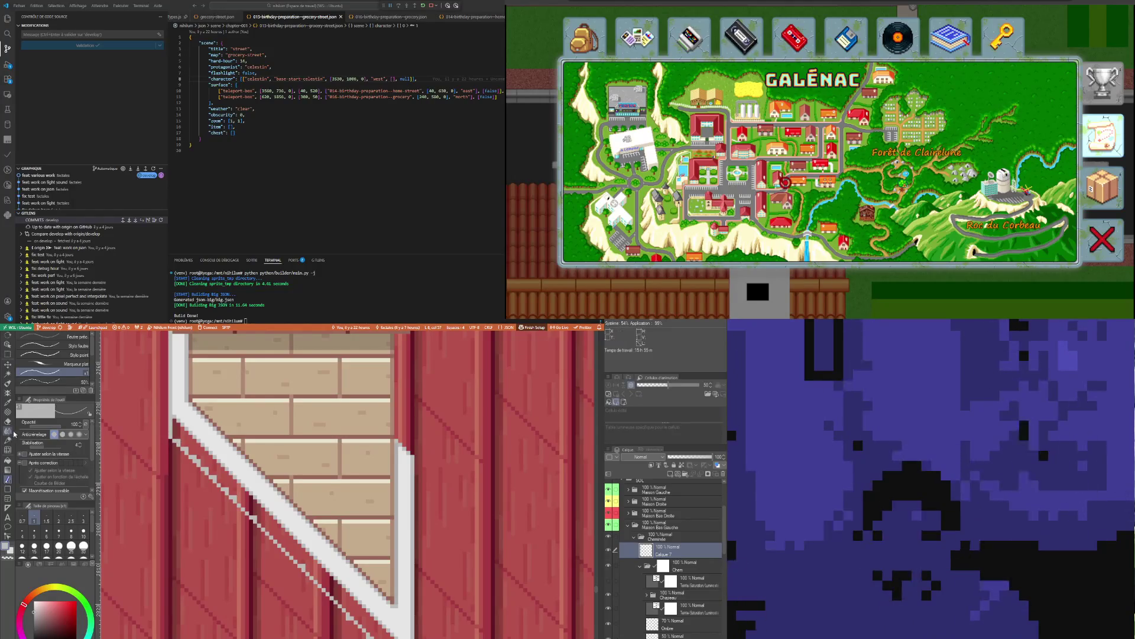
{"action": "key", "text": "g"}
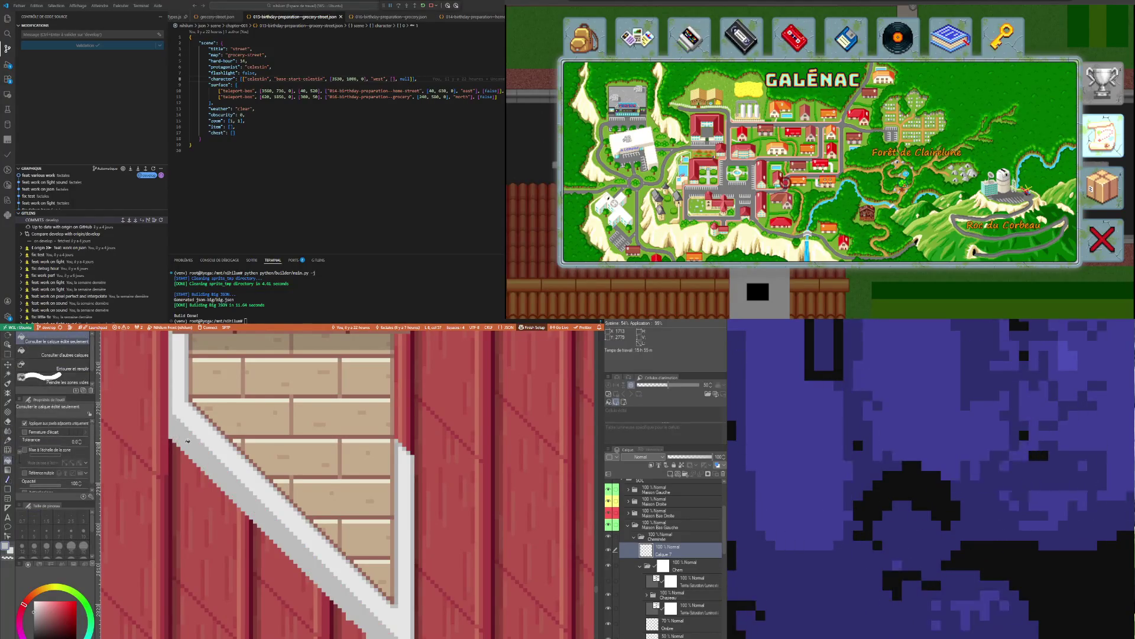
{"action": "scroll", "coordinate": [188, 439], "scroll_direction": "down", "scroll_amount": 2}
{"action": "scroll", "coordinate": [197, 496], "scroll_direction": "up", "scroll_amount": 2}
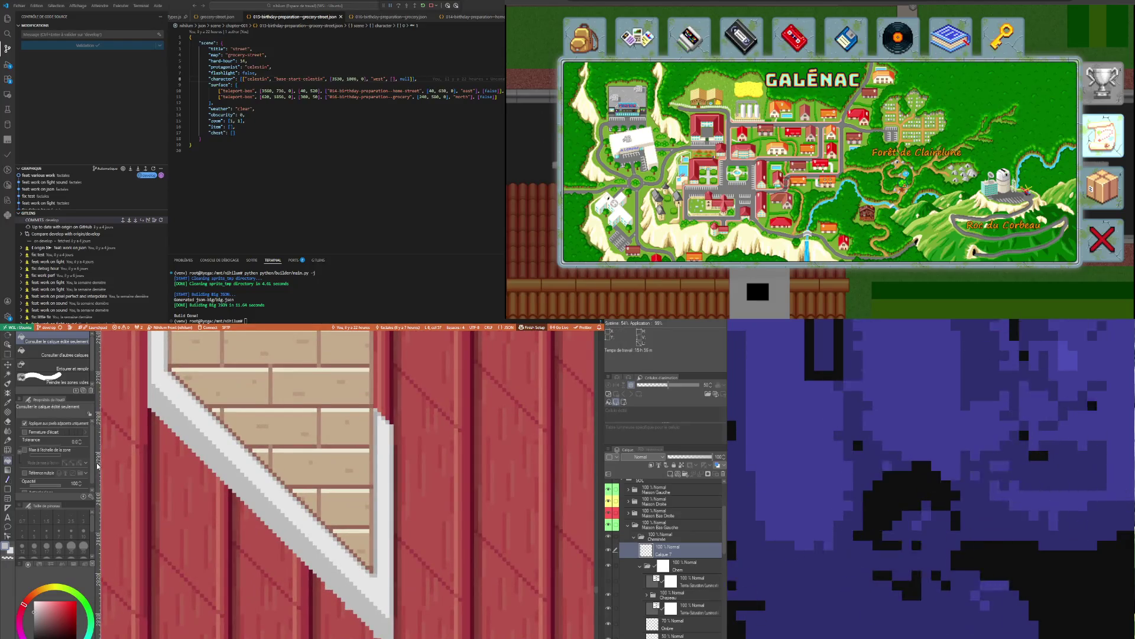
{"action": "key", "text": "i"}
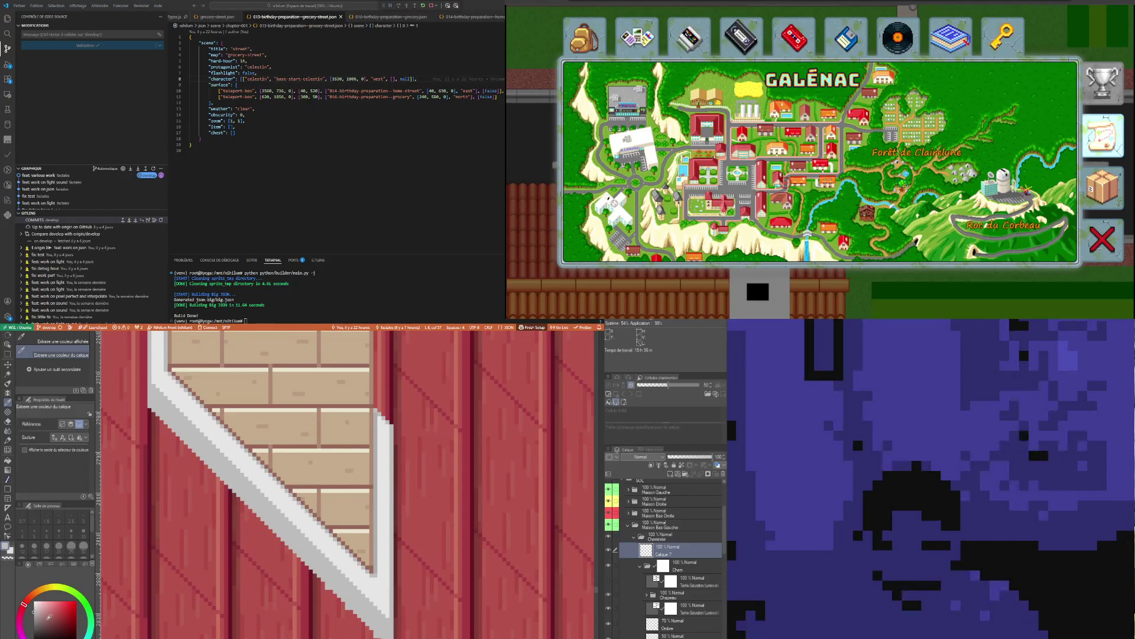
{"action": "left_click", "coordinate": [8, 480]}
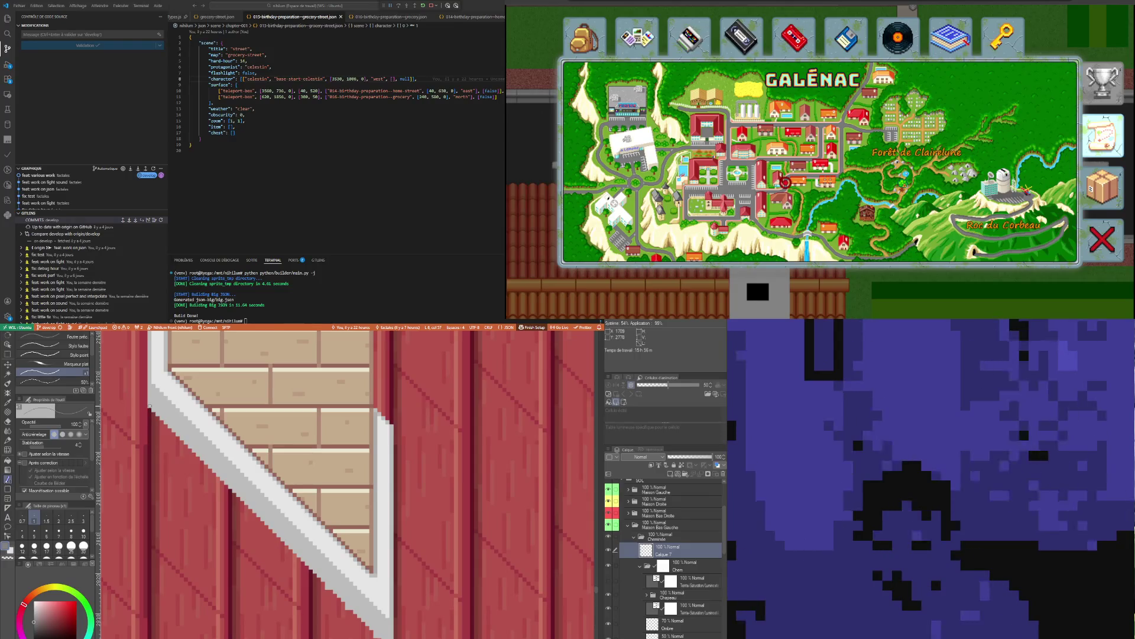
{"action": "left_click_drag", "start_coordinate": [156, 413], "coordinate": [386, 626]}
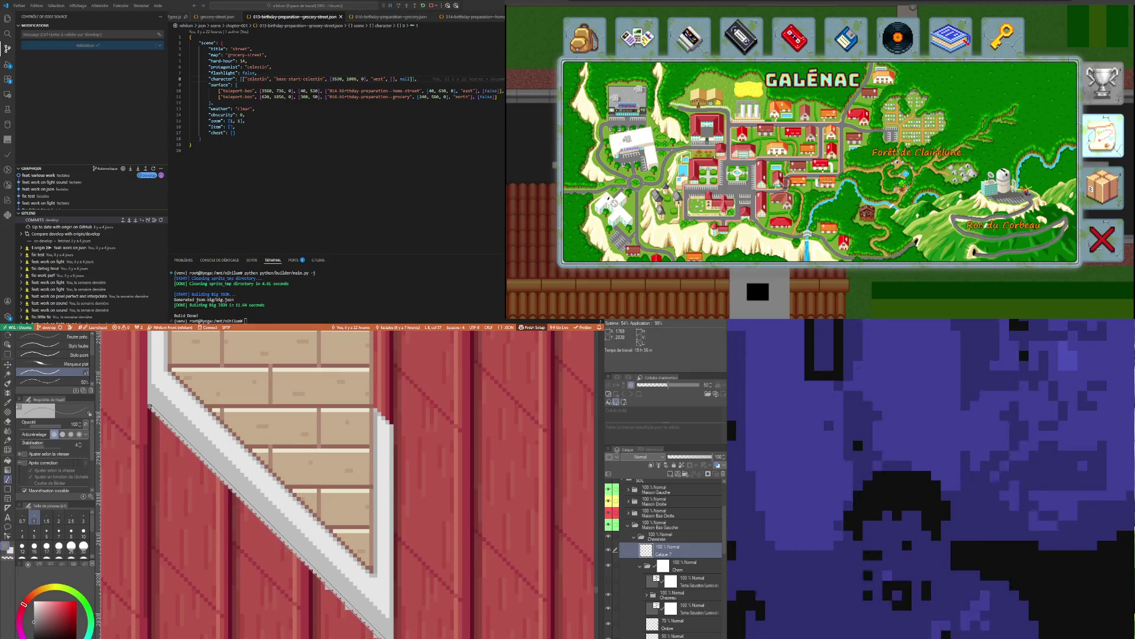
{"action": "left_click_drag", "start_coordinate": [150, 406], "coordinate": [386, 632]}
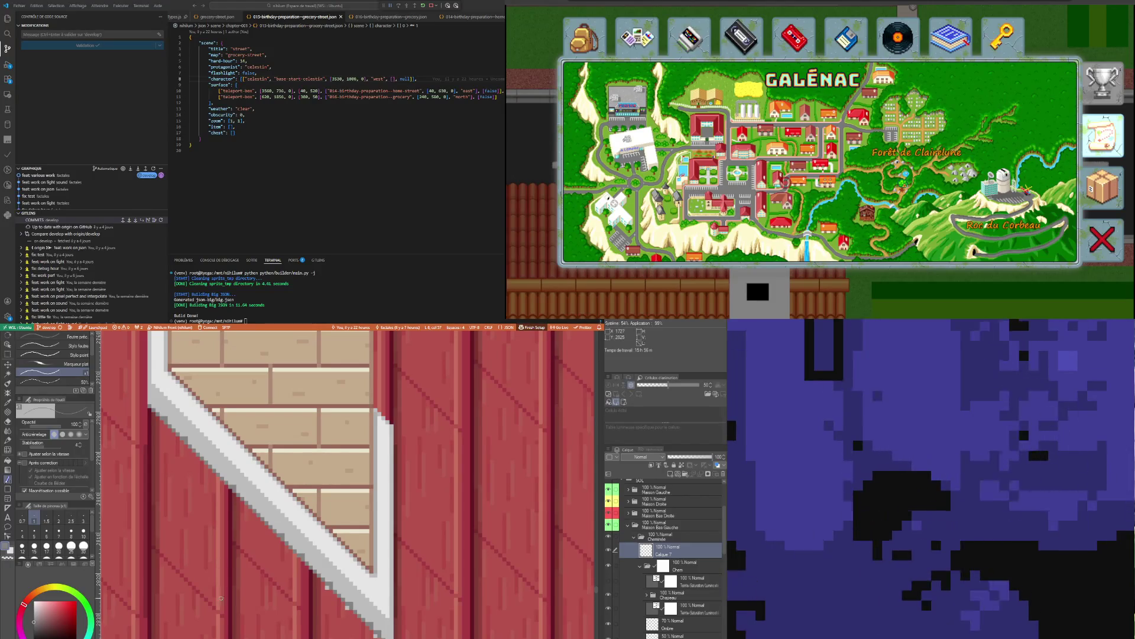
{"action": "scroll", "coordinate": [310, 598], "scroll_direction": "up", "scroll_amount": 1}
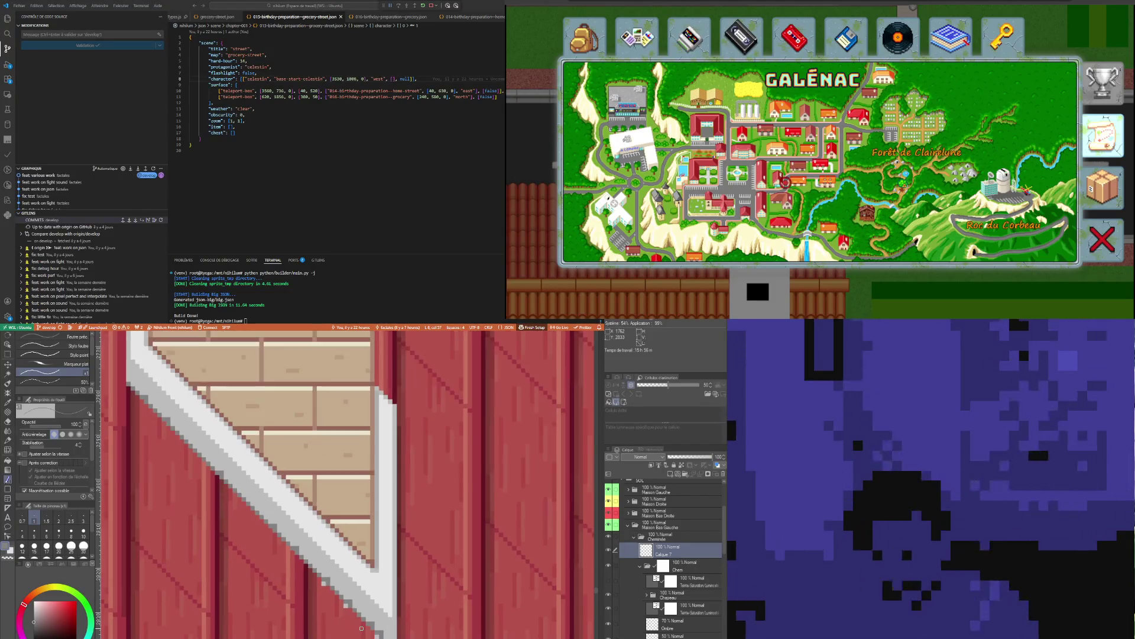
{"action": "scroll", "coordinate": [324, 586], "scroll_direction": "up", "scroll_amount": 1}
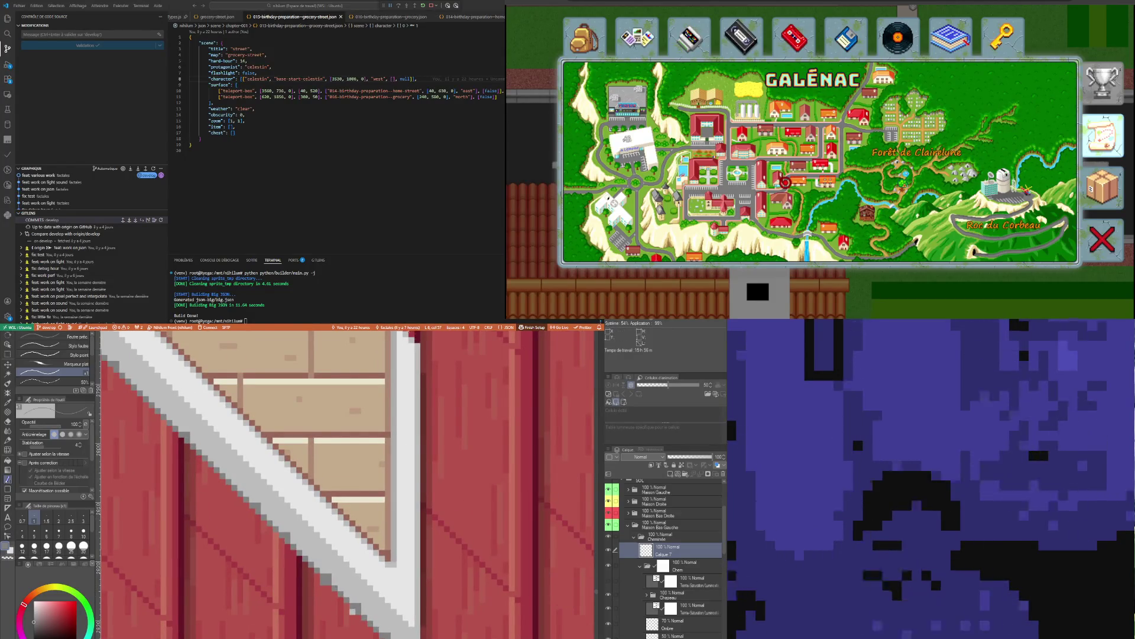
{"action": "key", "text": "e"}
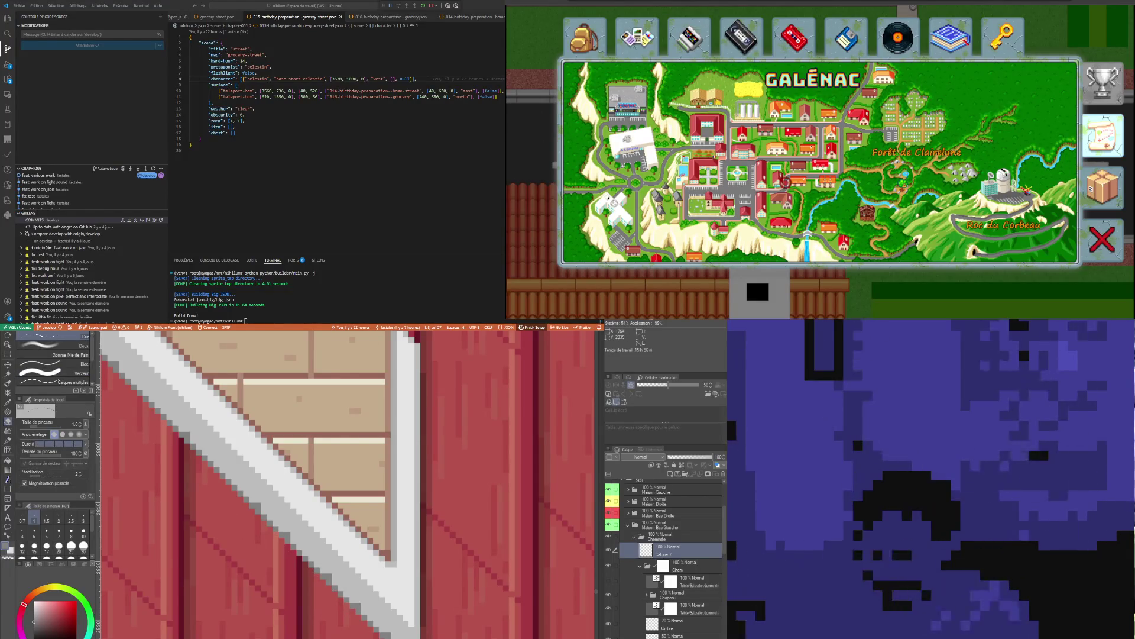
{"action": "scroll", "coordinate": [347, 483], "scroll_direction": "down", "scroll_amount": 2}
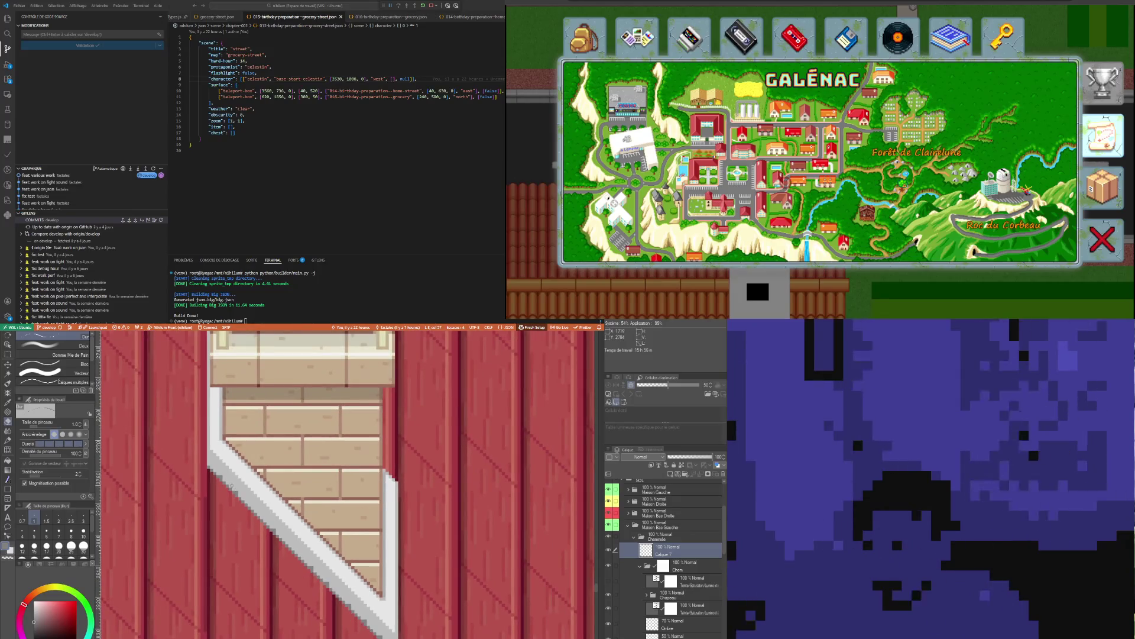
{"action": "scroll", "coordinate": [229, 483], "scroll_direction": "up", "scroll_amount": 1}
{"action": "key", "text": "i"}
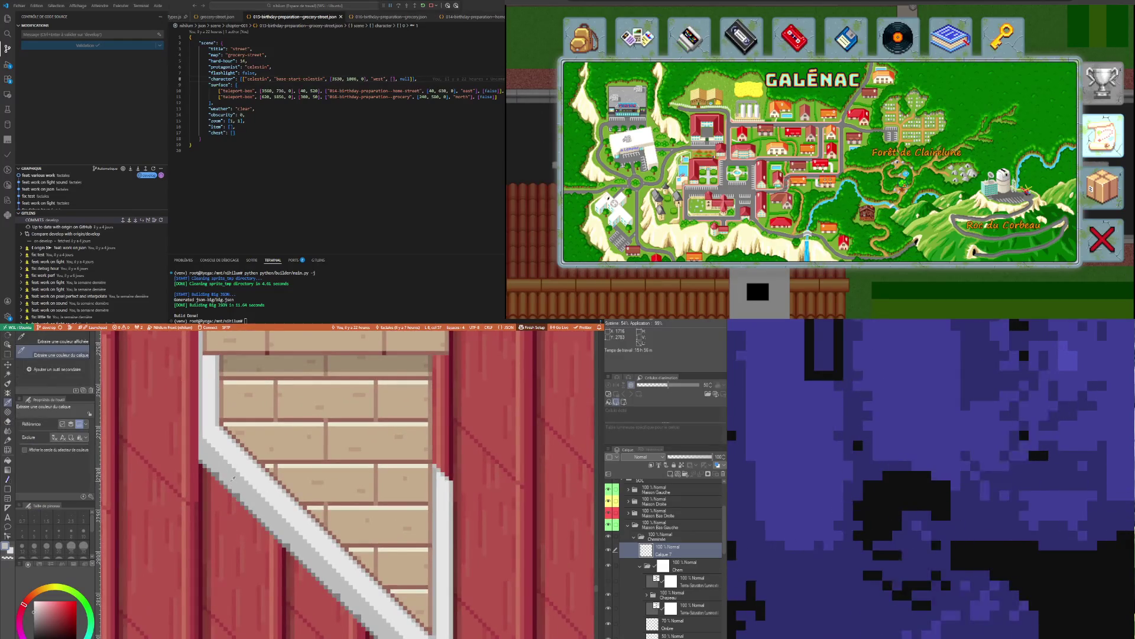
{"action": "key", "text": "p"}
{"action": "scroll", "coordinate": [225, 475], "scroll_direction": "up", "scroll_amount": 1}
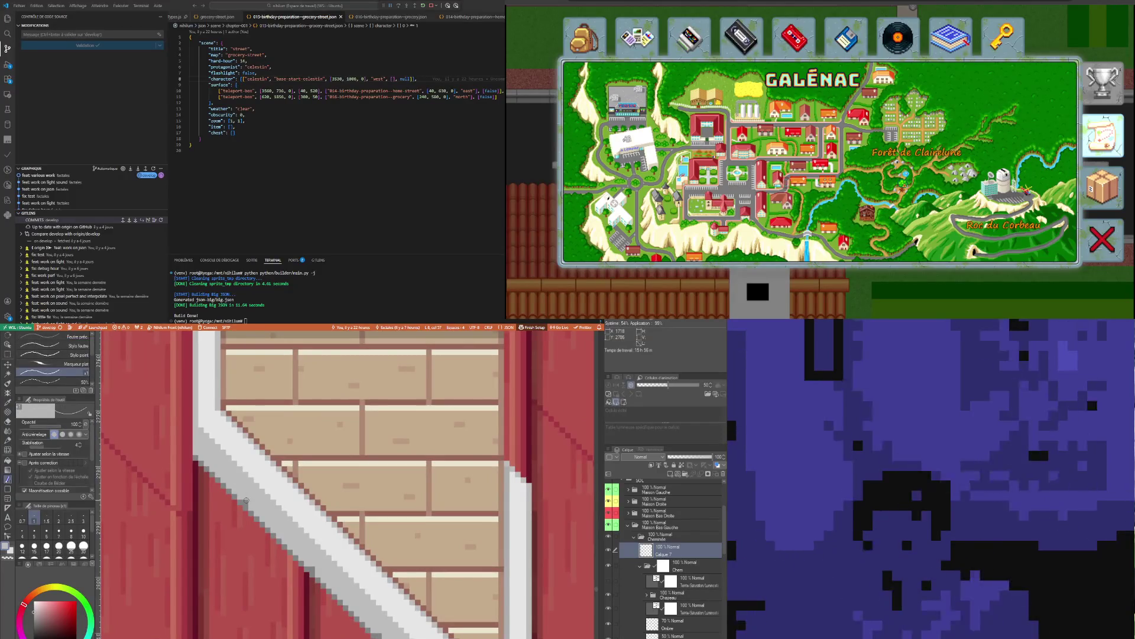
{"action": "scroll", "coordinate": [313, 566], "scroll_direction": "down", "scroll_amount": 2}
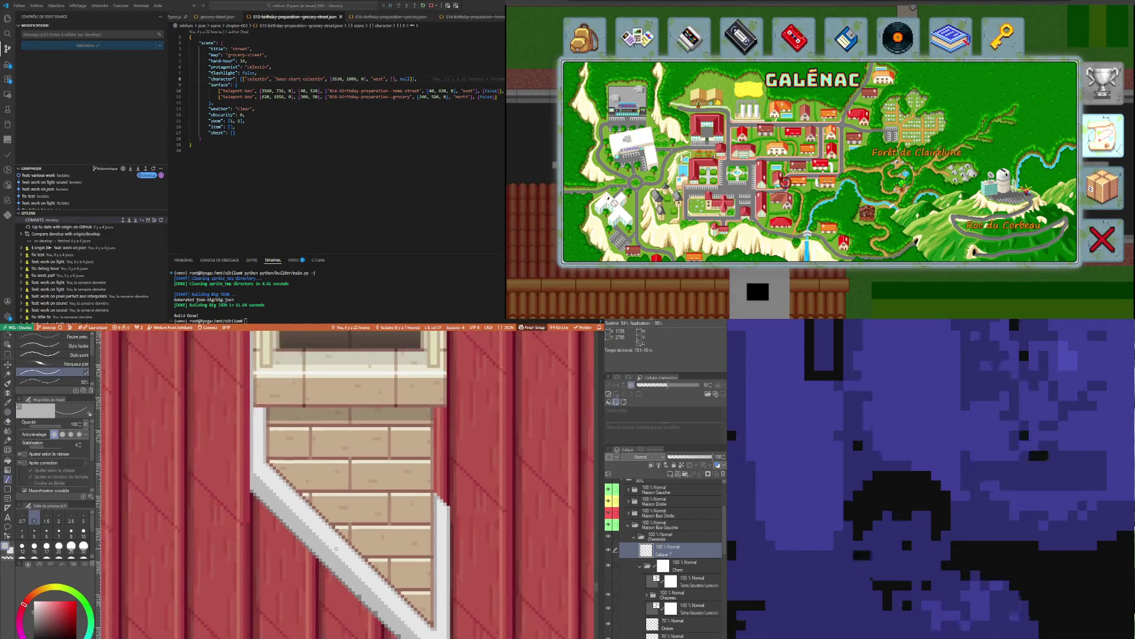
{"action": "scroll", "coordinate": [387, 631], "scroll_direction": "up", "scroll_amount": 2}
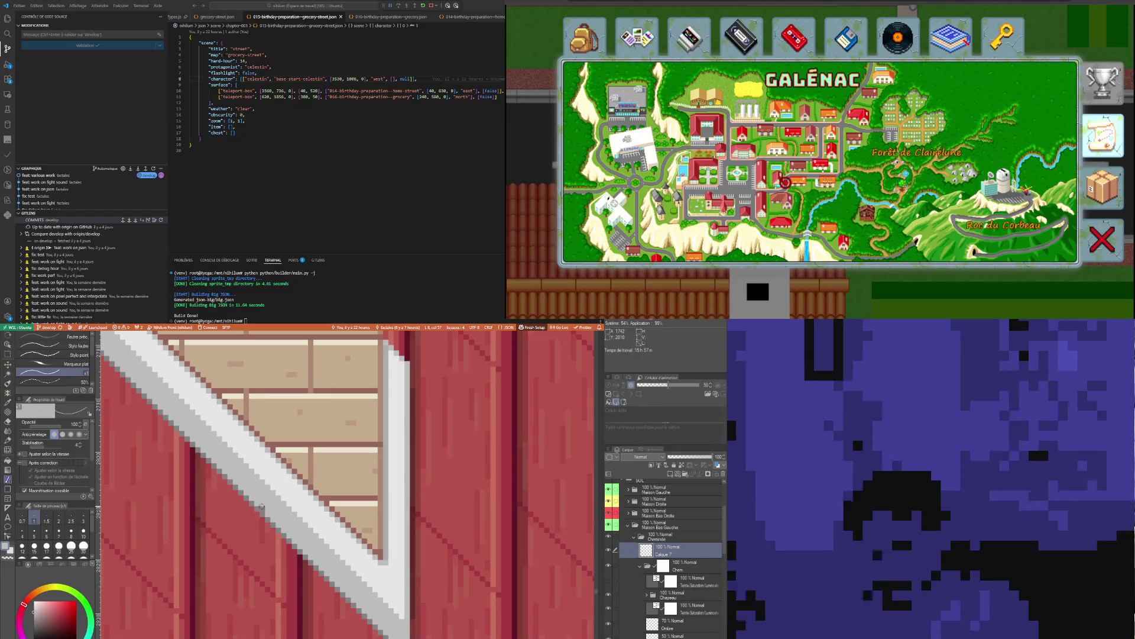
{"action": "scroll", "coordinate": [262, 509], "scroll_direction": "down", "scroll_amount": 1}
{"action": "scroll", "coordinate": [269, 523], "scroll_direction": "down", "scroll_amount": 1}
{"action": "scroll", "coordinate": [273, 533], "scroll_direction": "down", "scroll_amount": 1}
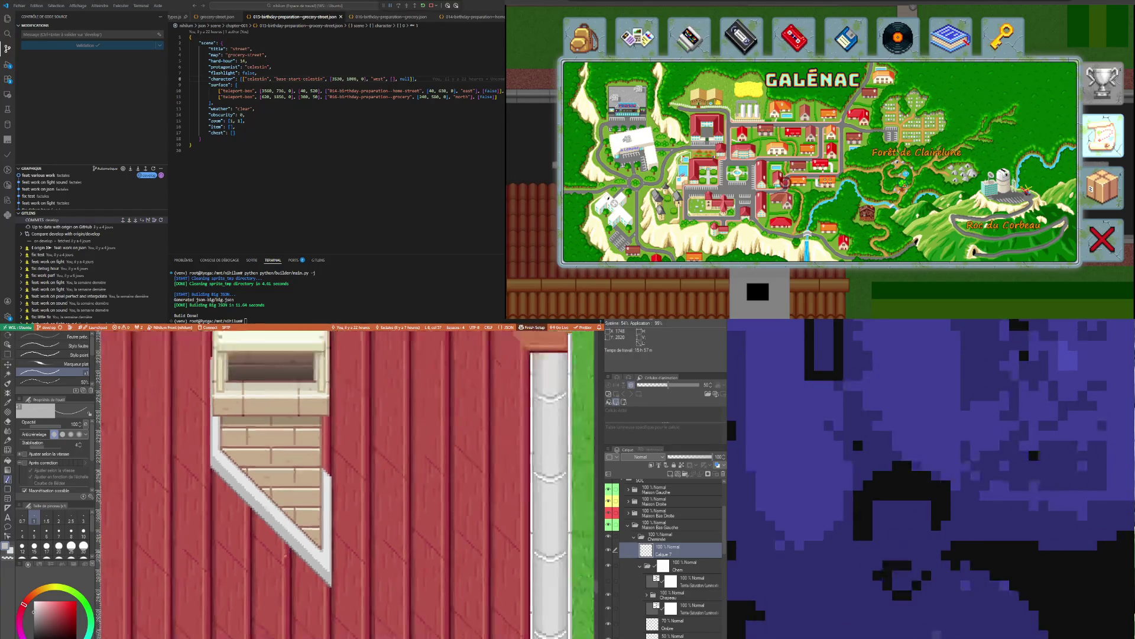
{"action": "scroll", "coordinate": [285, 557], "scroll_direction": "down", "scroll_amount": 1}
{"action": "scroll", "coordinate": [282, 557], "scroll_direction": "up", "scroll_amount": 1}
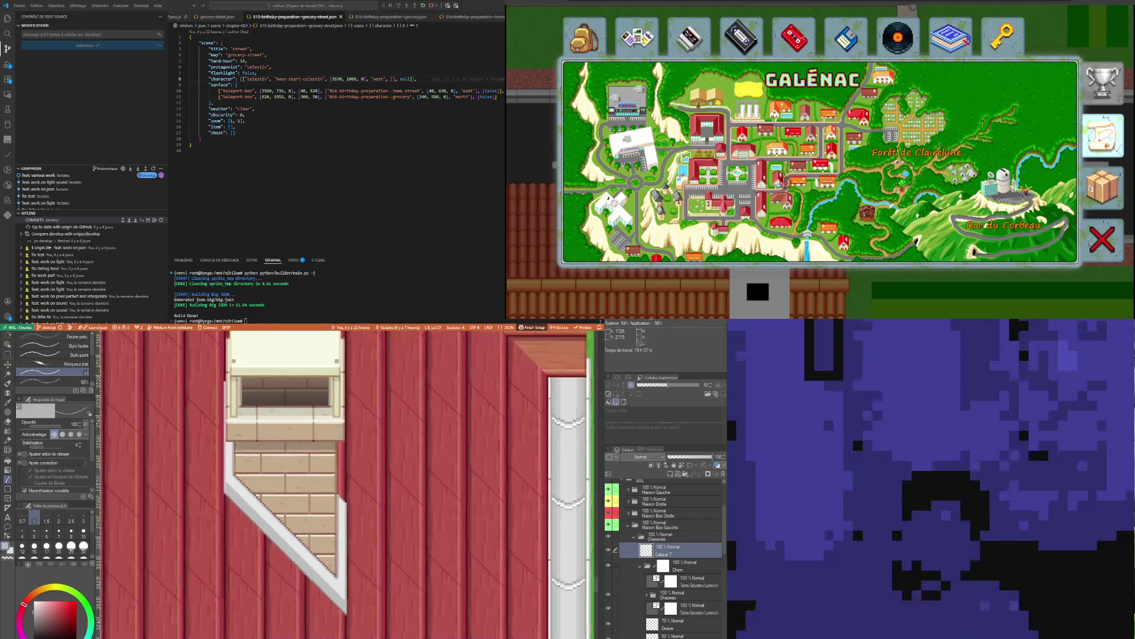
{"action": "scroll", "coordinate": [282, 557], "scroll_direction": "up", "scroll_amount": 1}
{"action": "scroll", "coordinate": [230, 600], "scroll_direction": "up", "scroll_amount": 1}
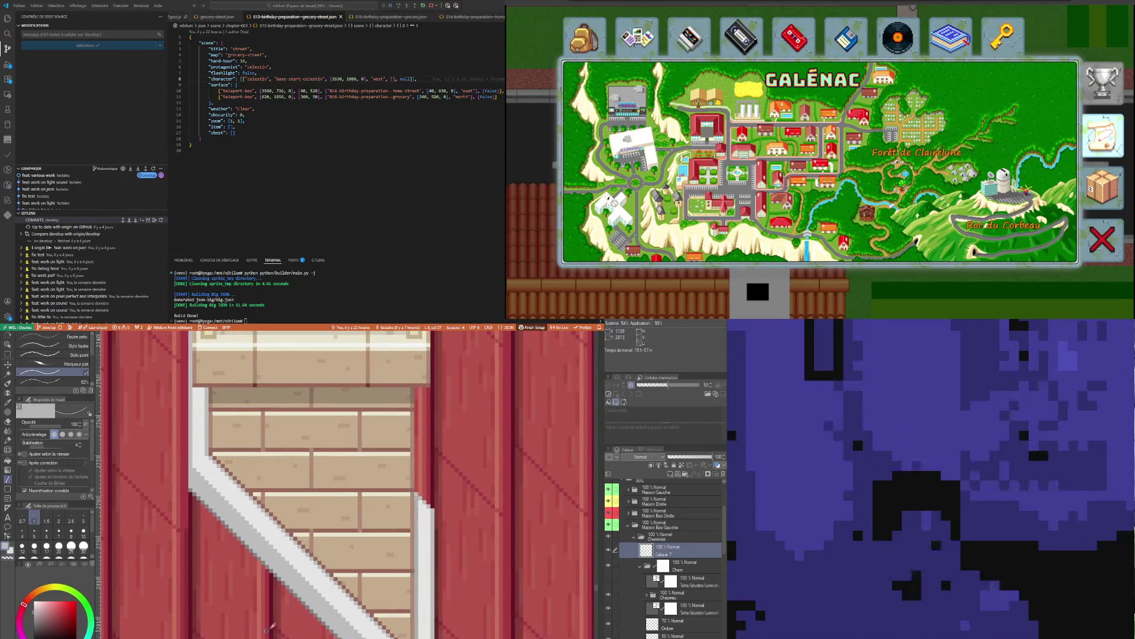
{"action": "key", "text": "i"}
{"action": "key", "text": "p"}
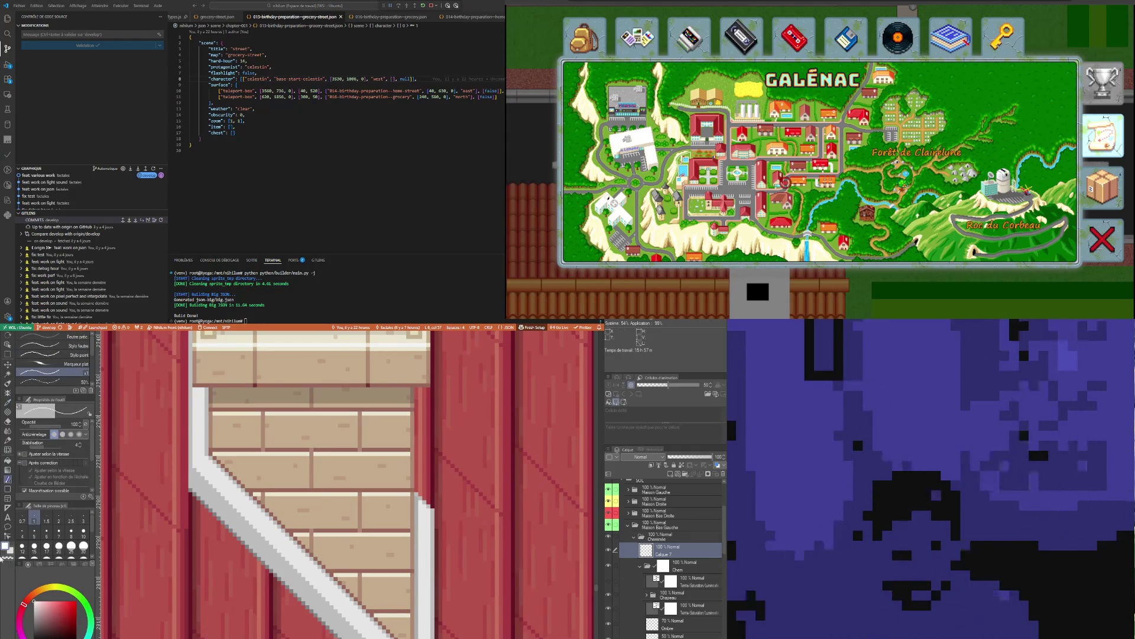
{"action": "scroll", "coordinate": [192, 466], "scroll_direction": "up", "scroll_amount": 1}
{"action": "scroll", "coordinate": [191, 466], "scroll_direction": "up", "scroll_amount": 1}
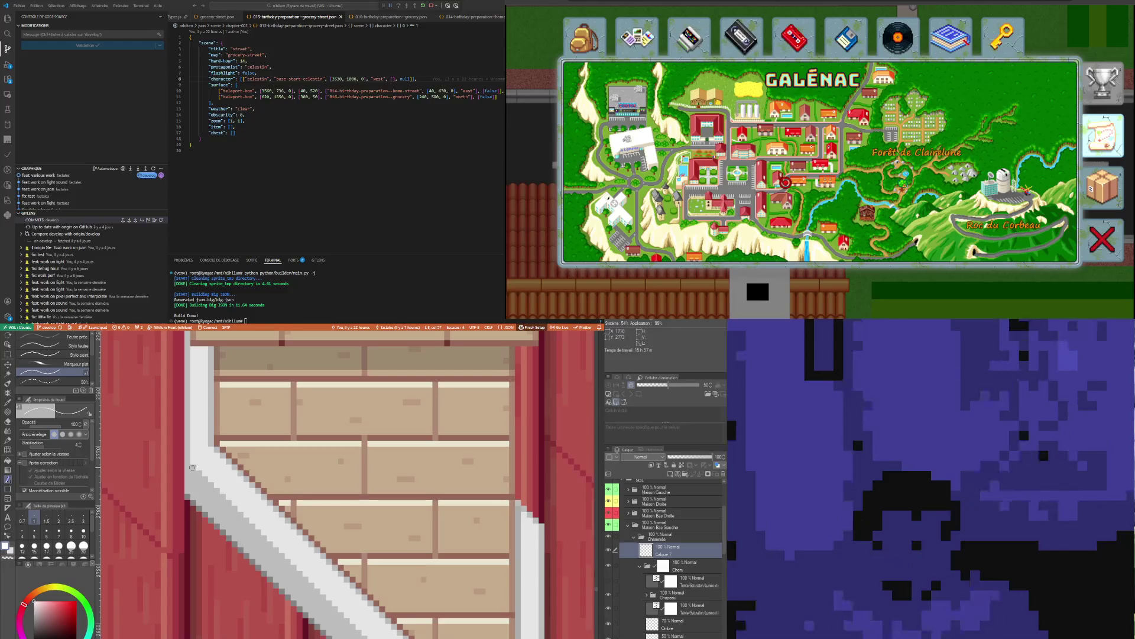
{"action": "scroll", "coordinate": [194, 466], "scroll_direction": "down", "scroll_amount": 2}
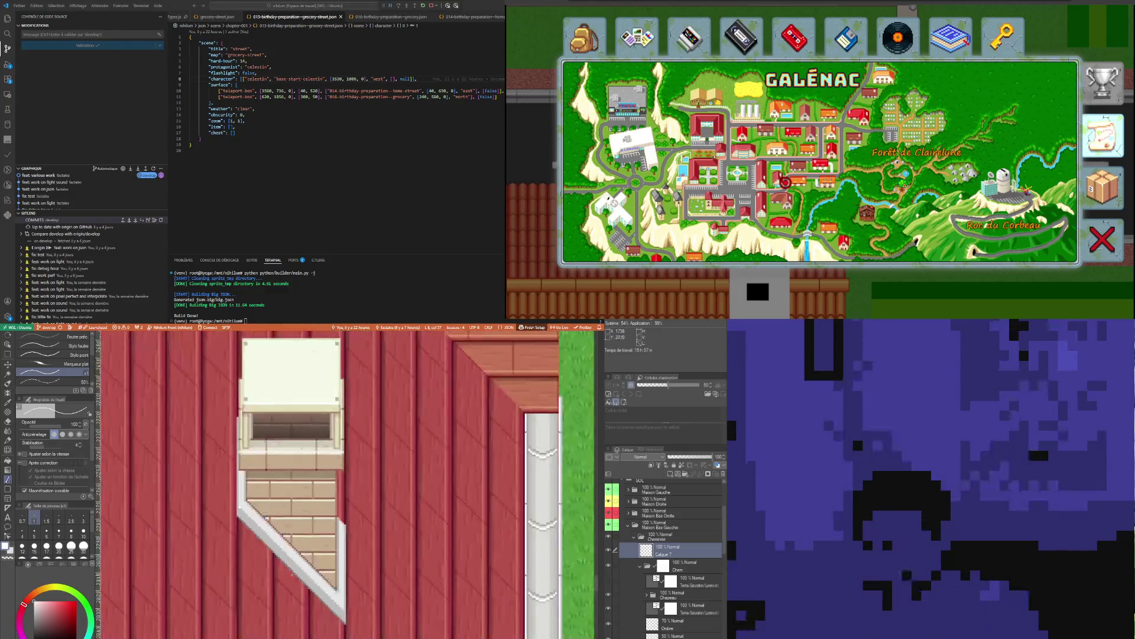
{"action": "scroll", "coordinate": [352, 604], "scroll_direction": "up", "scroll_amount": 1}
{"action": "scroll", "coordinate": [352, 604], "scroll_direction": "up", "scroll_amount": 1}
{"action": "scroll", "coordinate": [353, 604], "scroll_direction": "up", "scroll_amount": 1}
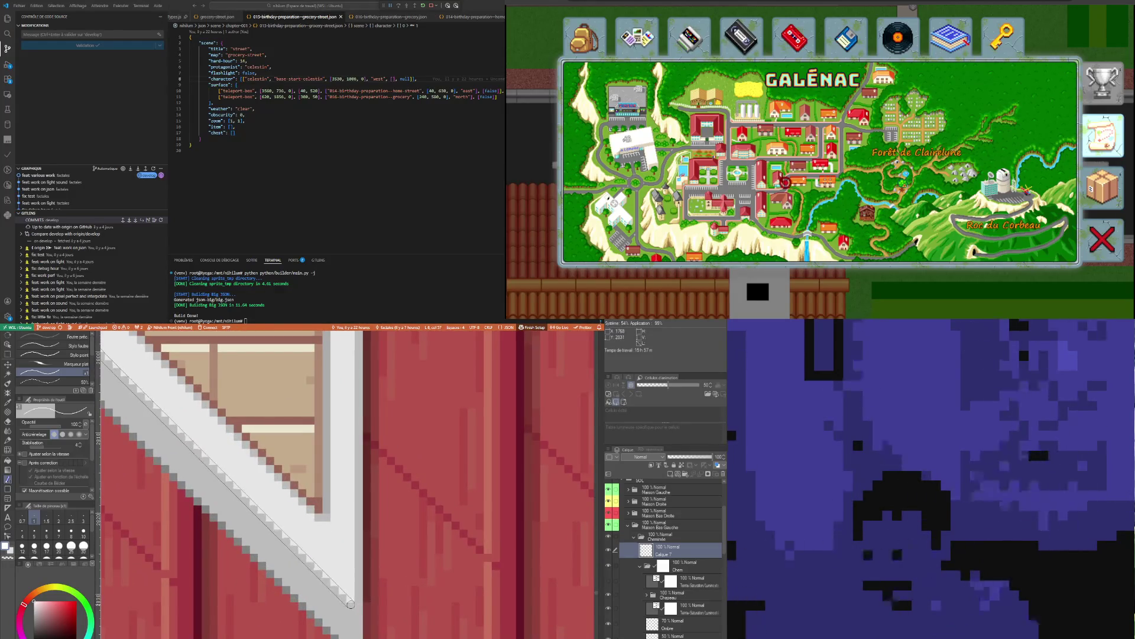
{"action": "scroll", "coordinate": [329, 620], "scroll_direction": "down", "scroll_amount": 2}
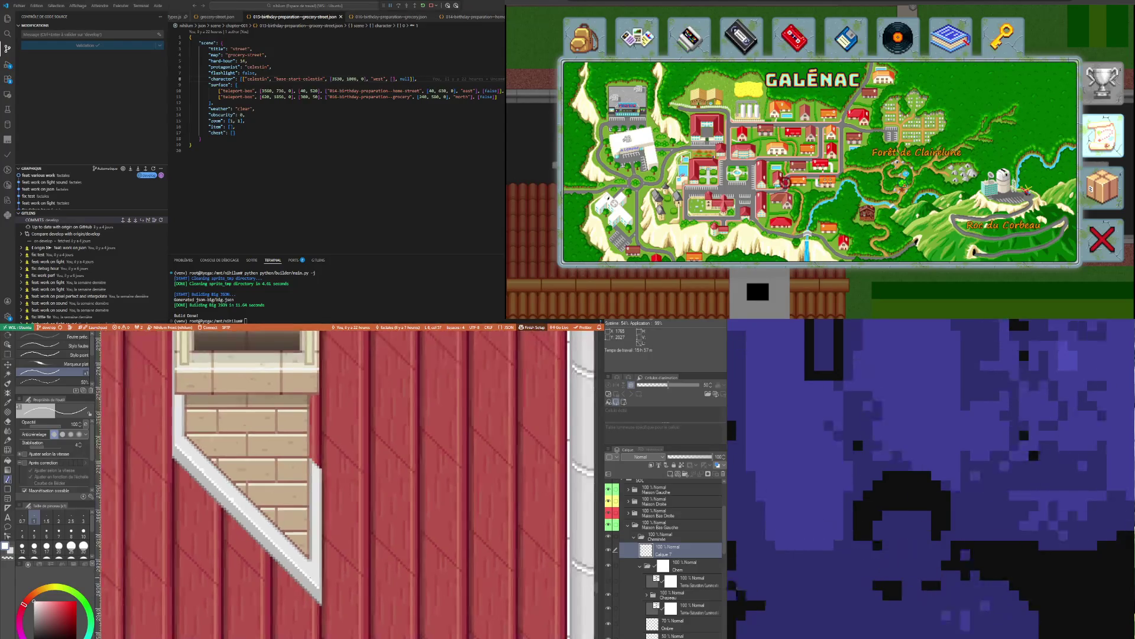
{"action": "scroll", "coordinate": [302, 589], "scroll_direction": "up", "scroll_amount": 1}
{"action": "scroll", "coordinate": [266, 541], "scroll_direction": "up", "scroll_amount": 1}
{"action": "scroll", "coordinate": [231, 488], "scroll_direction": "up", "scroll_amount": 1}
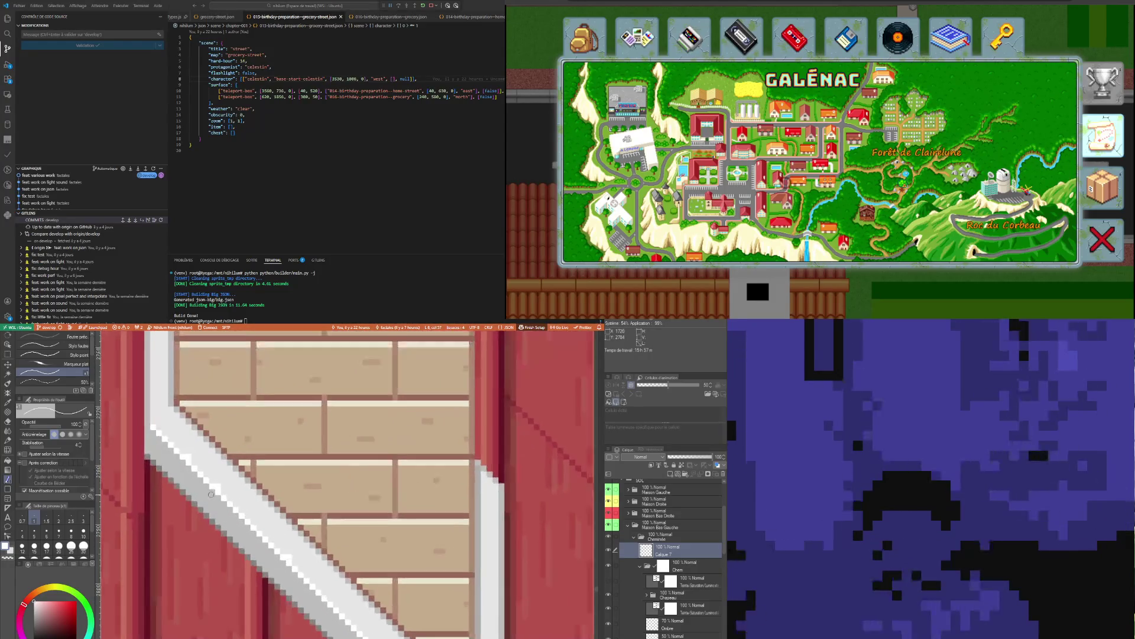
{"action": "scroll", "coordinate": [209, 459], "scroll_direction": "up", "scroll_amount": 2}
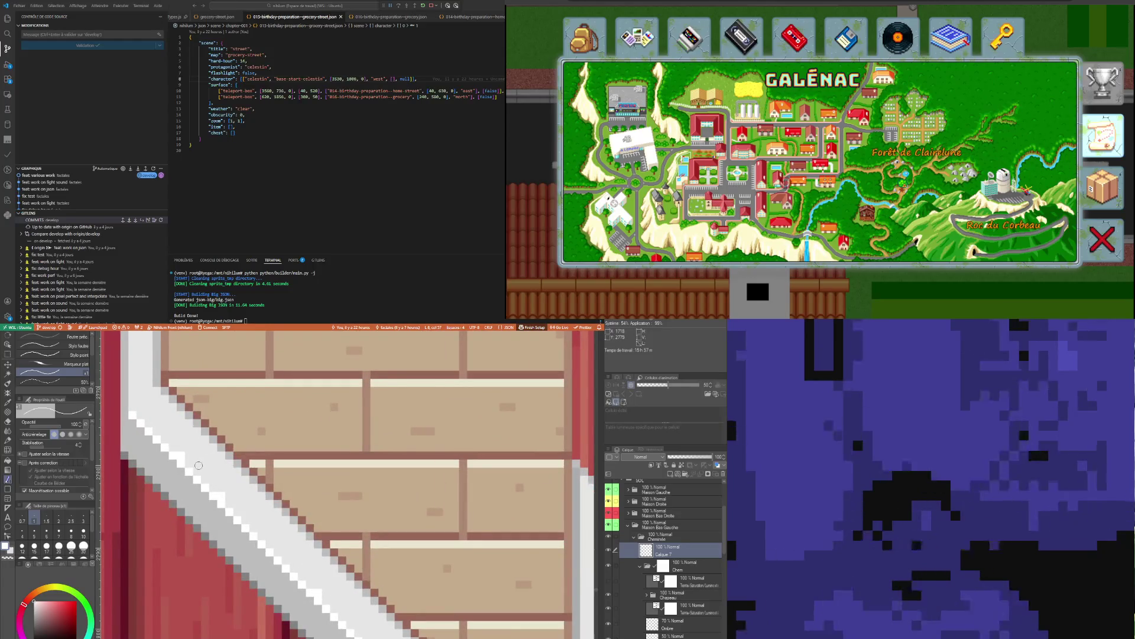
{"action": "key", "text": "i"}
{"action": "key", "text": "p"}
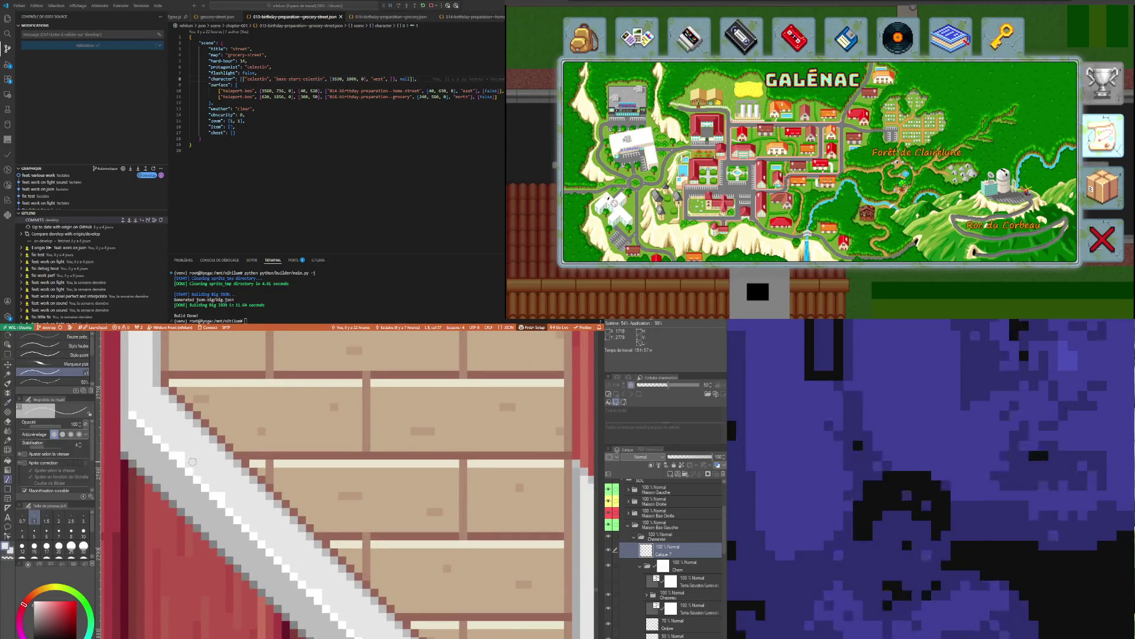
{"action": "scroll", "coordinate": [222, 496], "scroll_direction": "down", "scroll_amount": 1}
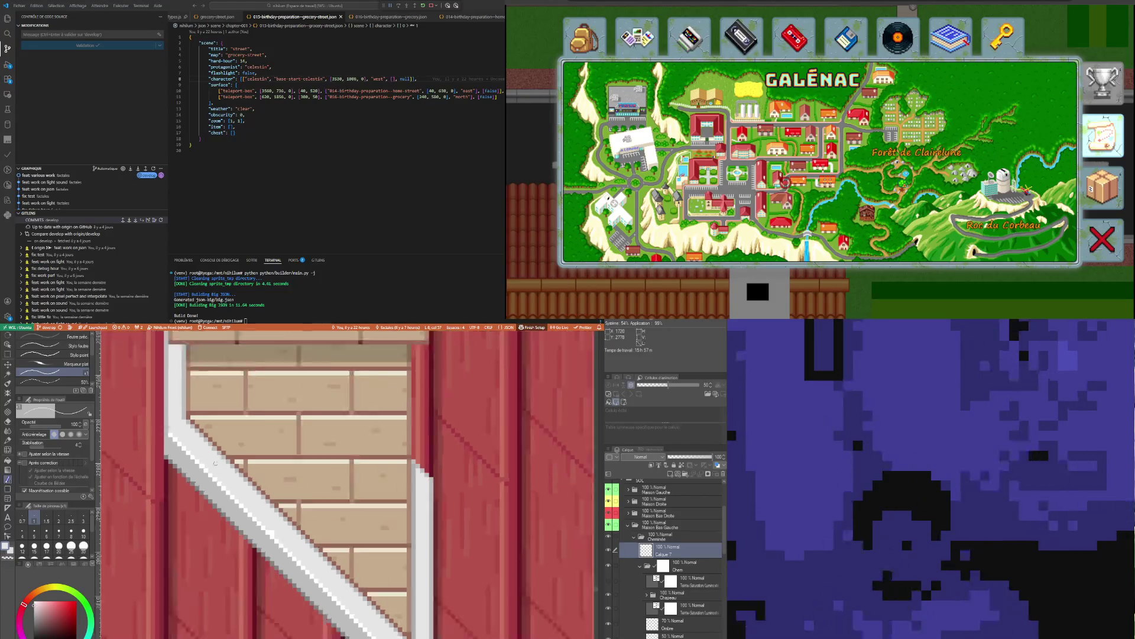
{"action": "scroll", "coordinate": [264, 532], "scroll_direction": "down", "scroll_amount": 1}
{"action": "scroll", "coordinate": [263, 515], "scroll_direction": "down", "scroll_amount": 1}
{"action": "scroll", "coordinate": [262, 519], "scroll_direction": "down", "scroll_amount": 1}
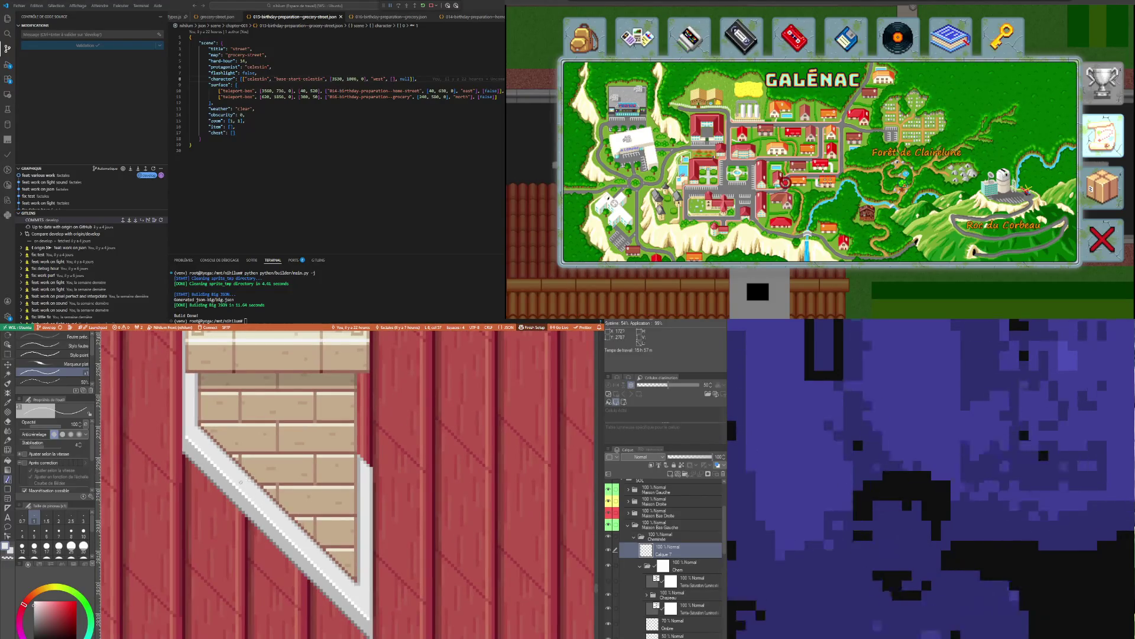
{"action": "scroll", "coordinate": [253, 523], "scroll_direction": "down", "scroll_amount": 1}
{"action": "scroll", "coordinate": [244, 531], "scroll_direction": "down", "scroll_amount": 1}
{"action": "scroll", "coordinate": [247, 533], "scroll_direction": "down", "scroll_amount": 2}
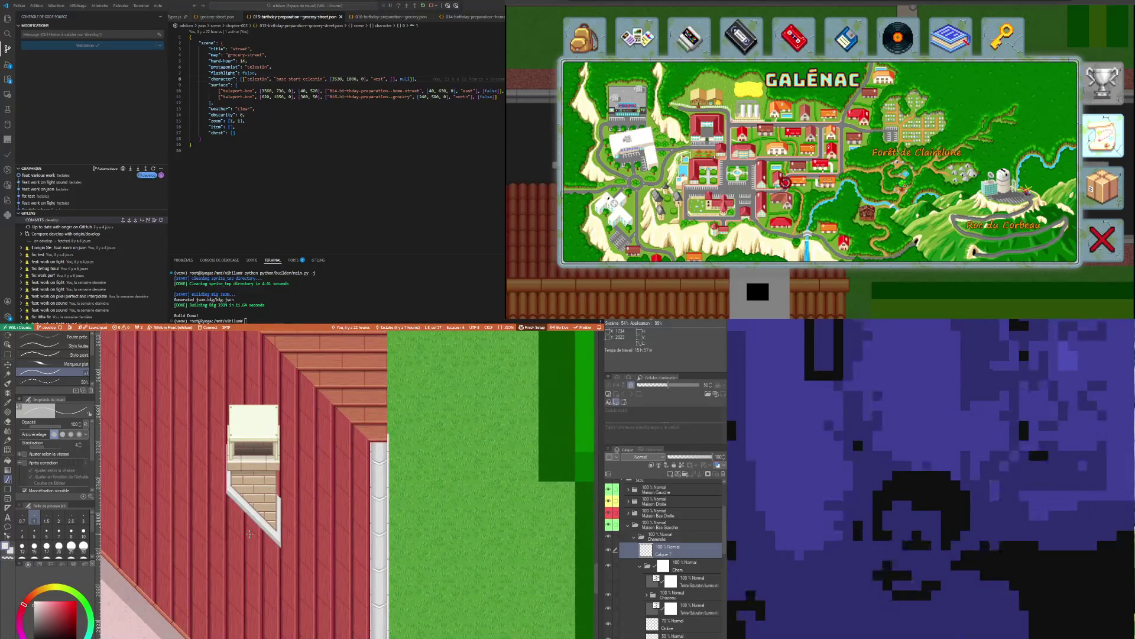
{"action": "scroll", "coordinate": [252, 532], "scroll_direction": "down", "scroll_amount": 2}
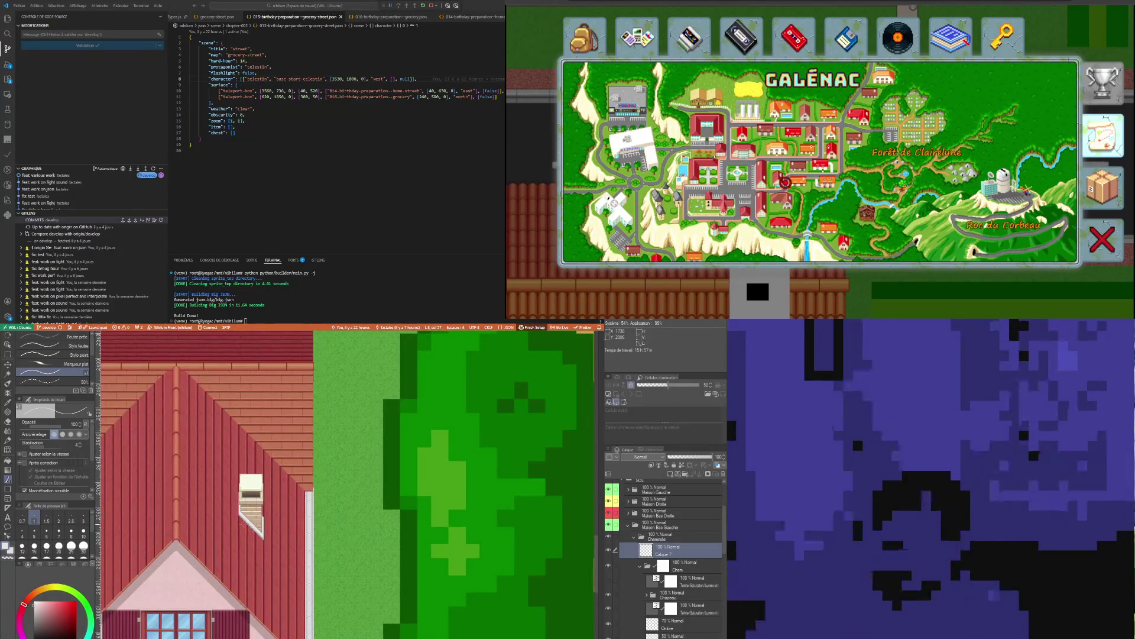
{"action": "scroll", "coordinate": [251, 532], "scroll_direction": "down", "scroll_amount": 2}
{"action": "scroll", "coordinate": [236, 519], "scroll_direction": "up", "scroll_amount": 2}
{"action": "scroll", "coordinate": [235, 519], "scroll_direction": "up", "scroll_amount": 2}
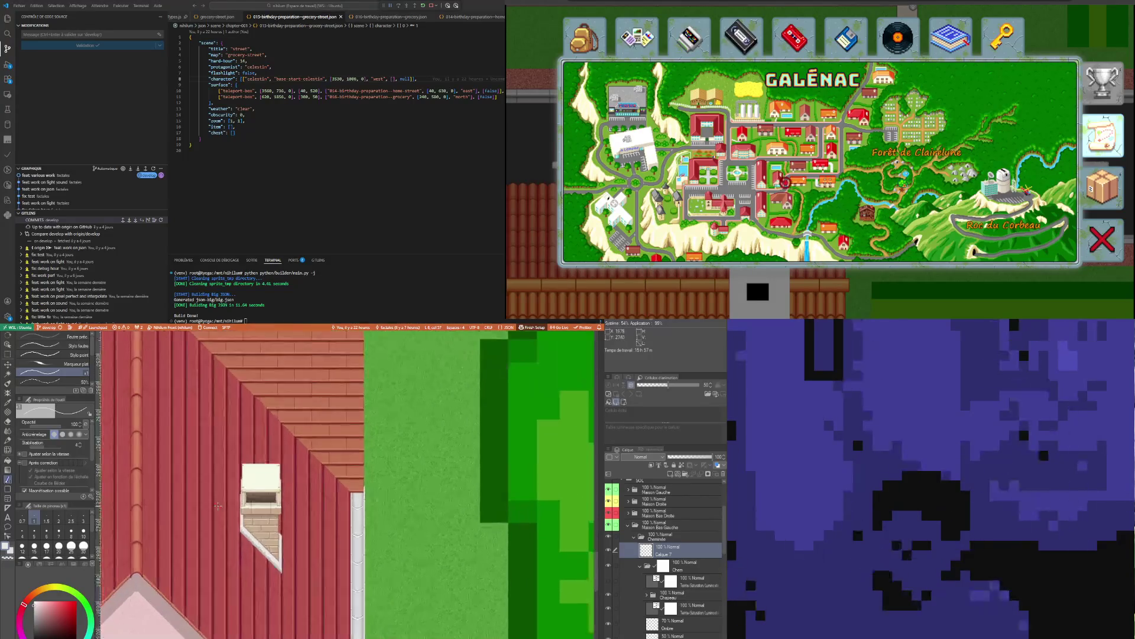
{"action": "scroll", "coordinate": [235, 519], "scroll_direction": "up", "scroll_amount": 2}
{"action": "scroll", "coordinate": [235, 519], "scroll_direction": "up", "scroll_amount": 2}
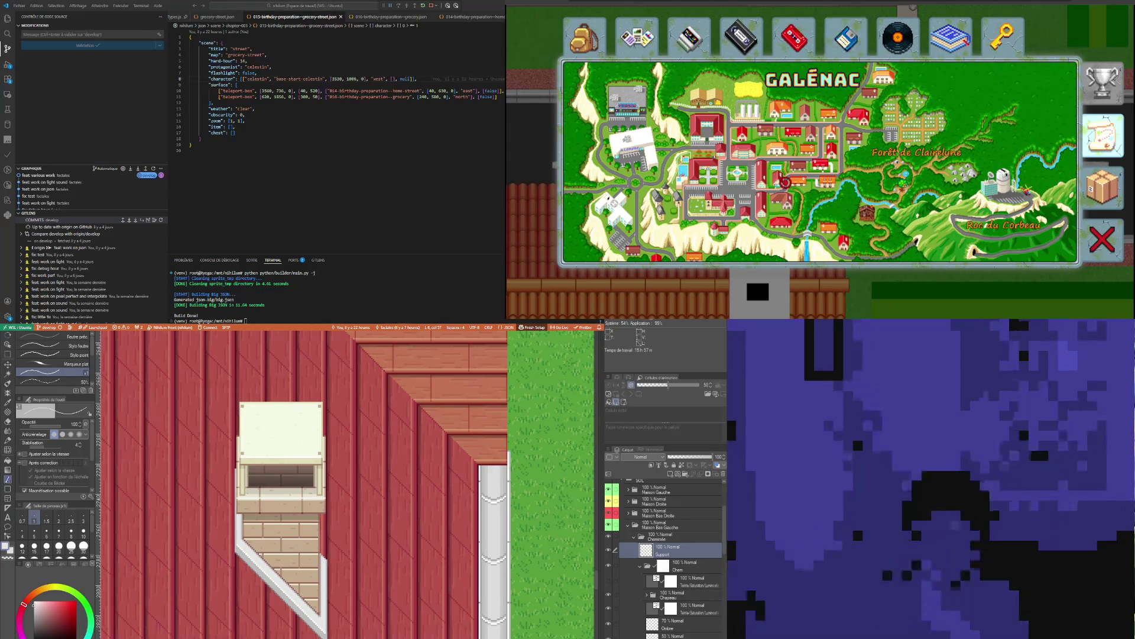
{"action": "scroll", "coordinate": [344, 599], "scroll_direction": "down", "scroll_amount": 2}
{"action": "scroll", "coordinate": [343, 599], "scroll_direction": "down", "scroll_amount": 2}
{"action": "scroll", "coordinate": [343, 599], "scroll_direction": "down", "scroll_amount": 1}
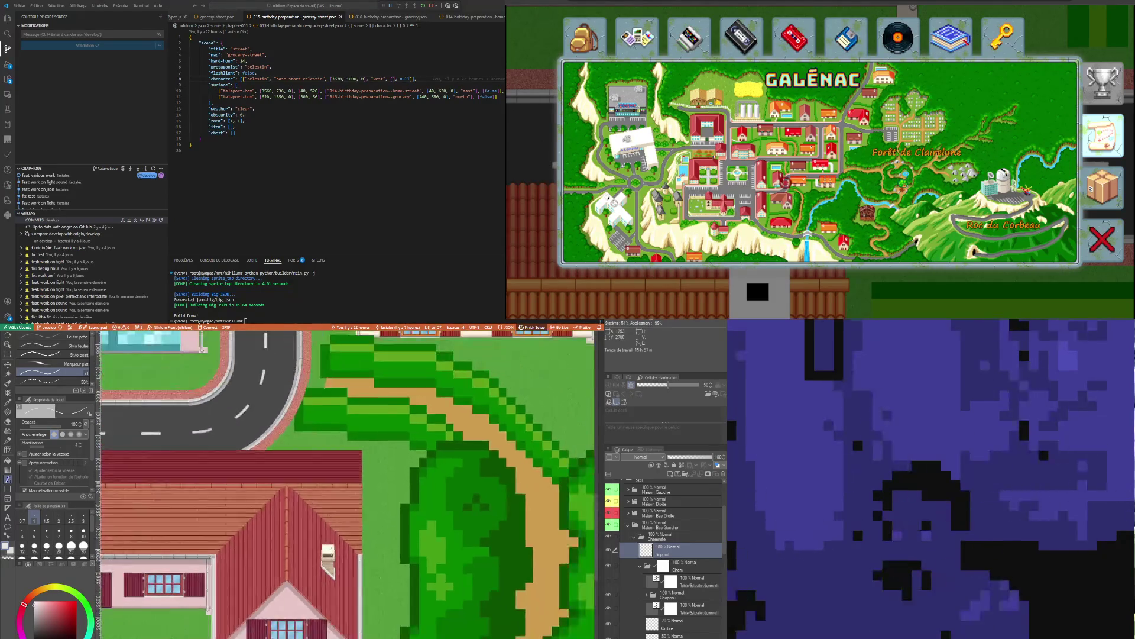
{"action": "scroll", "coordinate": [344, 599], "scroll_direction": "down", "scroll_amount": 1}
{"action": "scroll", "coordinate": [343, 599], "scroll_direction": "down", "scroll_amount": 1}
{"action": "scroll", "coordinate": [395, 452], "scroll_direction": "up", "scroll_amount": 1}
{"action": "scroll", "coordinate": [395, 451], "scroll_direction": "up", "scroll_amount": 1}
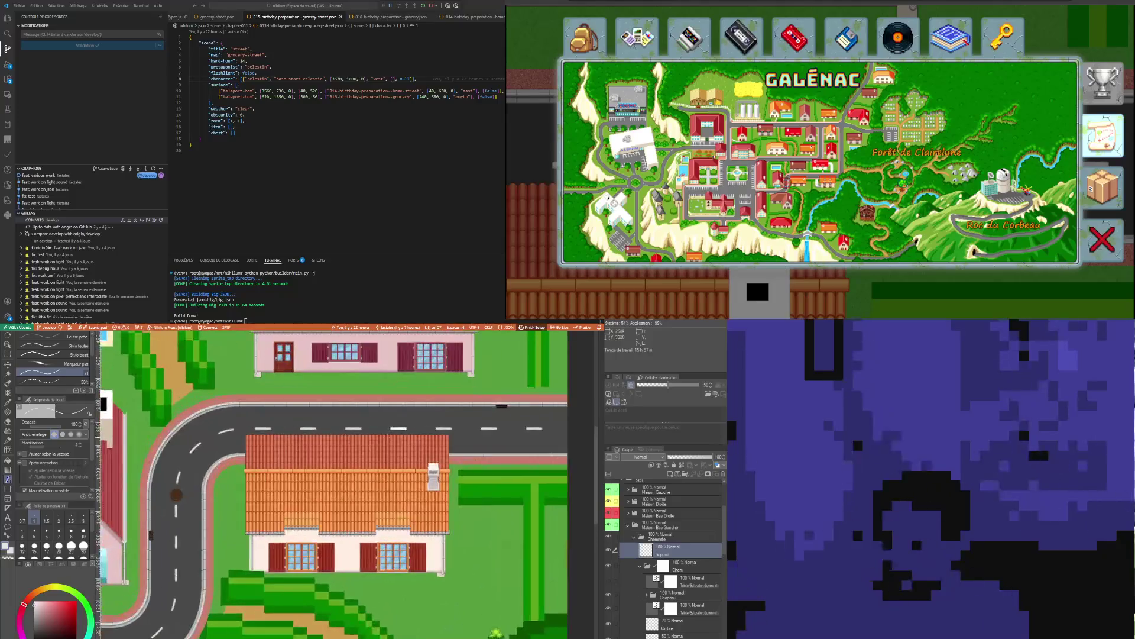
{"action": "scroll", "coordinate": [395, 452], "scroll_direction": "up", "scroll_amount": 1}
{"action": "scroll", "coordinate": [395, 452], "scroll_direction": "up", "scroll_amount": 1}
{"action": "scroll", "coordinate": [394, 451], "scroll_direction": "down", "scroll_amount": 2}
{"action": "scroll", "coordinate": [395, 451], "scroll_direction": "down", "scroll_amount": 1}
{"action": "scroll", "coordinate": [394, 451], "scroll_direction": "down", "scroll_amount": 1}
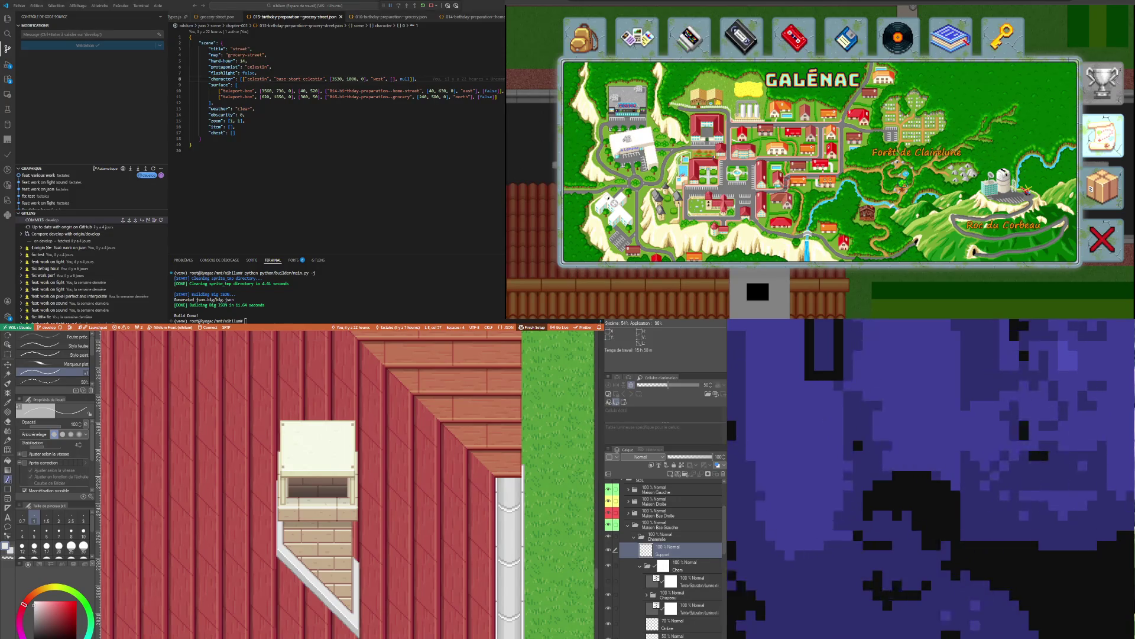
Add Calque 7 above Support in the Cheminée folder and lower its opacity
{"action": "left_click", "coordinate": [639, 566]}
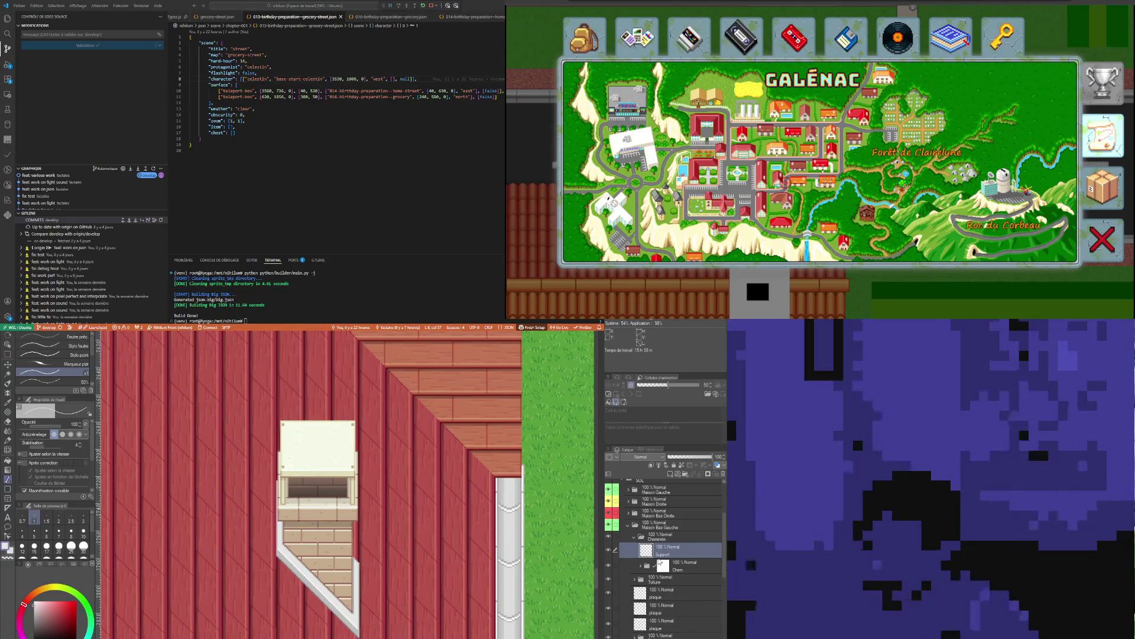
{"action": "left_click", "coordinate": [671, 476]}
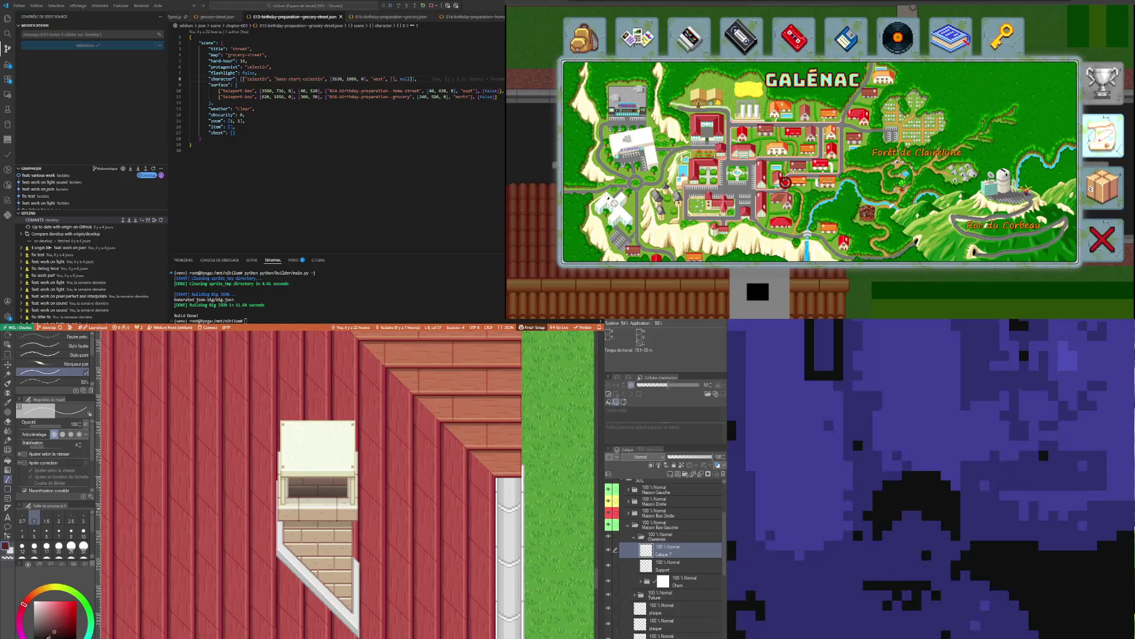
{"action": "scroll", "coordinate": [282, 528], "scroll_direction": "up", "scroll_amount": 5}
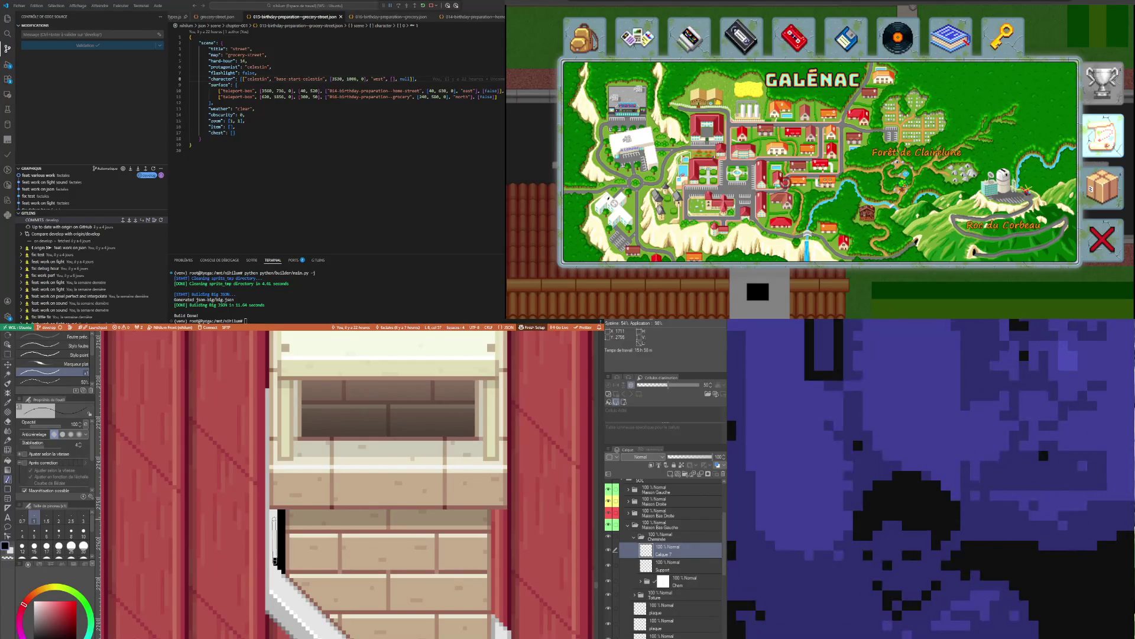
{"action": "scroll", "coordinate": [277, 518], "scroll_direction": "down", "scroll_amount": 3}
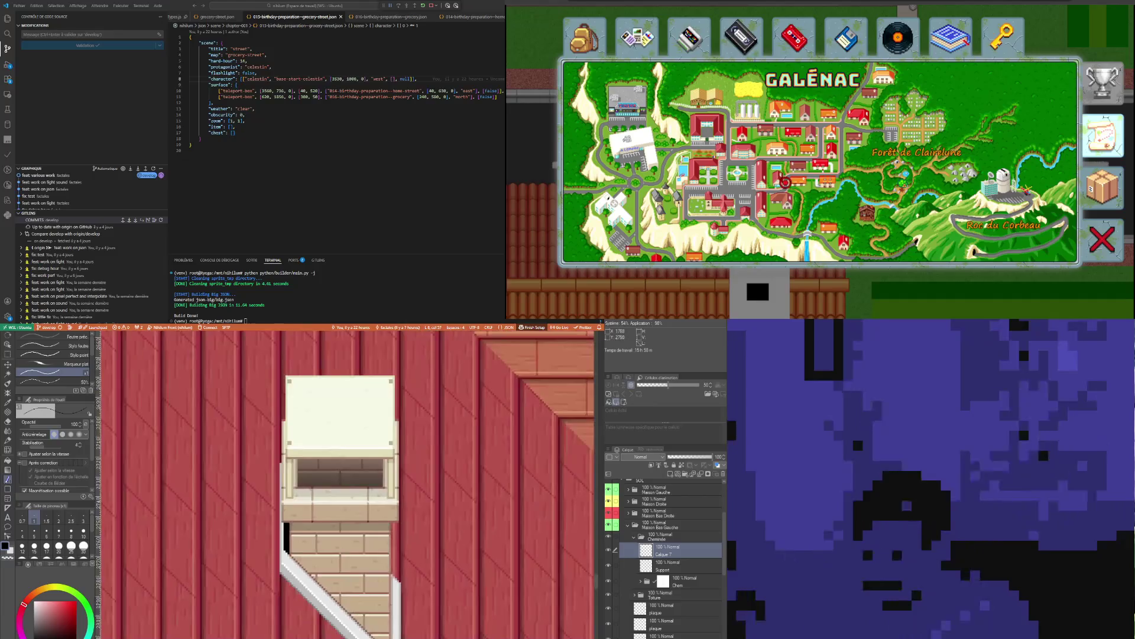
{"action": "scroll", "coordinate": [346, 484], "scroll_direction": "down", "scroll_amount": 1}
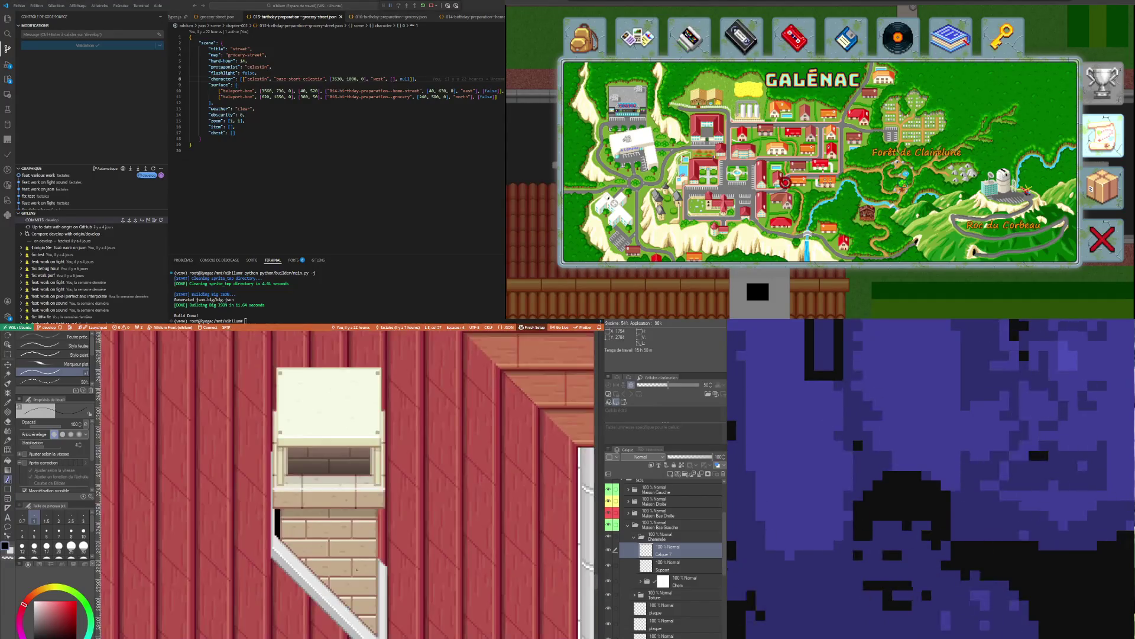
{"action": "left_click", "coordinate": [675, 458]}
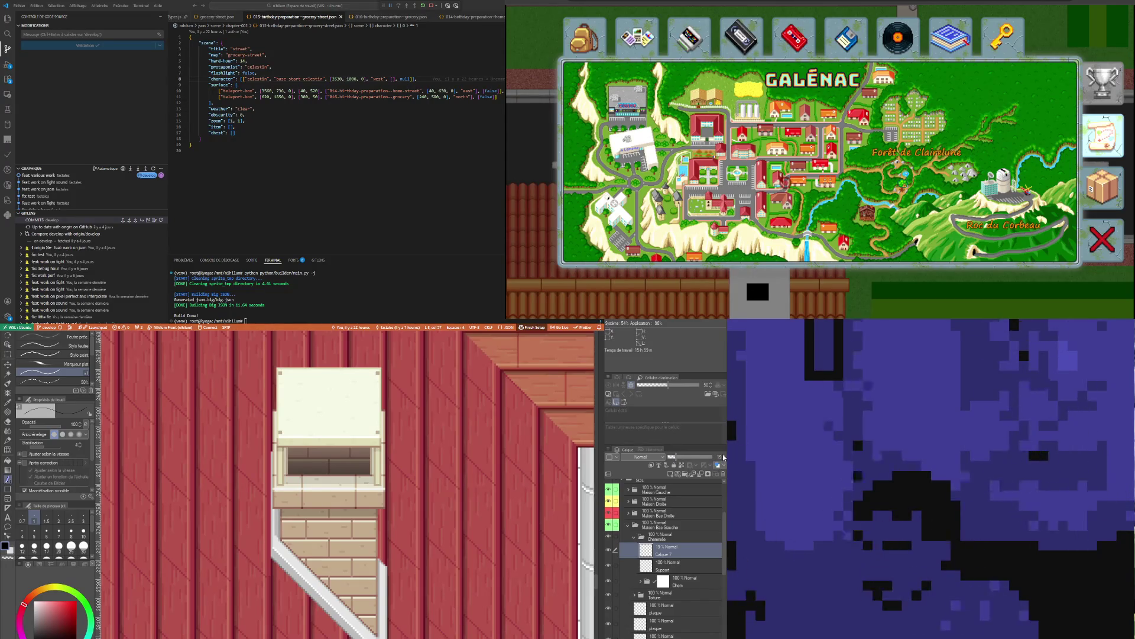
{"action": "key", "text": "ctrl+minus"}
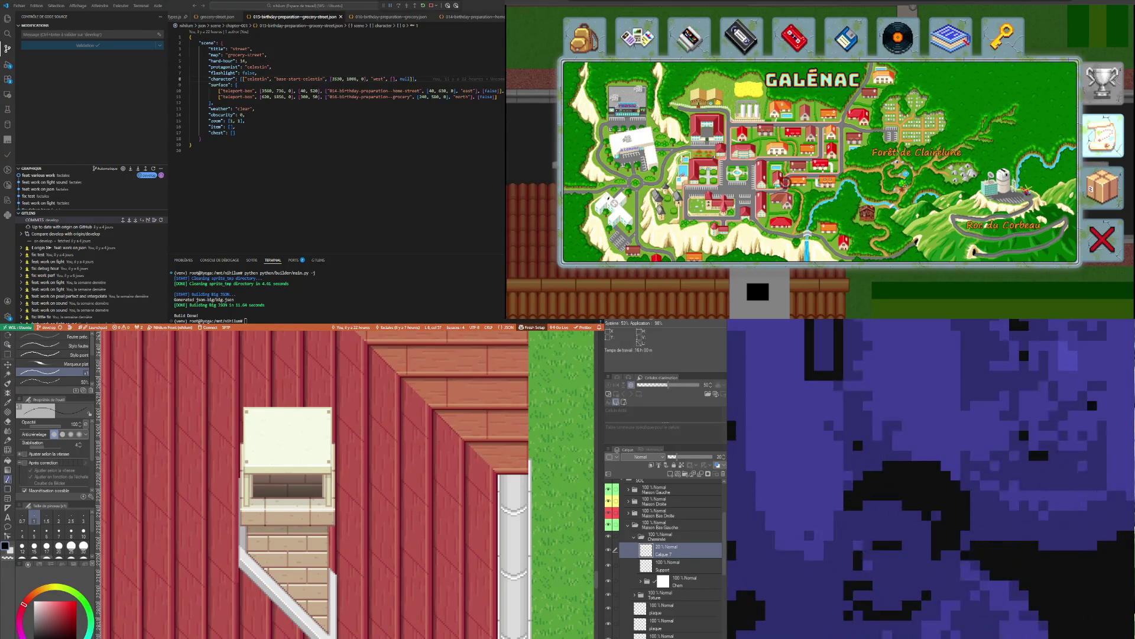
{"action": "scroll", "coordinate": [315, 484], "scroll_direction": "down", "scroll_amount": 2}
{"action": "scroll", "coordinate": [347, 484], "scroll_direction": "down", "scroll_amount": 2}
{"action": "scroll", "coordinate": [346, 484], "scroll_direction": "down", "scroll_amount": 1}
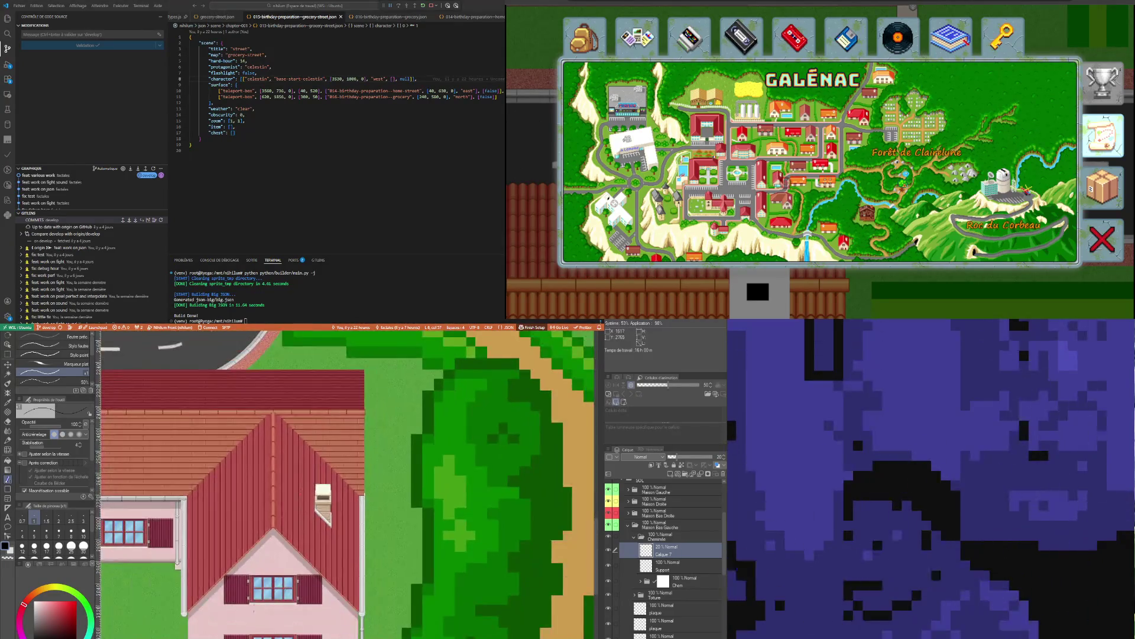
{"action": "scroll", "coordinate": [346, 484], "scroll_direction": "up", "scroll_amount": 1}
{"action": "scroll", "coordinate": [346, 484], "scroll_direction": "down", "scroll_amount": 1}
{"action": "scroll", "coordinate": [346, 484], "scroll_direction": "up", "scroll_amount": 2}
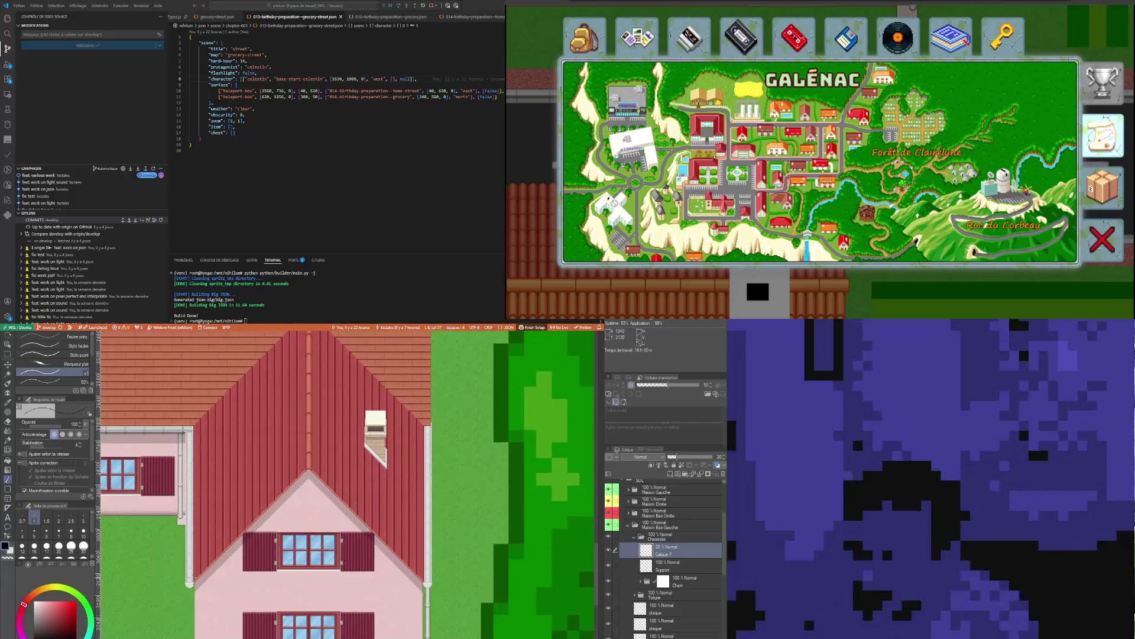
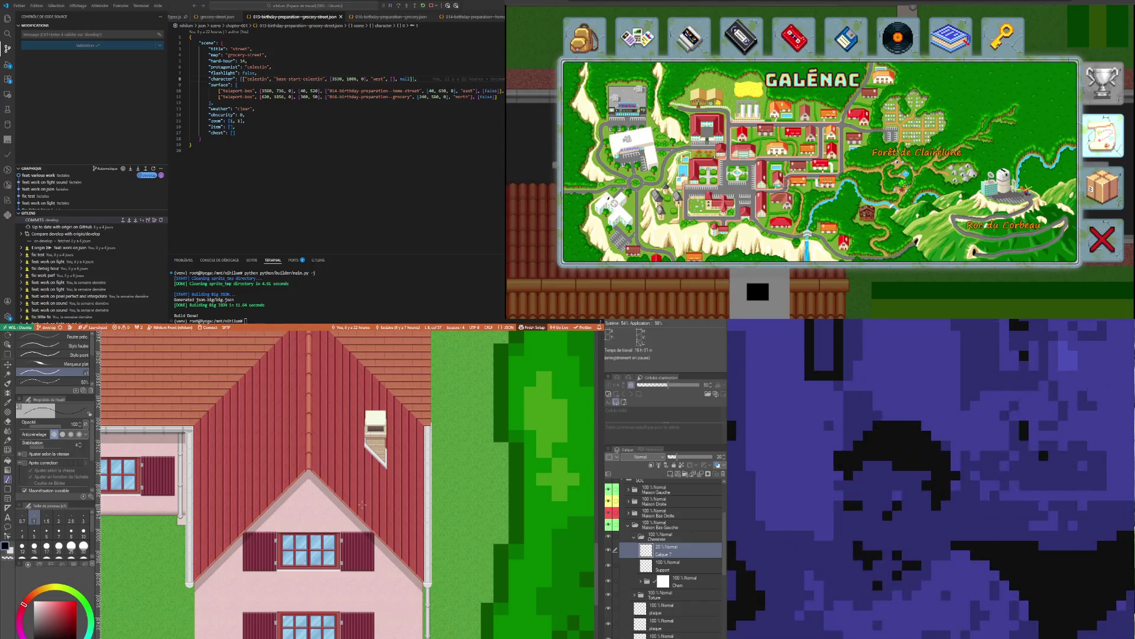
{"action": "scroll", "coordinate": [362, 505], "scroll_direction": "up", "scroll_amount": 2}
{"action": "scroll", "coordinate": [362, 505], "scroll_direction": "up", "scroll_amount": 2}
{"action": "scroll", "coordinate": [362, 505], "scroll_direction": "up", "scroll_amount": 2}
{"action": "scroll", "coordinate": [362, 505], "scroll_direction": "up", "scroll_amount": 2}
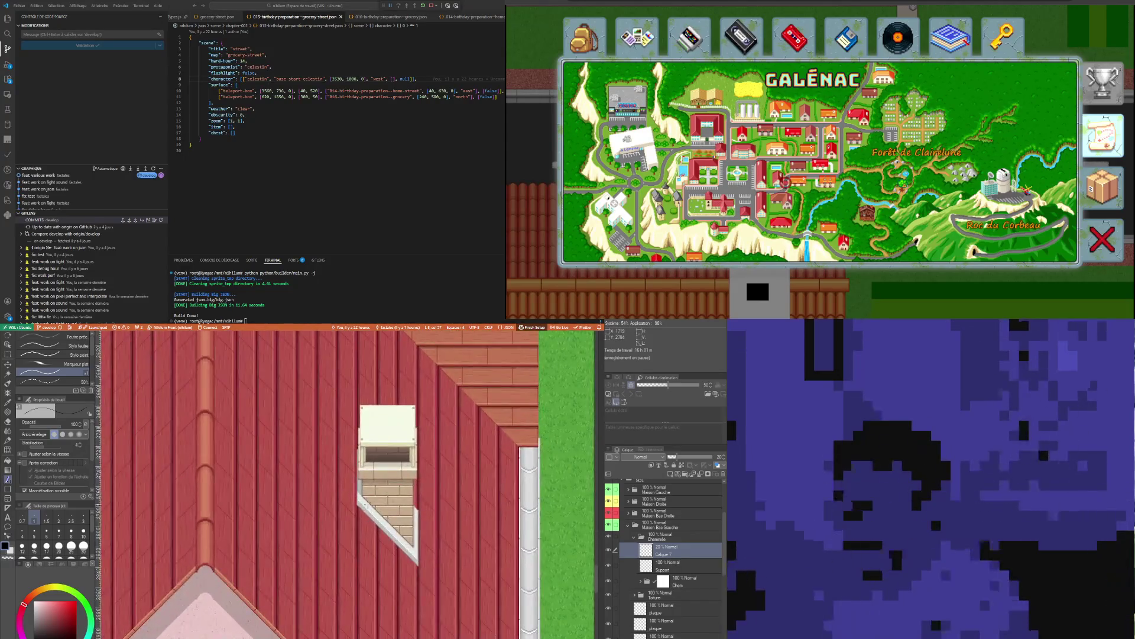
{"action": "scroll", "coordinate": [362, 505], "scroll_direction": "up", "scroll_amount": 1}
{"action": "scroll", "coordinate": [362, 505], "scroll_direction": "down", "scroll_amount": 2}
{"action": "scroll", "coordinate": [362, 504], "scroll_direction": "down", "scroll_amount": 2}
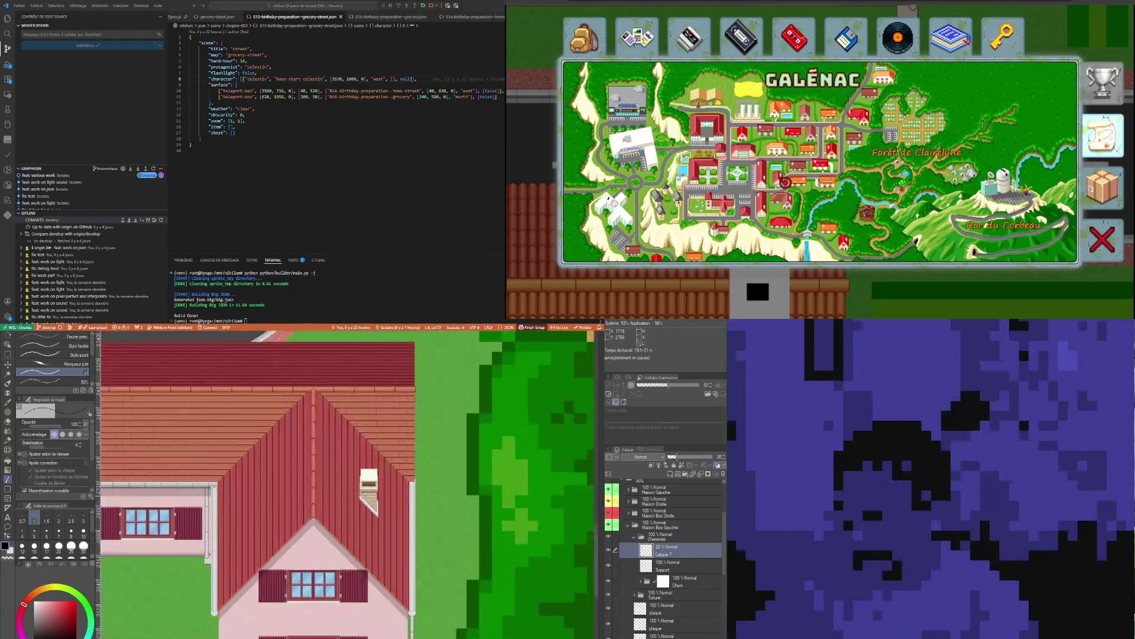
{"action": "scroll", "coordinate": [362, 505], "scroll_direction": "up", "scroll_amount": 2}
{"action": "scroll", "coordinate": [362, 505], "scroll_direction": "up", "scroll_amount": 2}
{"action": "scroll", "coordinate": [362, 504], "scroll_direction": "up", "scroll_amount": 2}
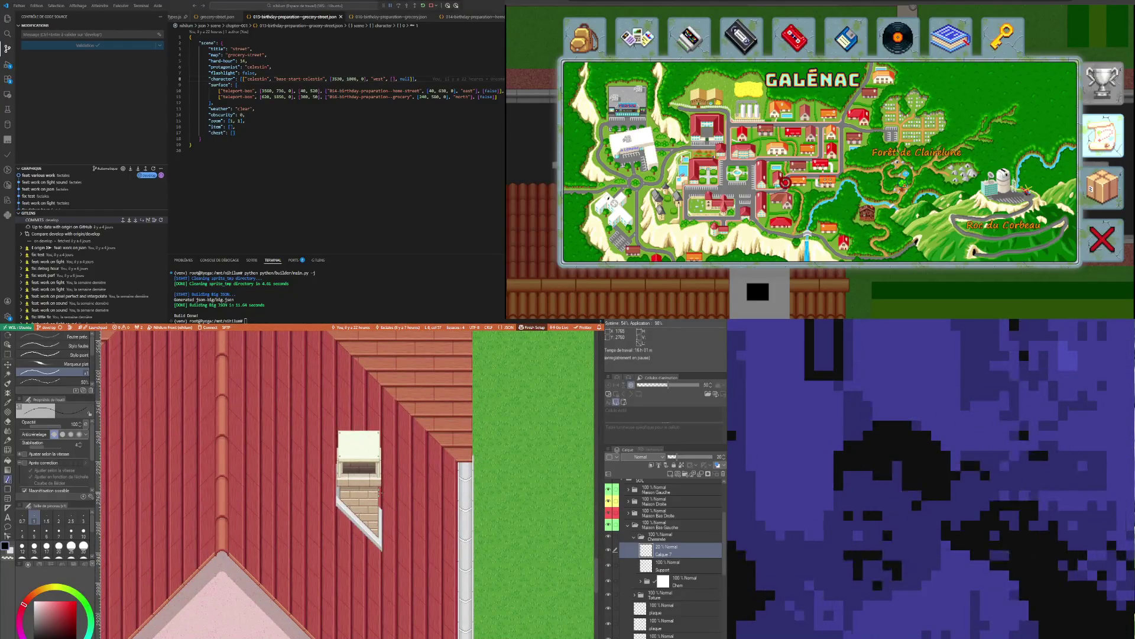
{"action": "scroll", "coordinate": [381, 506], "scroll_direction": "up", "scroll_amount": 1}
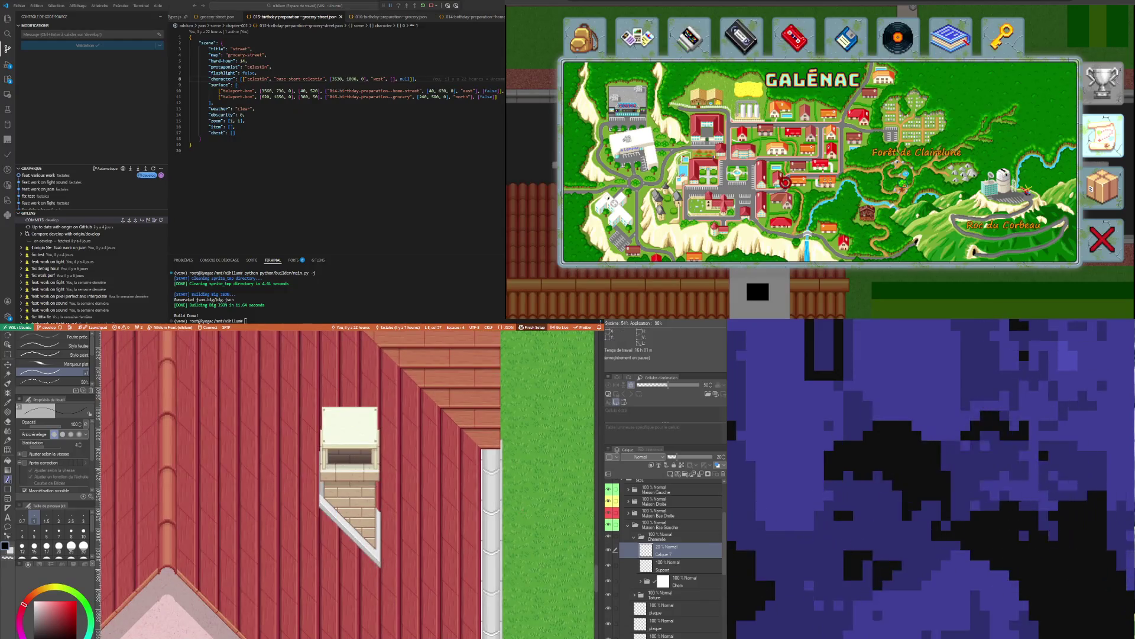
{"action": "scroll", "coordinate": [356, 509], "scroll_direction": "down", "scroll_amount": 1}
{"action": "scroll", "coordinate": [355, 509], "scroll_direction": "down", "scroll_amount": 1}
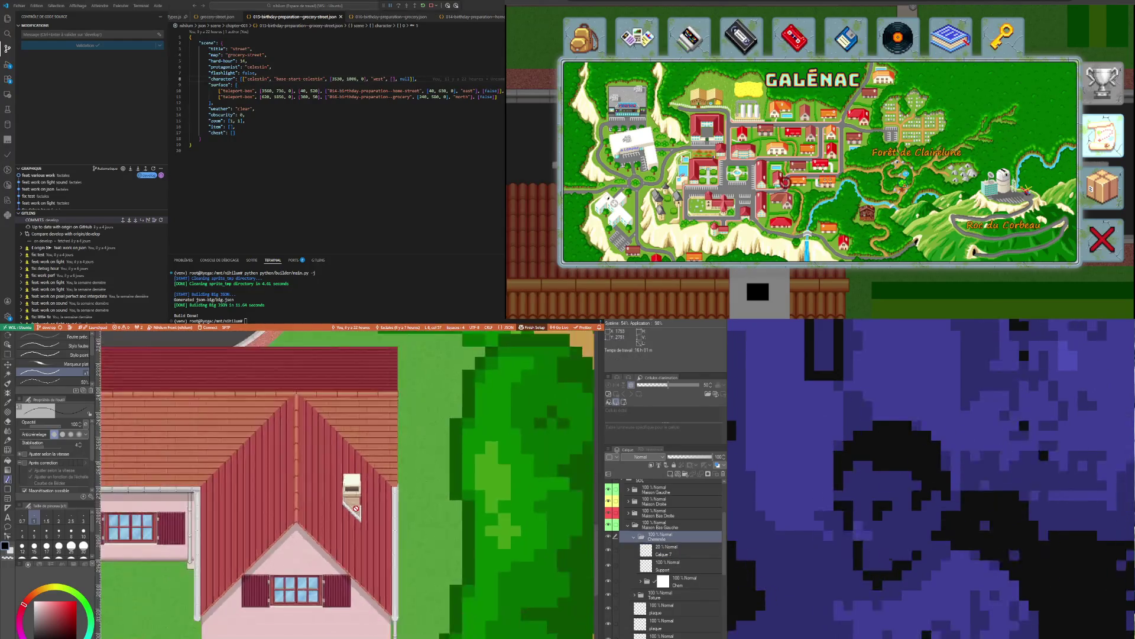
{"action": "scroll", "coordinate": [356, 509], "scroll_direction": "down", "scroll_amount": 1}
{"action": "scroll", "coordinate": [355, 509], "scroll_direction": "down", "scroll_amount": 1}
{"action": "scroll", "coordinate": [356, 510], "scroll_direction": "down", "scroll_amount": 1}
{"action": "scroll", "coordinate": [360, 497], "scroll_direction": "up", "scroll_amount": 1}
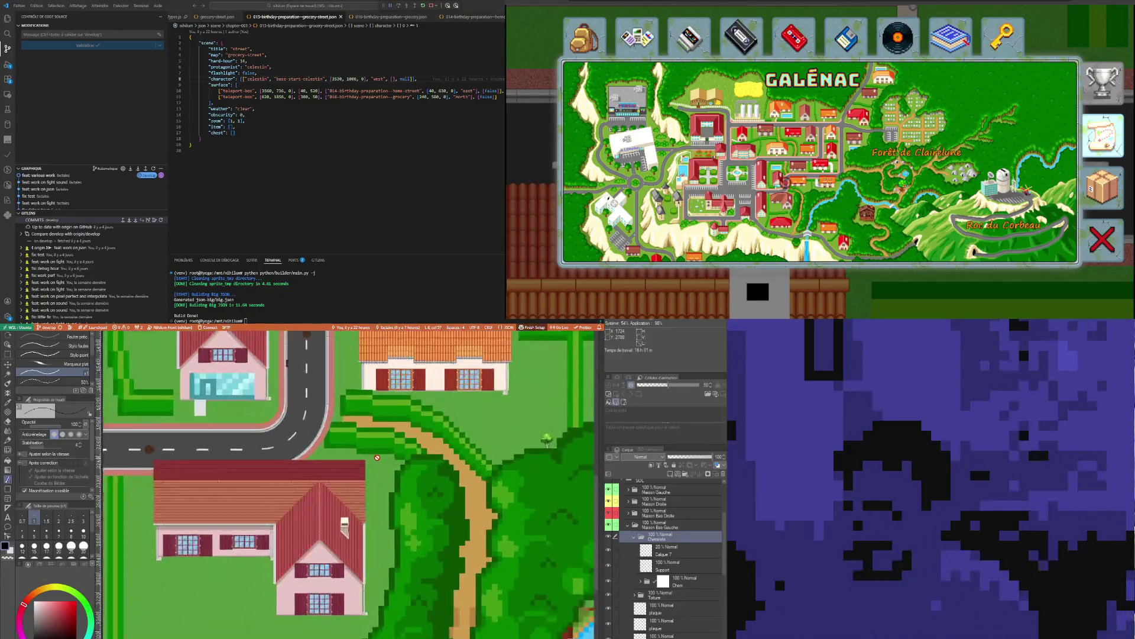
{"action": "scroll", "coordinate": [363, 479], "scroll_direction": "up", "scroll_amount": 1}
{"action": "scroll", "coordinate": [363, 480], "scroll_direction": "up", "scroll_amount": 2}
{"action": "scroll", "coordinate": [362, 480], "scroll_direction": "up", "scroll_amount": 2}
{"action": "scroll", "coordinate": [363, 479], "scroll_direction": "up", "scroll_amount": 2}
{"action": "scroll", "coordinate": [363, 480], "scroll_direction": "up", "scroll_amount": 1}
Collapse the Cheminée layer folder so its sublayers are hidden
{"action": "left_click", "coordinate": [658, 538]}
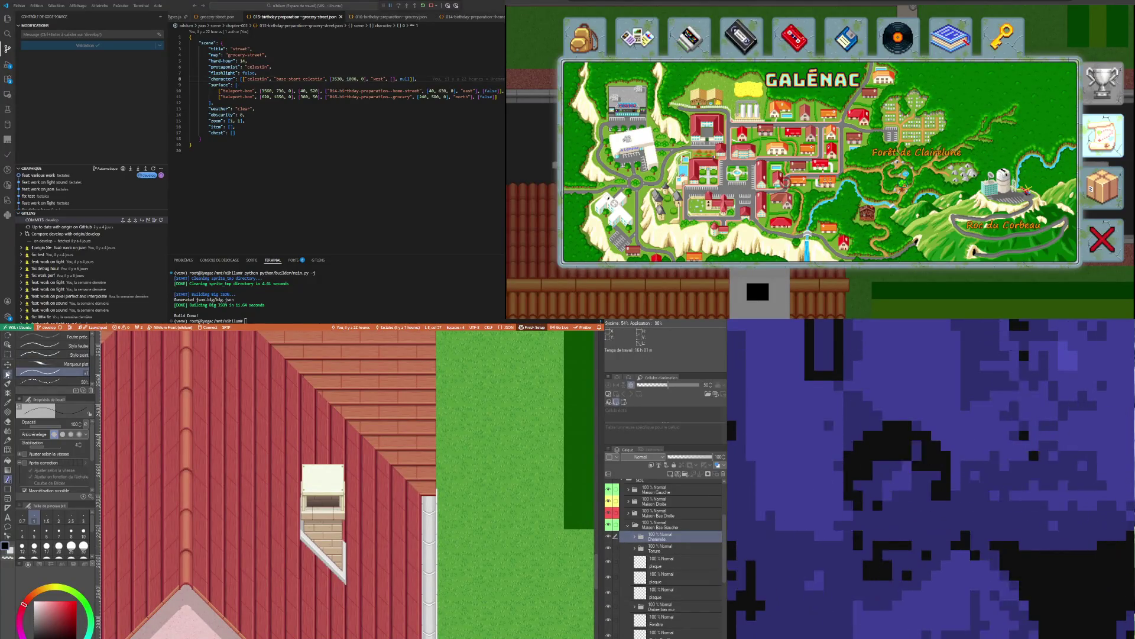
Nudge the chimney layer a few pixels down and up to seat it on the roof slope
{"action": "left_click", "coordinate": [8, 362]}
{"action": "scroll", "coordinate": [276, 544], "scroll_direction": "up", "scroll_amount": 1}
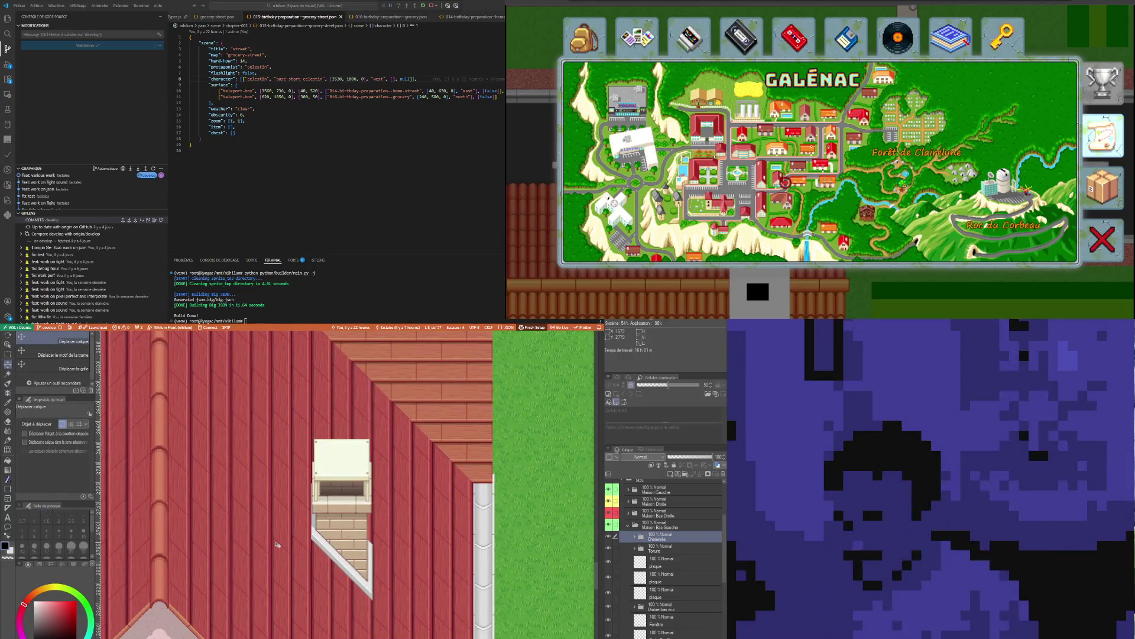
{"action": "key", "text": "Down"}
{"action": "key", "text": "Down"}
{"action": "key", "text": "Down"}
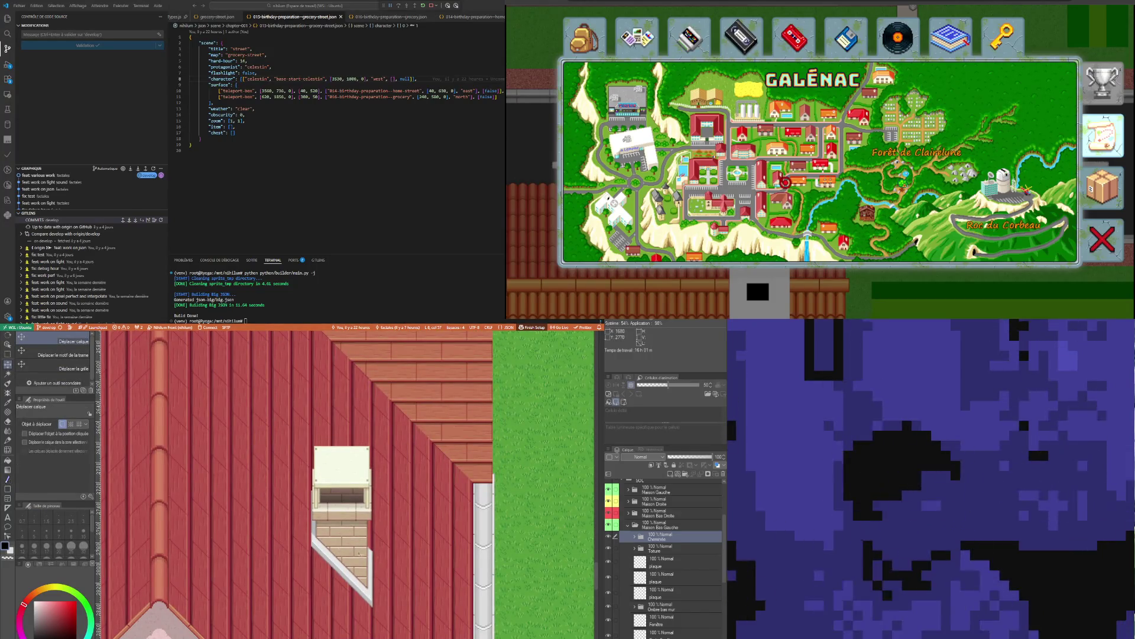
{"action": "key", "text": "Down"}
{"action": "key", "text": "Down"}
{"action": "key", "text": "Down"}
{"action": "key", "text": "Down"}
{"action": "key", "text": "Down"}
{"action": "scroll", "coordinate": [449, 543], "scroll_direction": "down", "scroll_amount": 2}
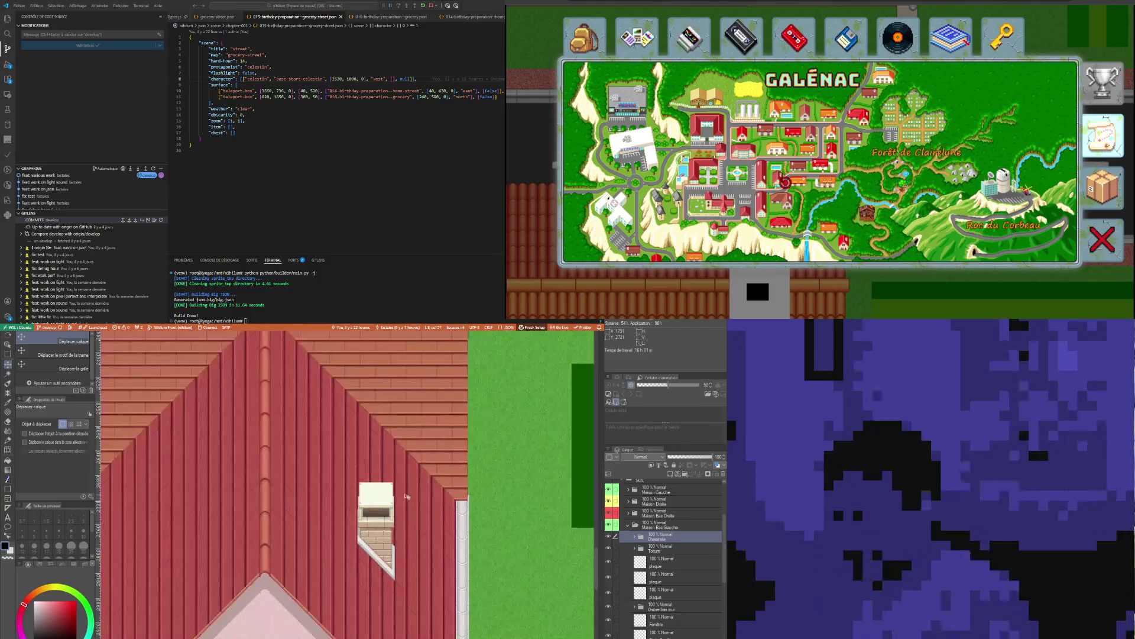
{"action": "scroll", "coordinate": [382, 445], "scroll_direction": "down", "scroll_amount": 1}
{"action": "scroll", "coordinate": [384, 451], "scroll_direction": "up", "scroll_amount": 1}
{"action": "scroll", "coordinate": [386, 457], "scroll_direction": "up", "scroll_amount": 1}
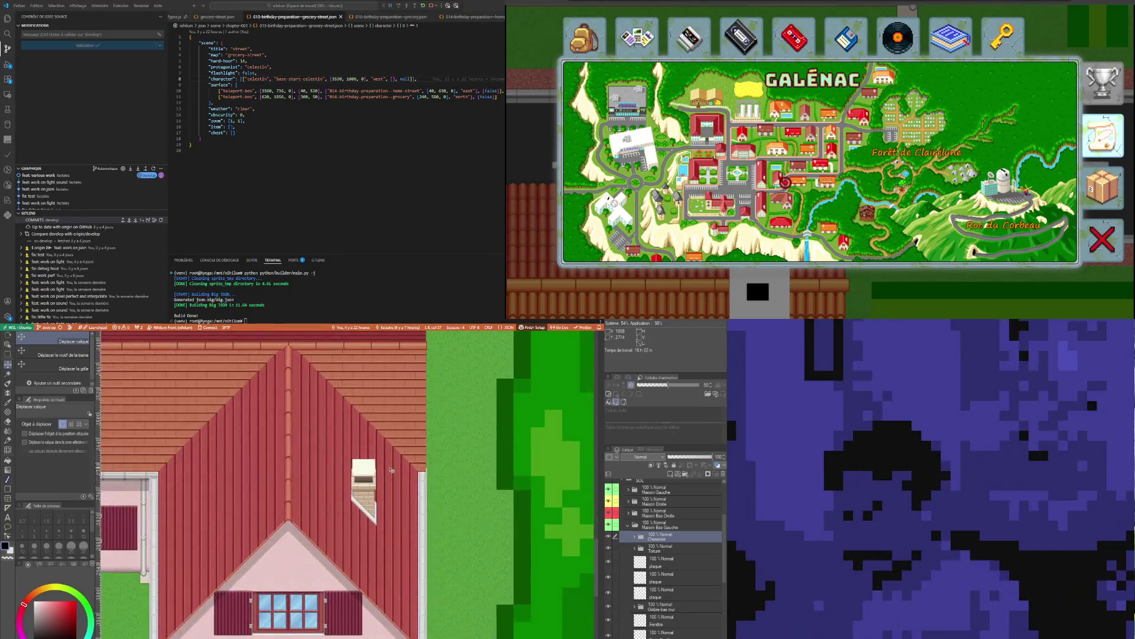
{"action": "scroll", "coordinate": [389, 463], "scroll_direction": "up", "scroll_amount": 1}
{"action": "key", "text": "Up"}
{"action": "key", "text": "Up"}
{"action": "key", "text": "Up"}
{"action": "key", "text": "Up"}
{"action": "key", "text": "Up"}
{"action": "key", "text": "Up"}
{"action": "key", "text": "Up"}
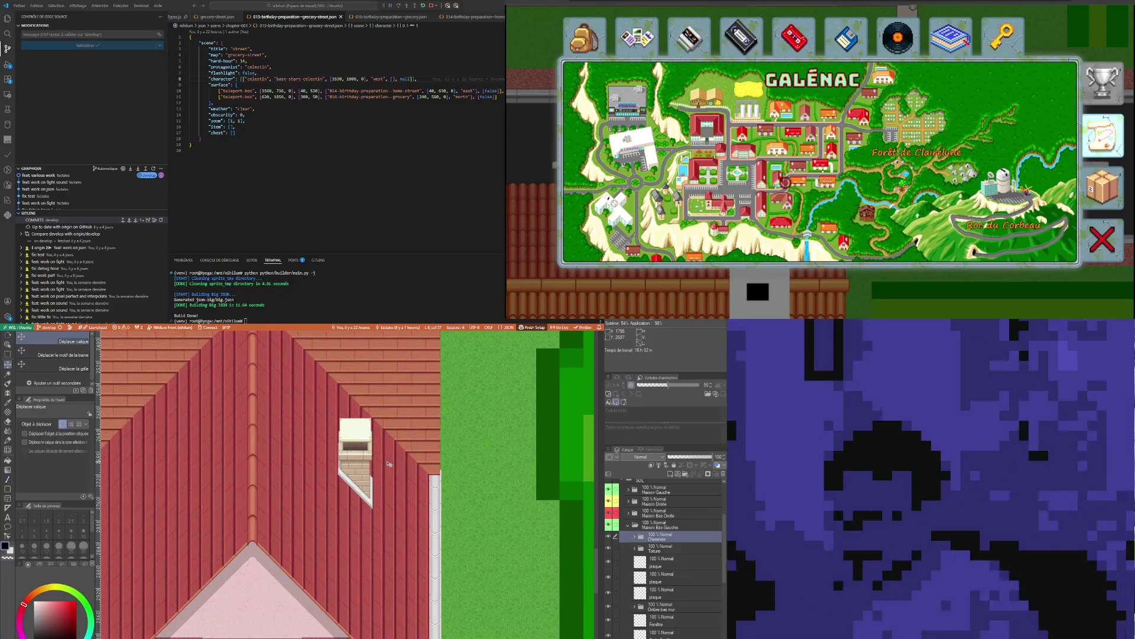
{"action": "key", "text": "Up"}
{"action": "key", "text": "Up"}
{"action": "key", "text": "Down"}
{"action": "key", "text": "Down"}
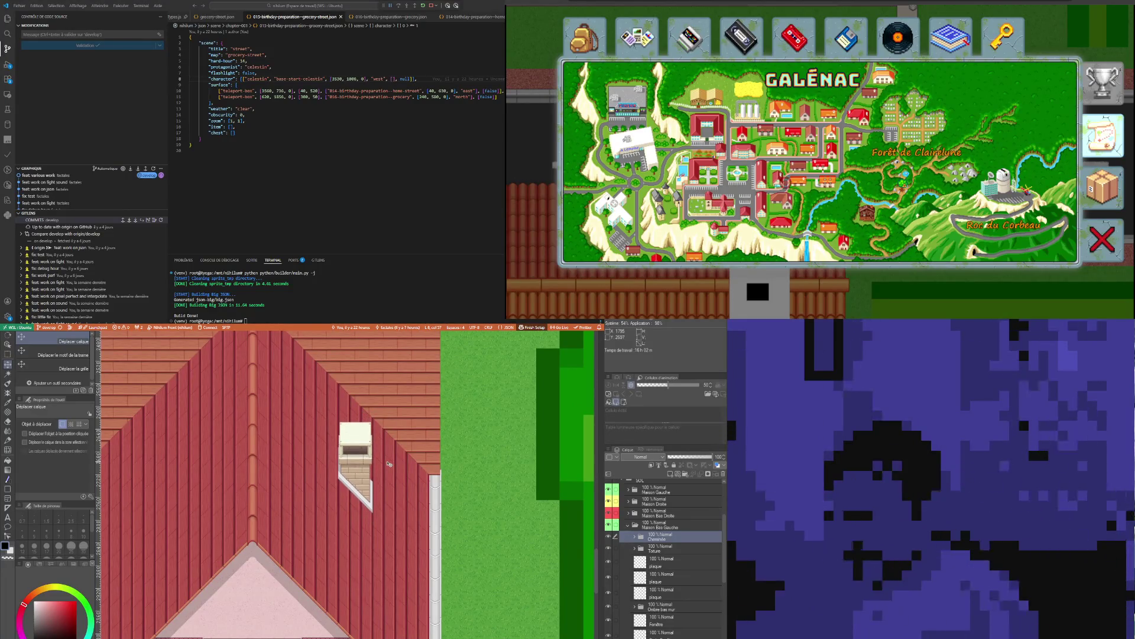
{"action": "key", "text": "Down"}
{"action": "key", "text": "Down"}
{"action": "scroll", "coordinate": [337, 497], "scroll_direction": "down", "scroll_amount": 1}
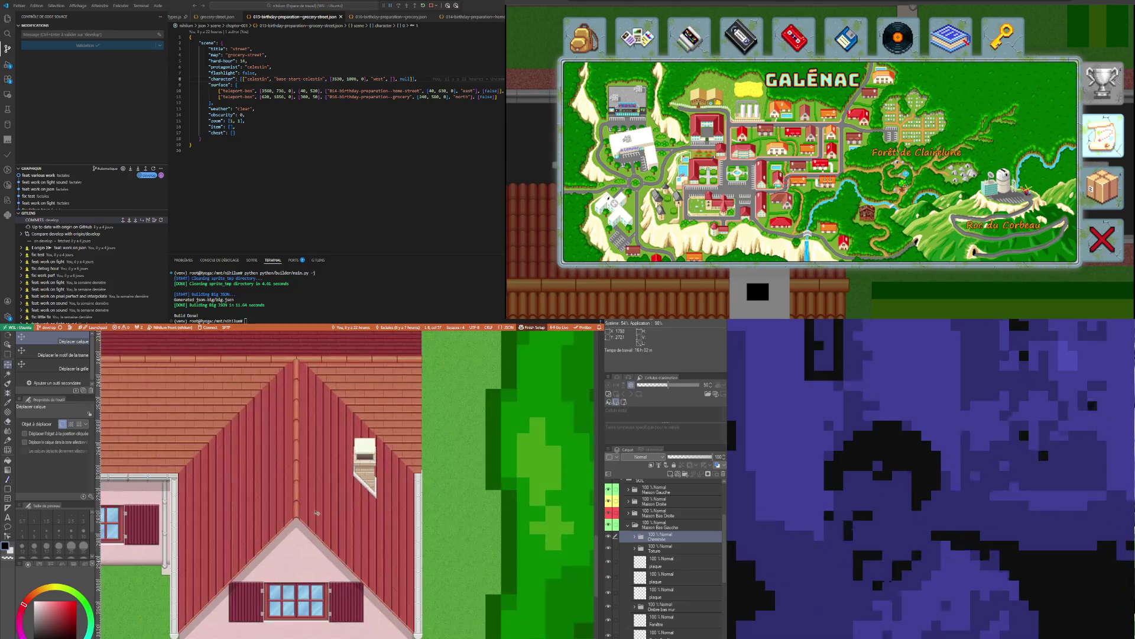
{"action": "scroll", "coordinate": [261, 536], "scroll_direction": "up", "scroll_amount": 1}
{"action": "scroll", "coordinate": [261, 536], "scroll_direction": "down", "scroll_amount": 2}
{"action": "scroll", "coordinate": [262, 536], "scroll_direction": "down", "scroll_amount": 1}
{"action": "scroll", "coordinate": [266, 535], "scroll_direction": "down", "scroll_amount": 1}
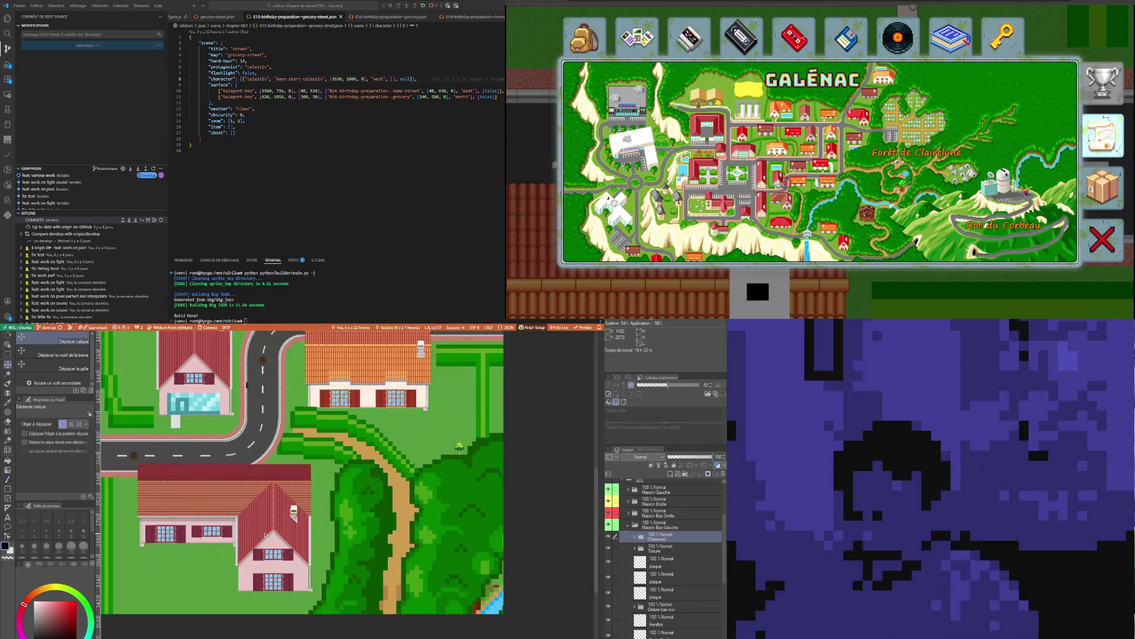
{"action": "scroll", "coordinate": [266, 534], "scroll_direction": "up", "scroll_amount": 1}
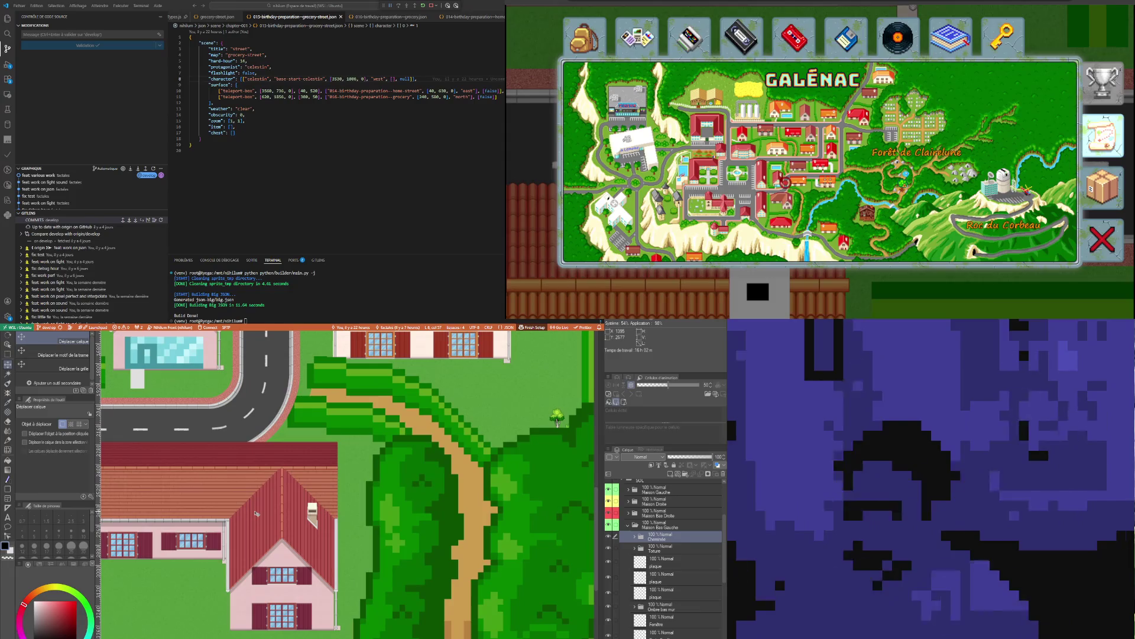
{"action": "scroll", "coordinate": [256, 512], "scroll_direction": "up", "scroll_amount": 2}
{"action": "scroll", "coordinate": [257, 513], "scroll_direction": "up", "scroll_amount": 1}
{"action": "scroll", "coordinate": [489, 500], "scroll_direction": "down", "scroll_amount": 1}
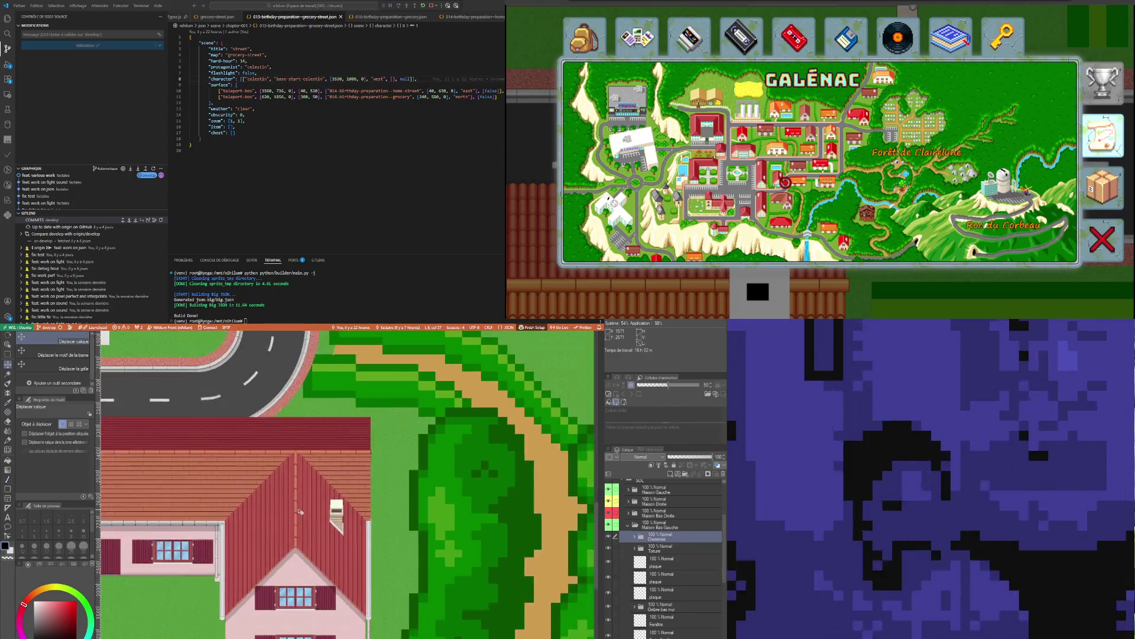
{"action": "scroll", "coordinate": [490, 500], "scroll_direction": "down", "scroll_amount": 1}
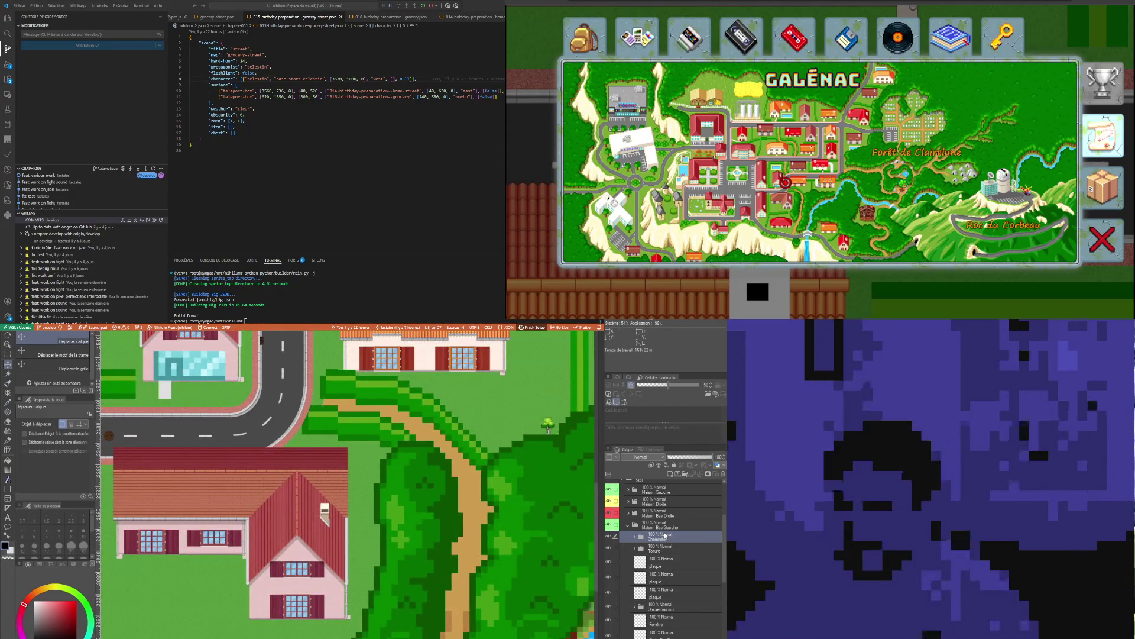
Paste a copy of the Cheminée folder and flatten it into a single Cheminée 2 layer
{"action": "key", "text": "ctrl+v"}
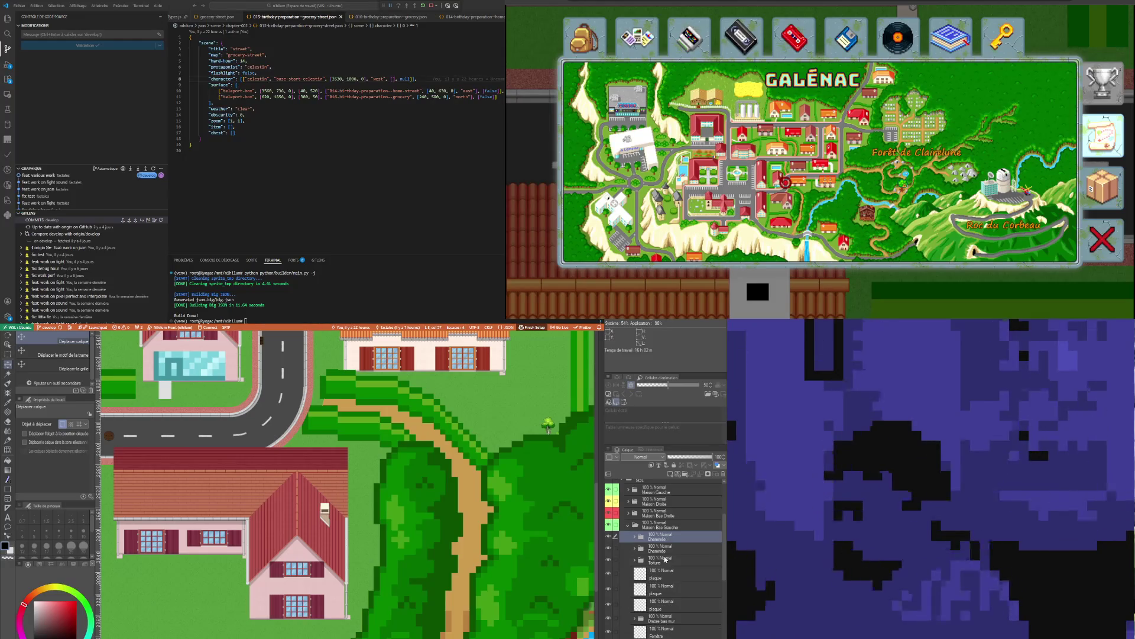
{"action": "left_click", "coordinate": [666, 552]}
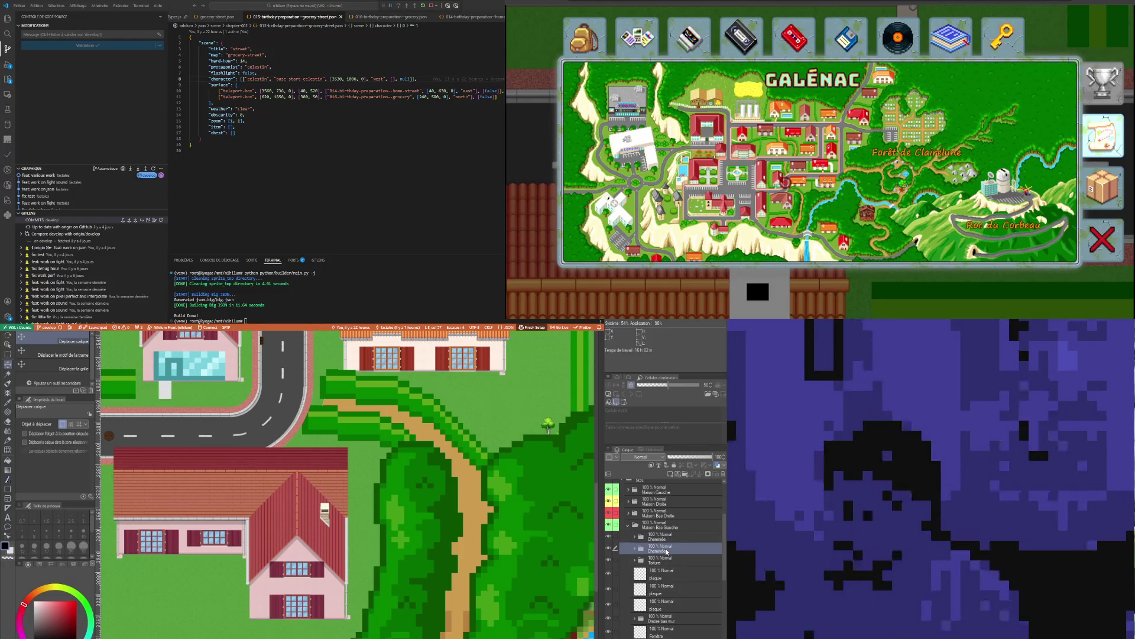
{"action": "key", "text": "ctrl+e"}
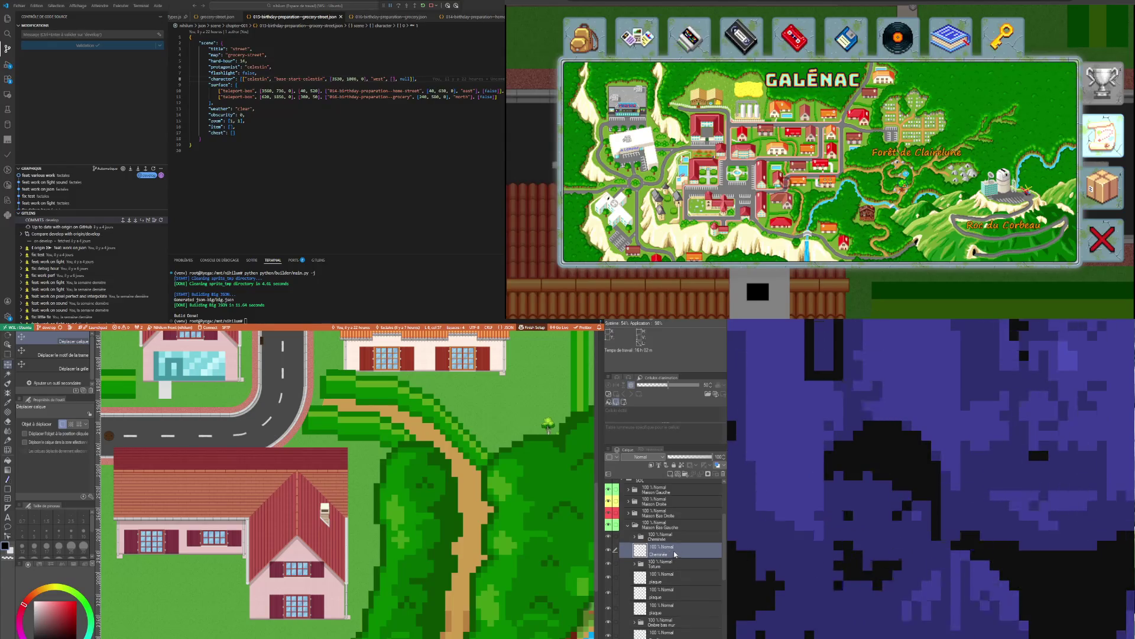
{"action": "left_click", "coordinate": [657, 539]}
{"action": "scroll", "coordinate": [296, 529], "scroll_direction": "down", "scroll_amount": 1}
{"action": "scroll", "coordinate": [295, 529], "scroll_direction": "down", "scroll_amount": 1}
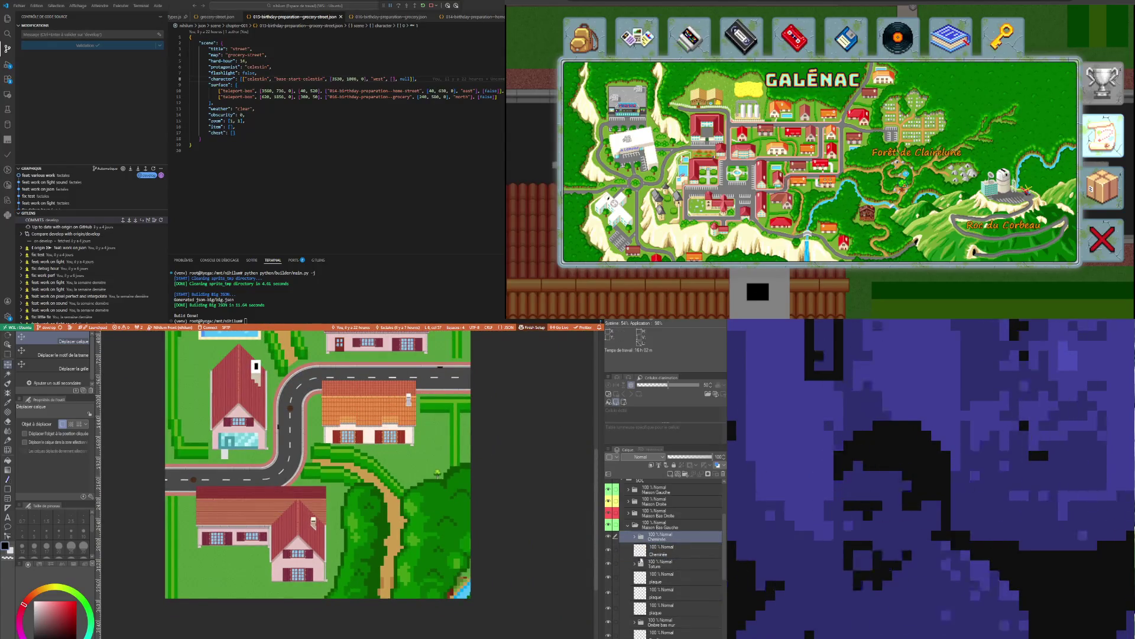
{"action": "scroll", "coordinate": [680, 625], "scroll_direction": "down", "scroll_amount": 3}
{"action": "scroll", "coordinate": [681, 626], "scroll_direction": "down", "scroll_amount": 3}
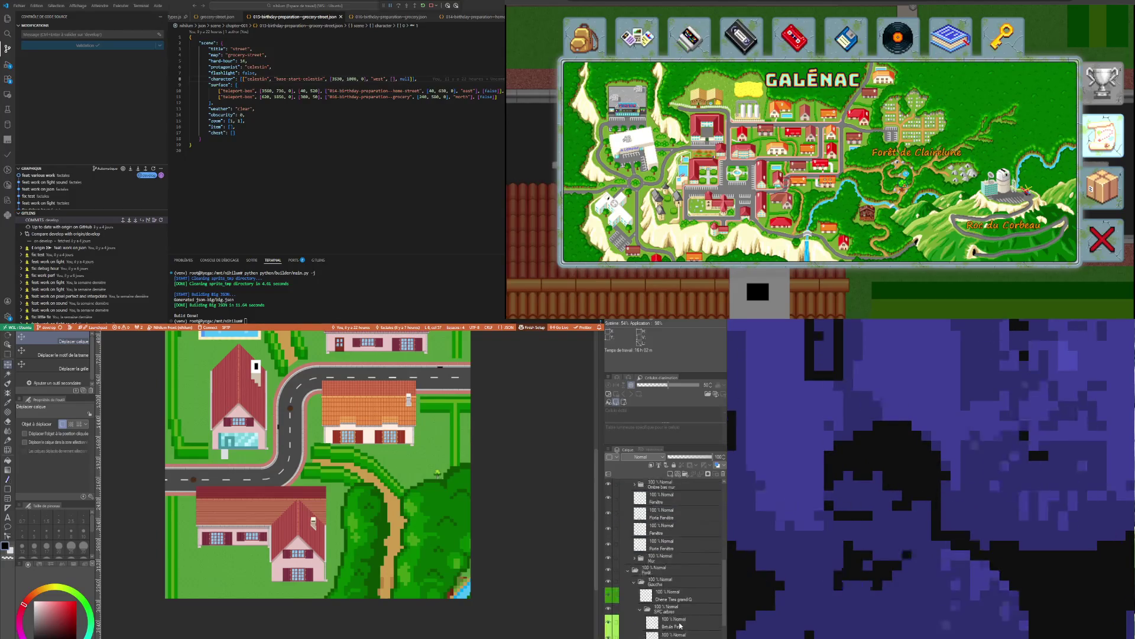
{"action": "scroll", "coordinate": [675, 607], "scroll_direction": "up", "scroll_amount": 2}
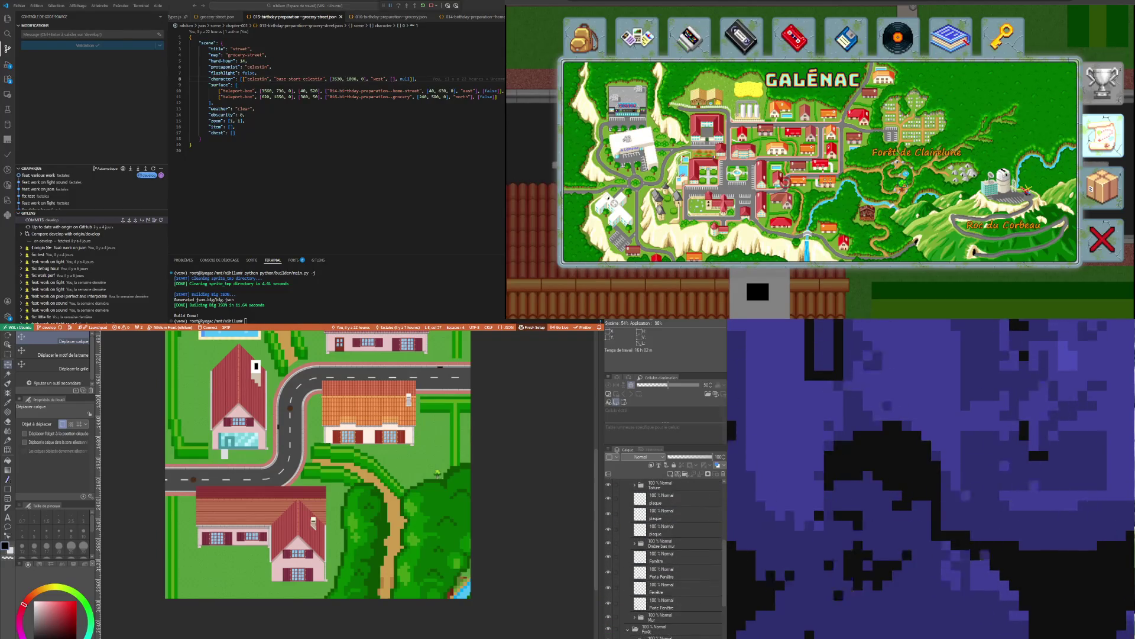
{"action": "scroll", "coordinate": [627, 632], "scroll_direction": "up", "scroll_amount": 2}
{"action": "scroll", "coordinate": [648, 625], "scroll_direction": "up", "scroll_amount": 2}
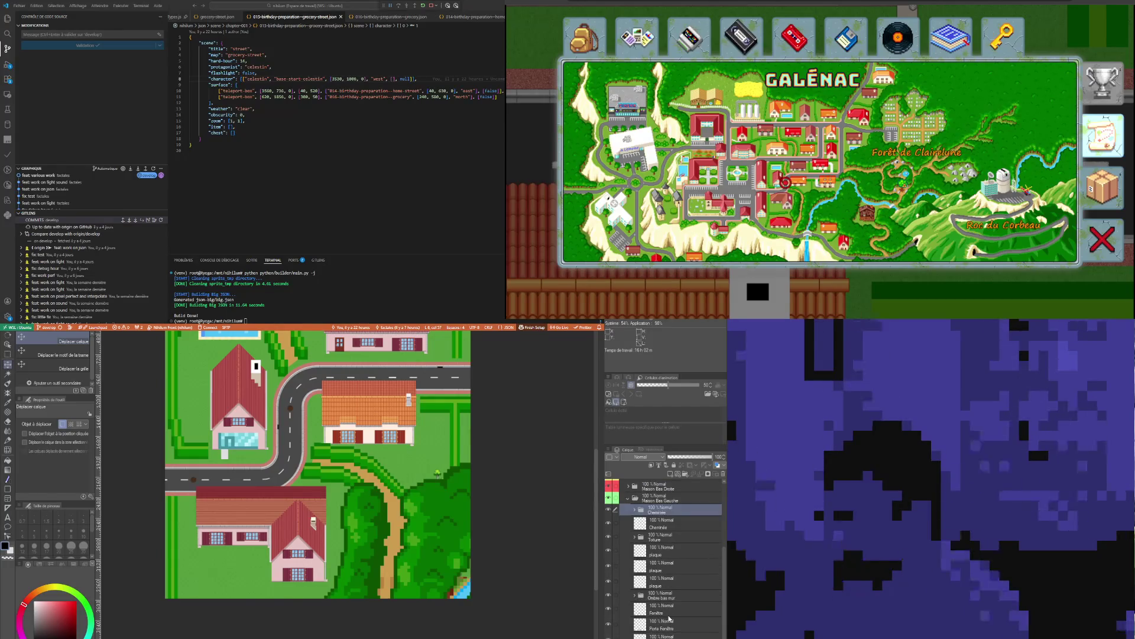
{"action": "scroll", "coordinate": [669, 620], "scroll_direction": "up", "scroll_amount": 1}
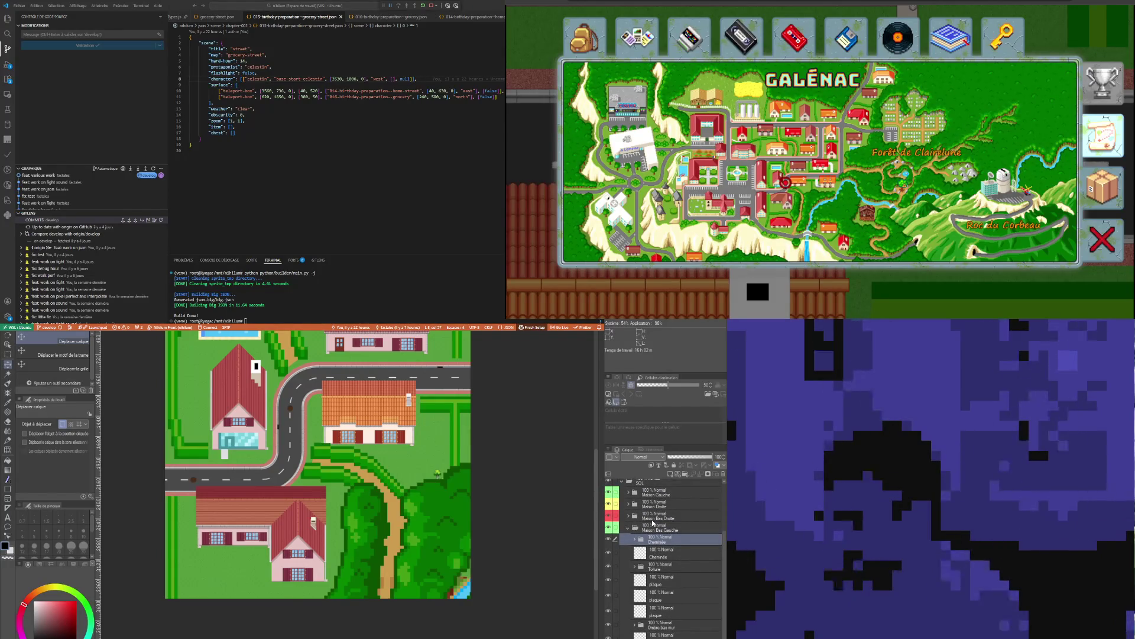
Expand Maison Gauche, hide the left house and move the chimney copy above Toiture
{"action": "left_click", "coordinate": [628, 493]}
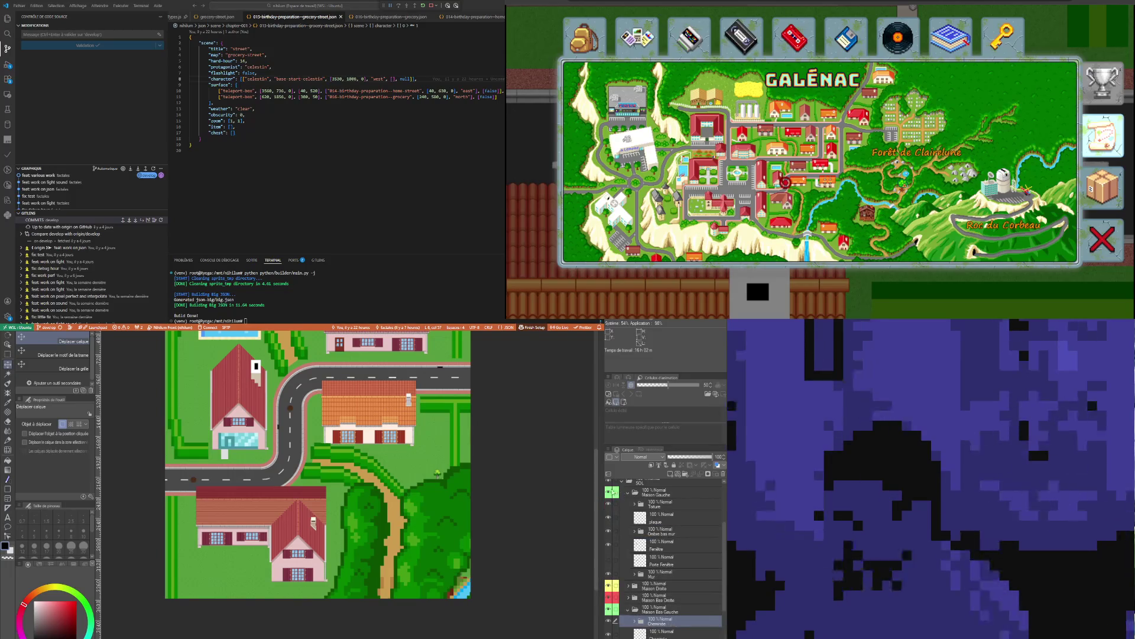
{"action": "left_click", "coordinate": [608, 494]}
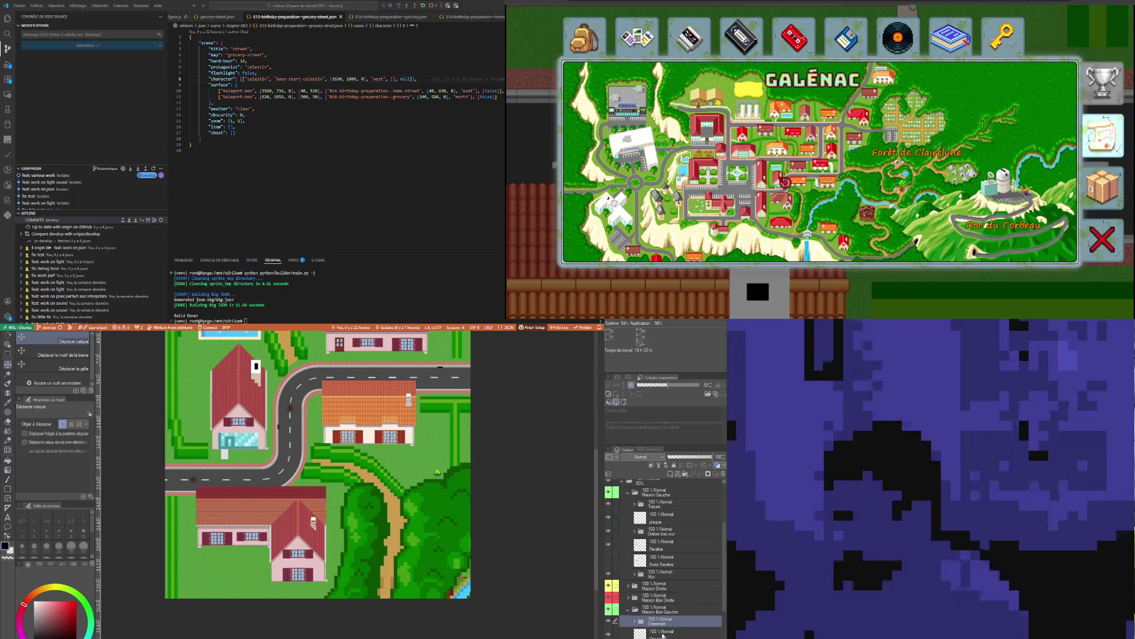
{"action": "left_click_drag", "start_coordinate": [663, 508], "coordinate": [663, 506]}
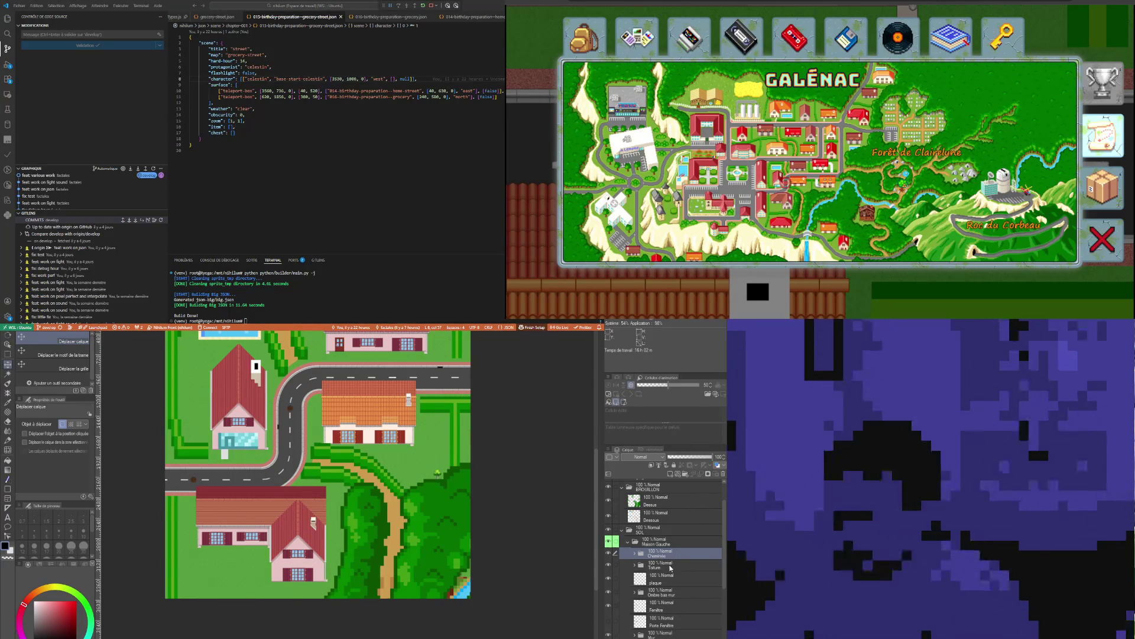
{"action": "scroll", "coordinate": [657, 560], "scroll_direction": "up", "scroll_amount": 2}
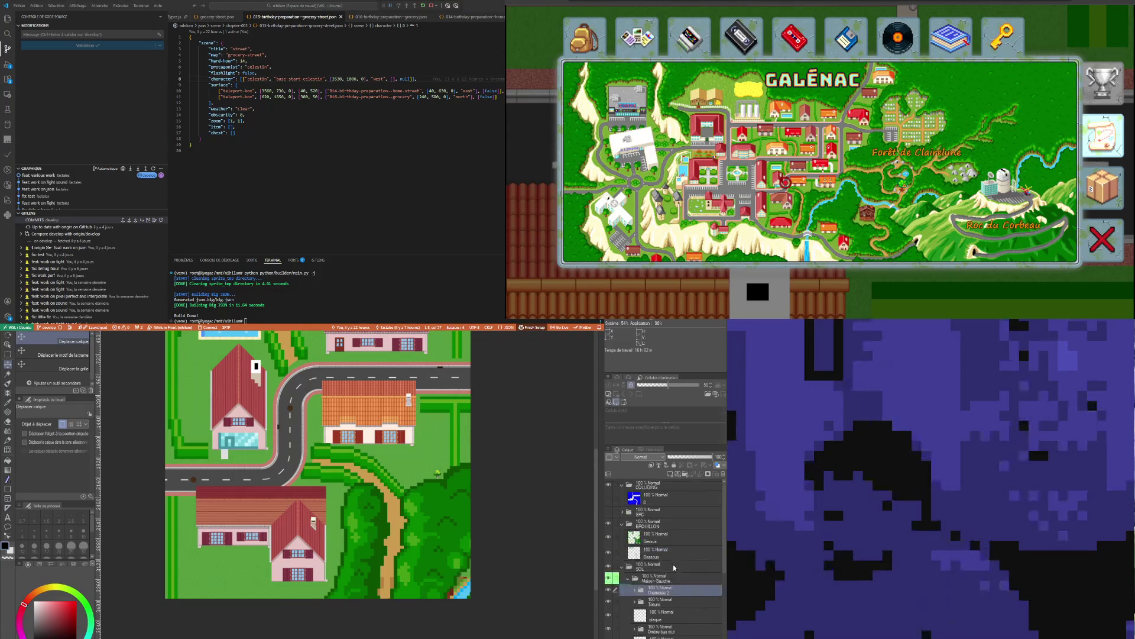
Expand the SRC folder and select its Cheminée 2 layer
{"action": "left_click", "coordinate": [621, 513]}
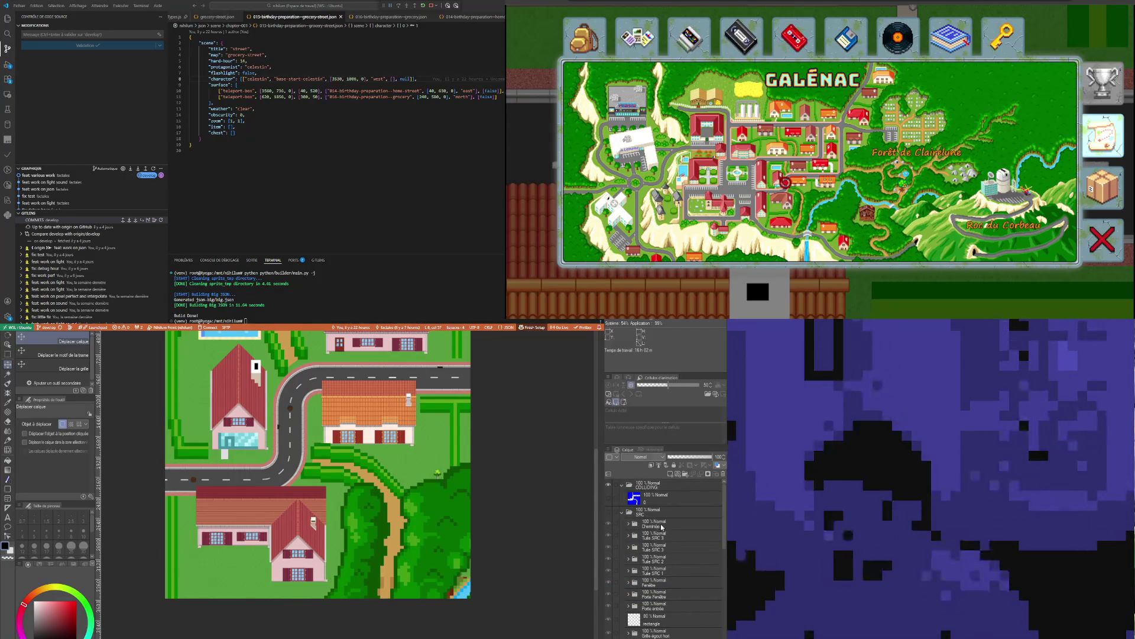
{"action": "left_click", "coordinate": [662, 526]}
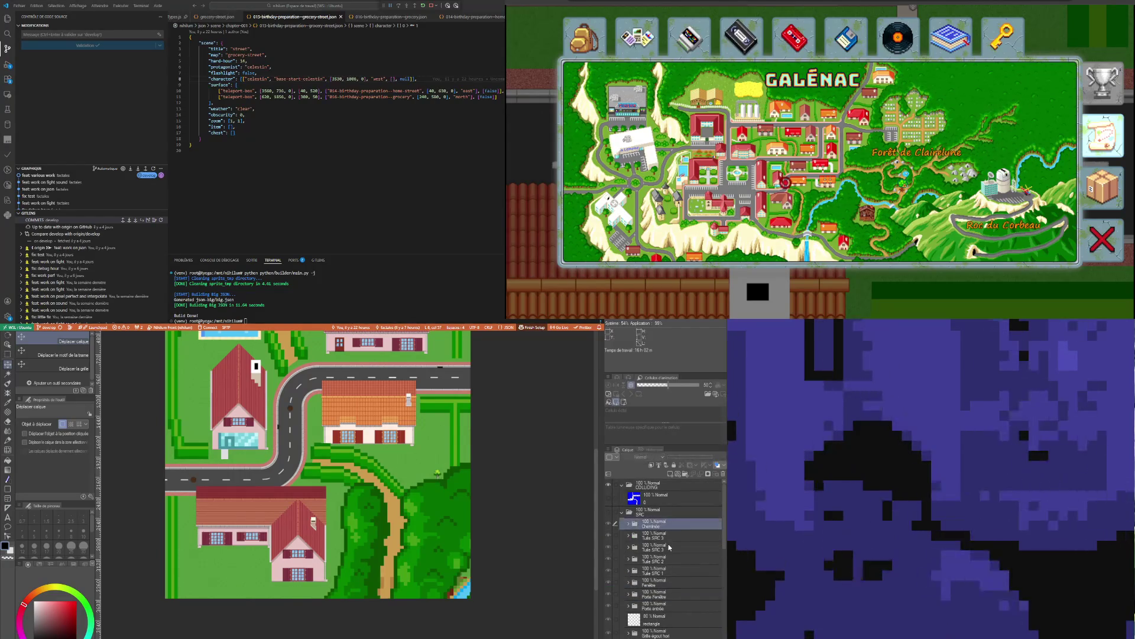
{"action": "left_click", "coordinate": [624, 512]}
{"action": "left_click", "coordinate": [633, 589]}
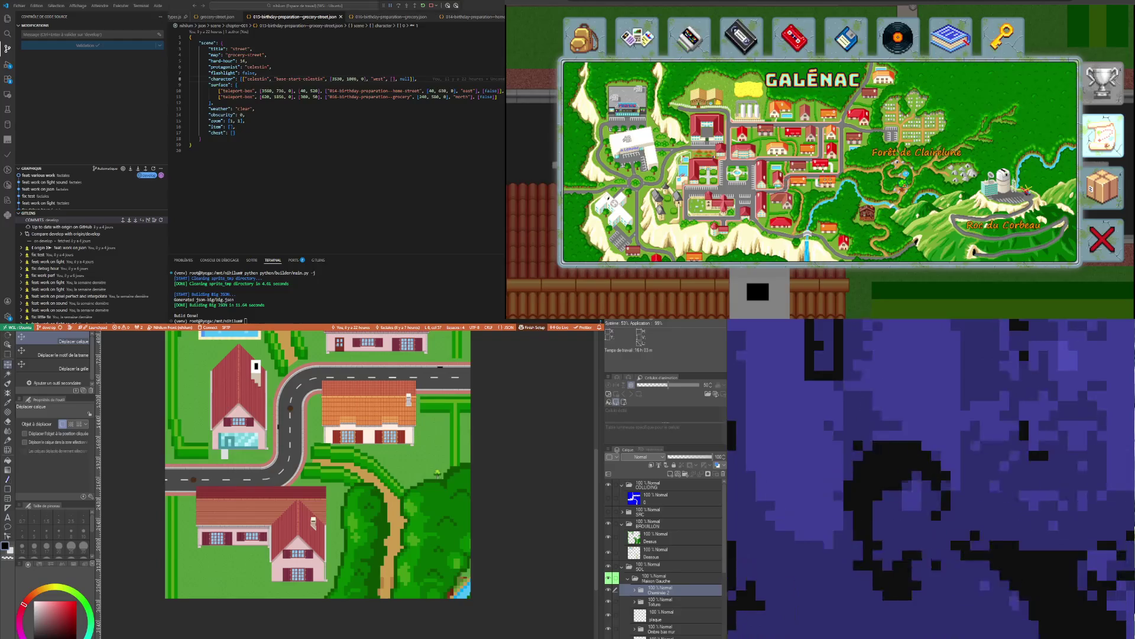
{"action": "scroll", "coordinate": [338, 521], "scroll_direction": "up", "scroll_amount": 1}
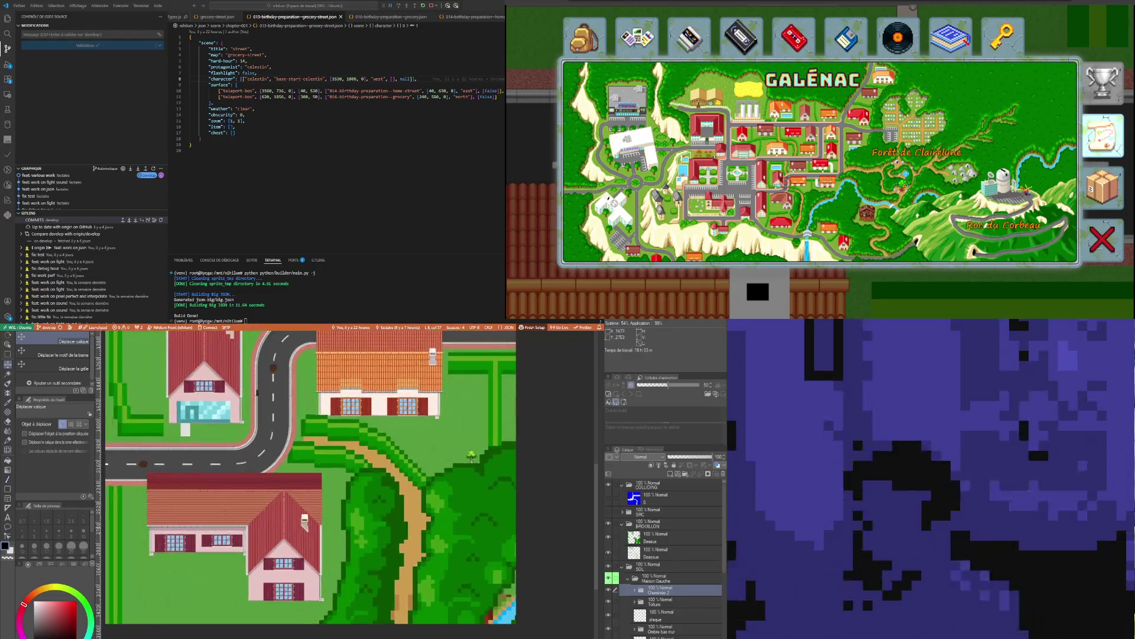
{"action": "scroll", "coordinate": [332, 473], "scroll_direction": "down", "scroll_amount": 1}
{"action": "scroll", "coordinate": [332, 473], "scroll_direction": "down", "scroll_amount": 1}
{"action": "scroll", "coordinate": [331, 473], "scroll_direction": "down", "scroll_amount": 1}
{"action": "scroll", "coordinate": [331, 474], "scroll_direction": "down", "scroll_amount": 1}
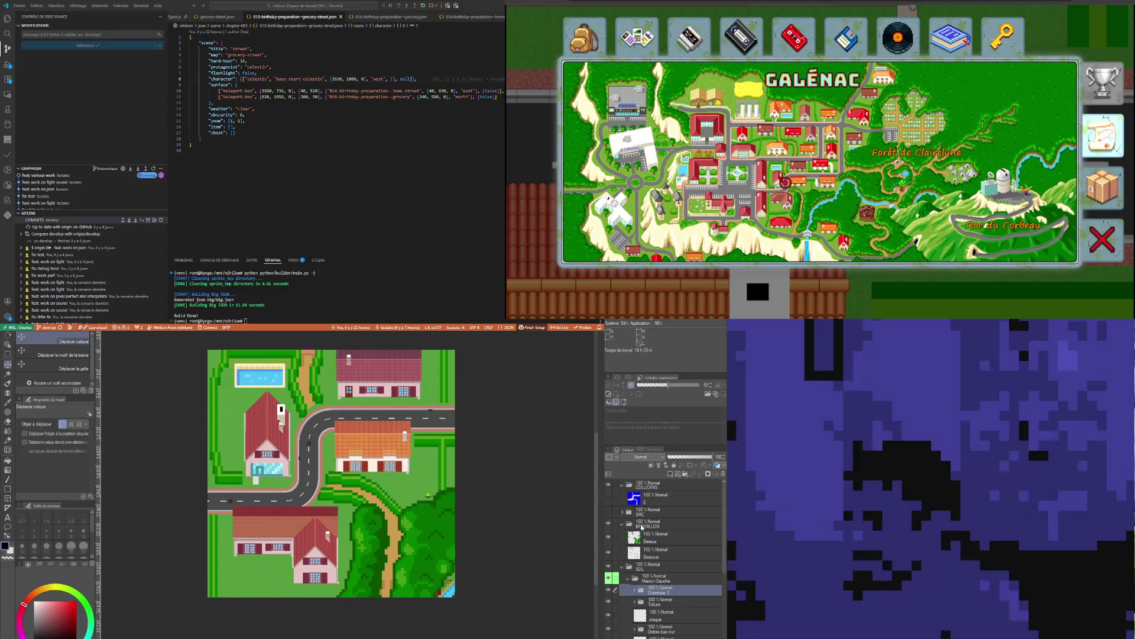
{"action": "scroll", "coordinate": [382, 486], "scroll_direction": "up", "scroll_amount": 2}
{"action": "scroll", "coordinate": [283, 435], "scroll_direction": "up", "scroll_amount": 1}
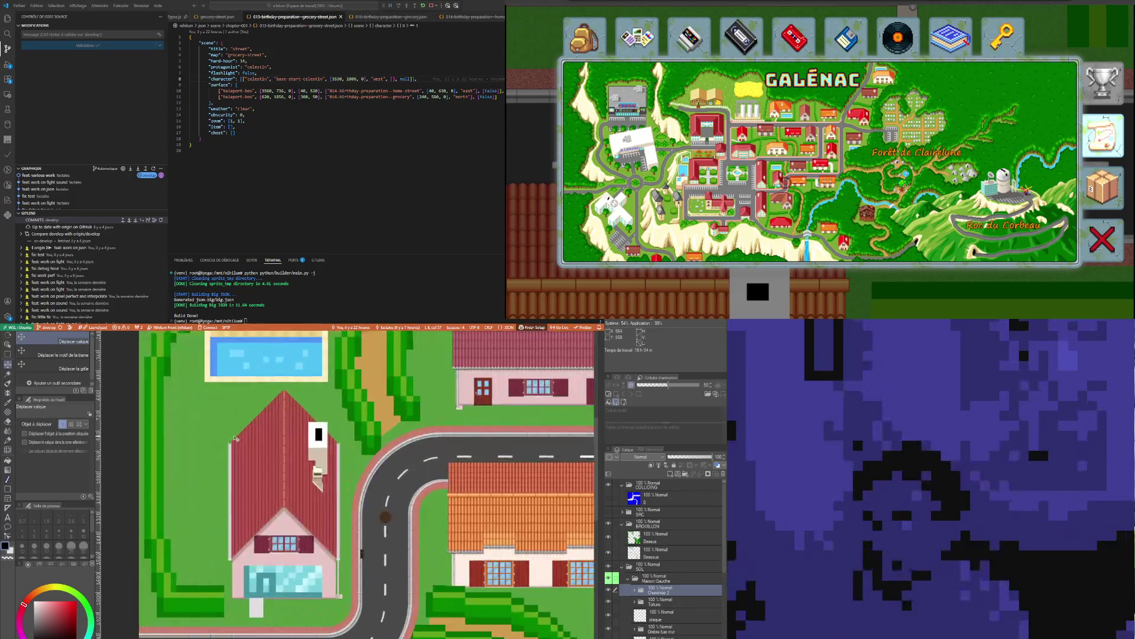
{"action": "scroll", "coordinate": [282, 435], "scroll_direction": "up", "scroll_amount": 1}
{"action": "scroll", "coordinate": [282, 435], "scroll_direction": "up", "scroll_amount": 1}
Erase the white placeholder block from the BROUILLON layer on the left house's roof
{"action": "left_click", "coordinate": [679, 524]}
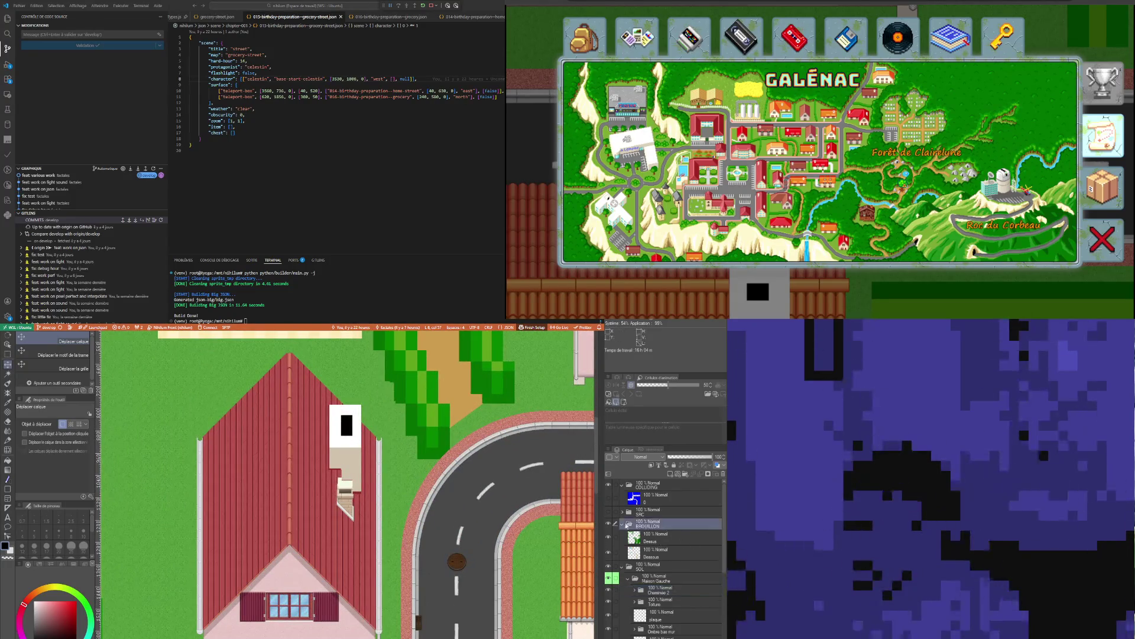
{"action": "left_click", "coordinate": [9, 354]}
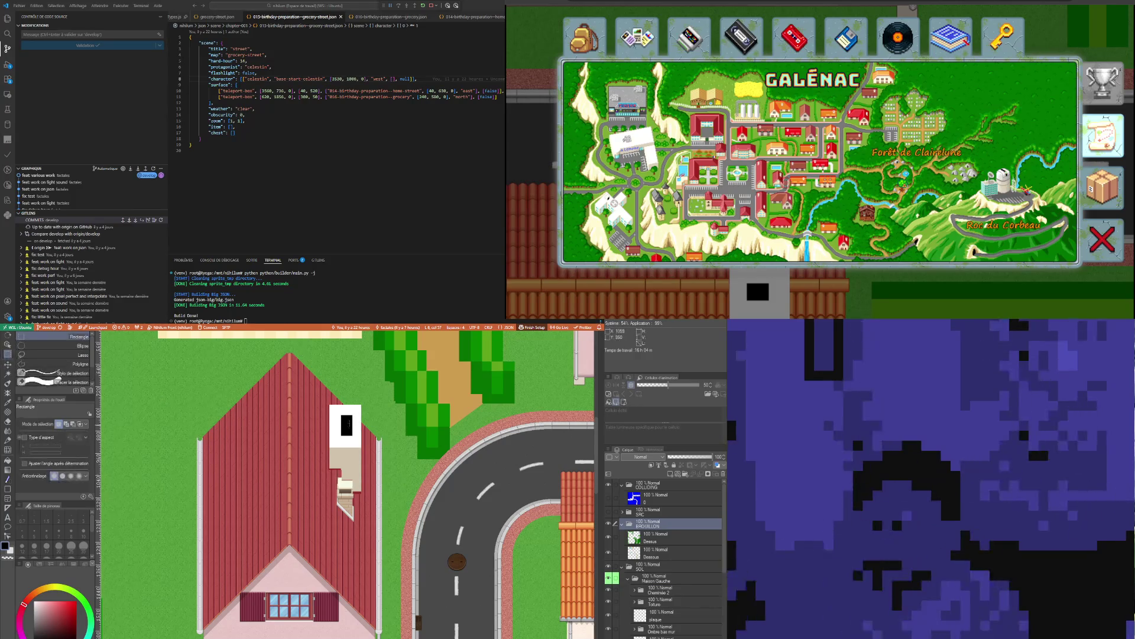
{"action": "left_click_drag", "start_coordinate": [299, 373], "coordinate": [367, 516]}
{"action": "key", "text": "Delete"}
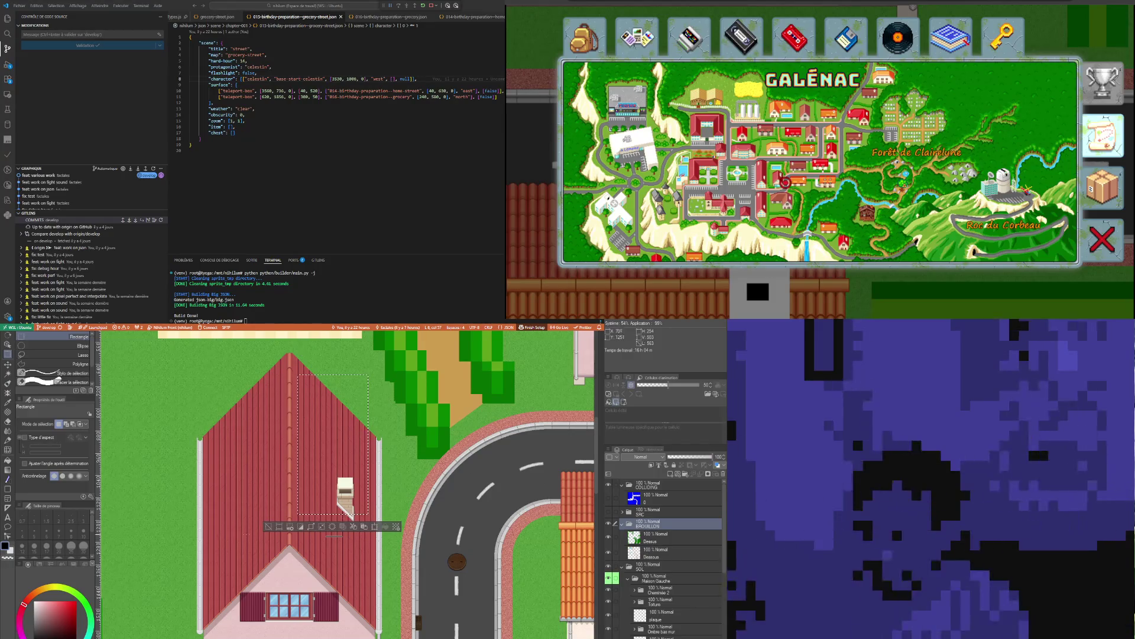
{"action": "left_click", "coordinate": [270, 528]}
{"action": "scroll", "coordinate": [664, 562], "scroll_direction": "down", "scroll_amount": 1}
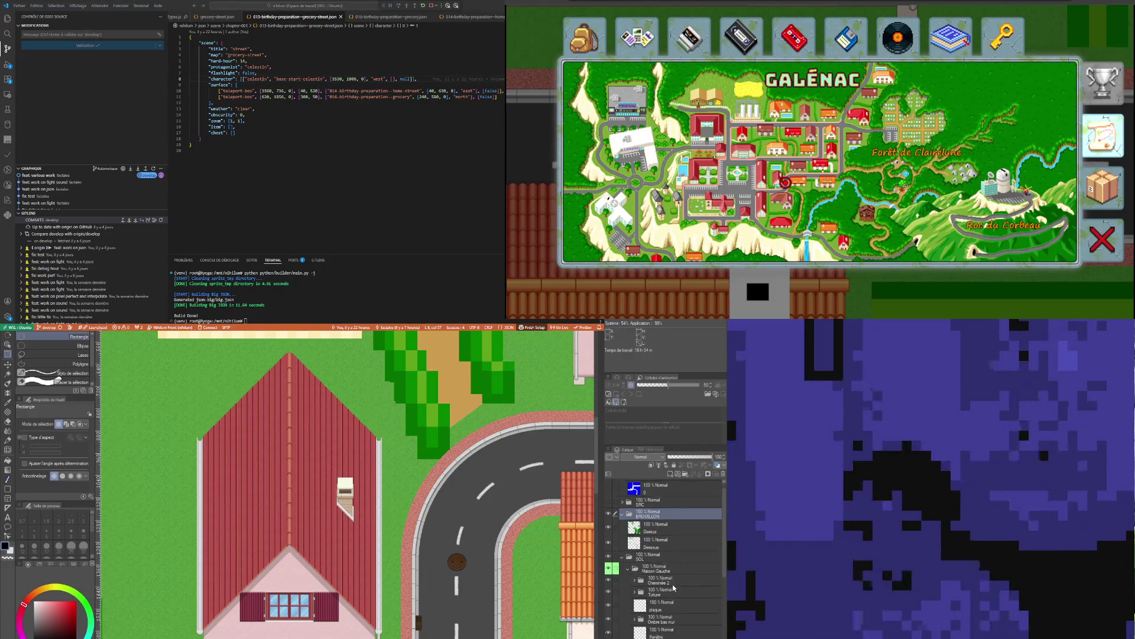
Move the Cheminée 2 chimney up and slightly right, nudging it into place on the roof
{"action": "left_click", "coordinate": [665, 578]}
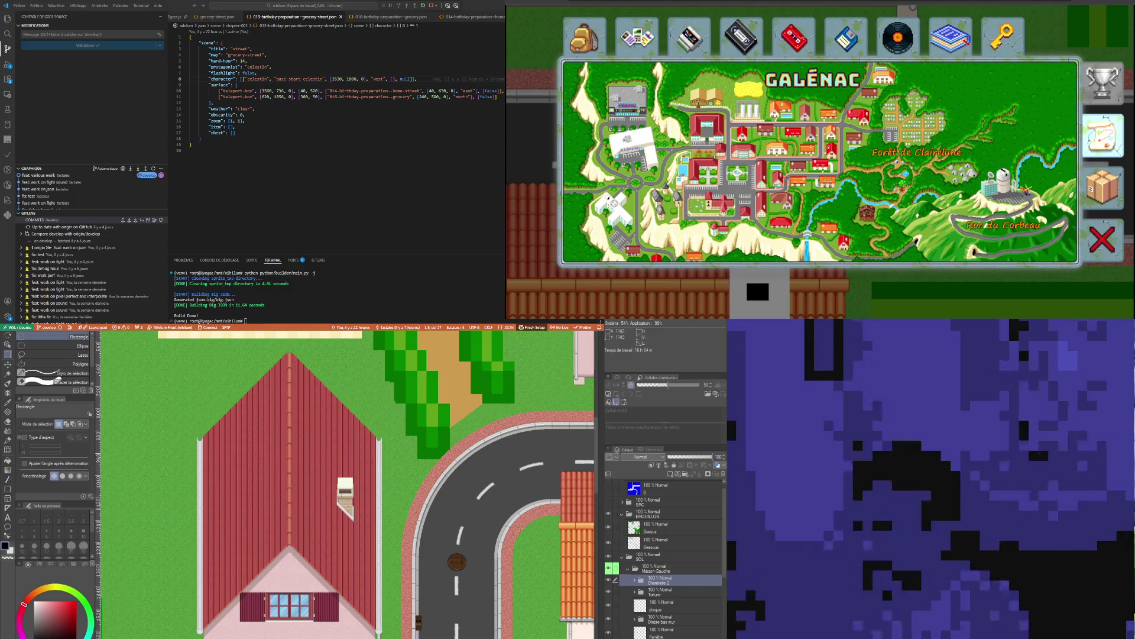
{"action": "left_click", "coordinate": [9, 365]}
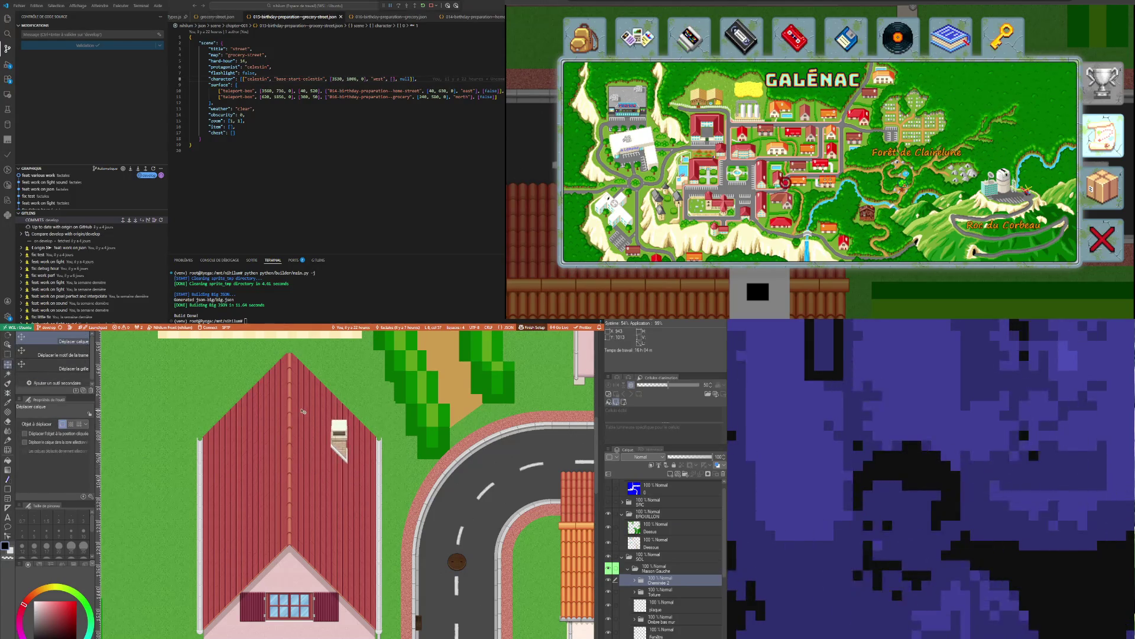
{"action": "scroll", "coordinate": [302, 410], "scroll_direction": "up", "scroll_amount": 2}
{"action": "scroll", "coordinate": [311, 421], "scroll_direction": "up", "scroll_amount": 2}
{"action": "scroll", "coordinate": [323, 440], "scroll_direction": "up", "scroll_amount": 2}
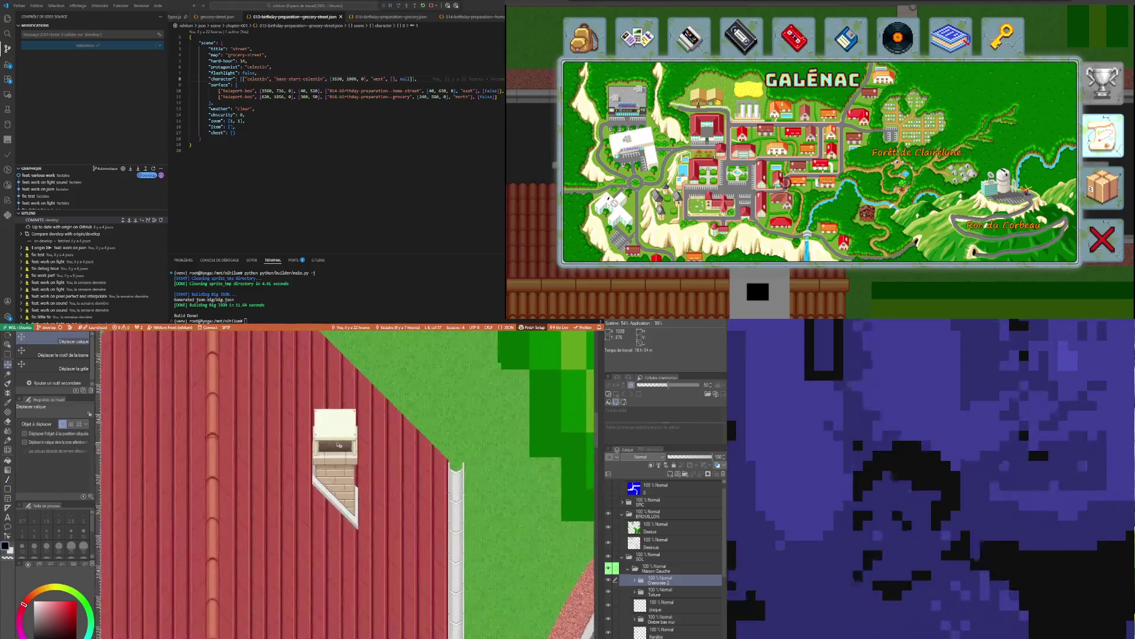
{"action": "scroll", "coordinate": [339, 456], "scroll_direction": "up", "scroll_amount": 2}
{"action": "mouse_move", "coordinate": [338, 457]}
{"action": "left_mouse_down"}
{"action": "mouse_move", "coordinate": [356, 430]}
{"action": "mouse_move", "coordinate": [350, 476]}
{"action": "mouse_move", "coordinate": [348, 449]}
{"action": "left_mouse_up"}
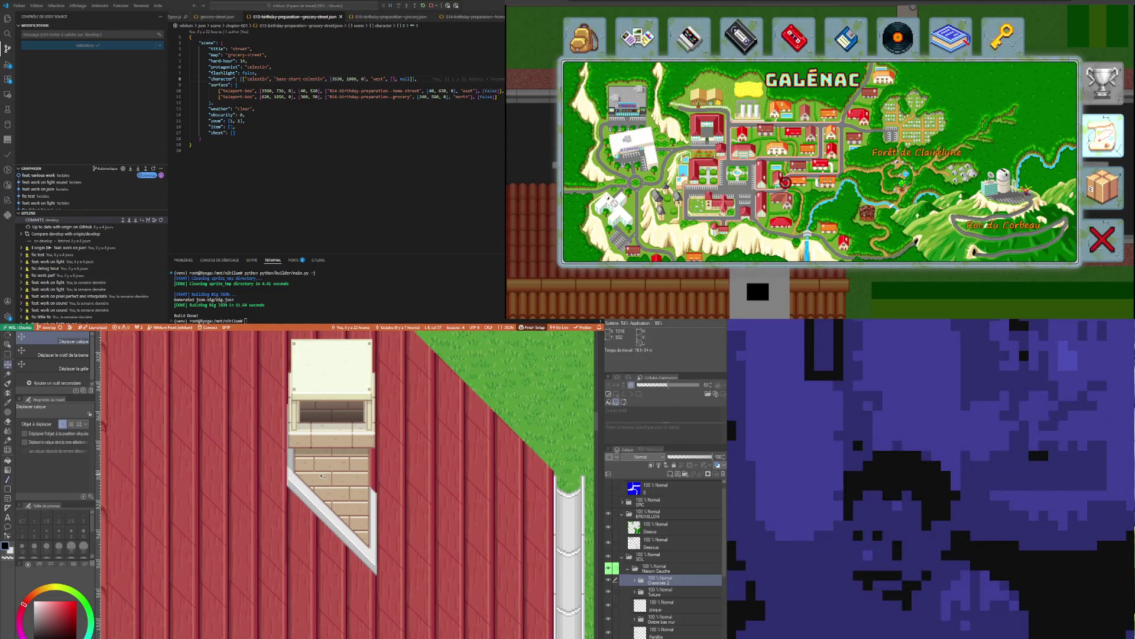
{"action": "key", "text": "Up"}
{"action": "key", "text": "Up"}
{"action": "key", "text": "Up"}
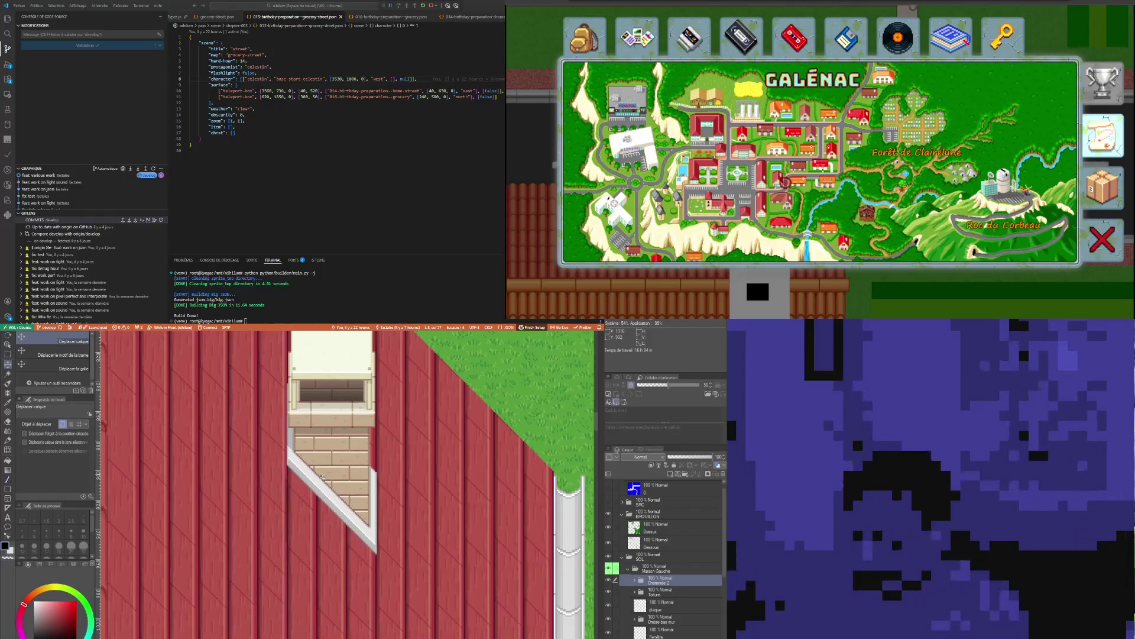
{"action": "key", "text": "Up"}
{"action": "key", "text": "Up"}
{"action": "key", "text": "Down"}
{"action": "key", "text": "Down"}
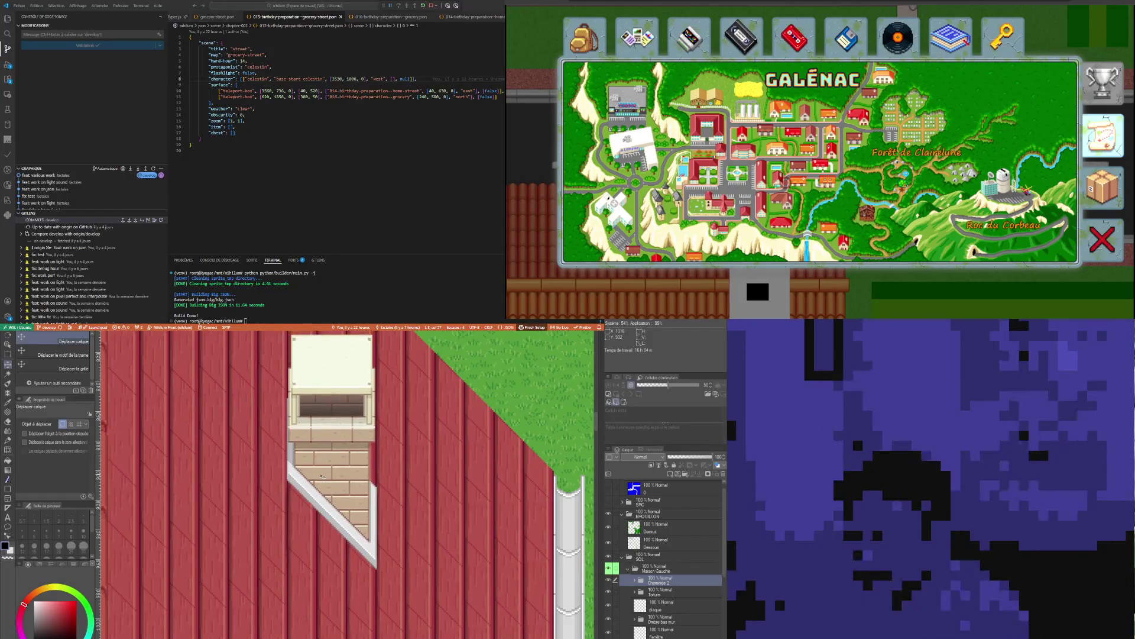
{"action": "key", "text": "Down"}
{"action": "key", "text": "Down"}
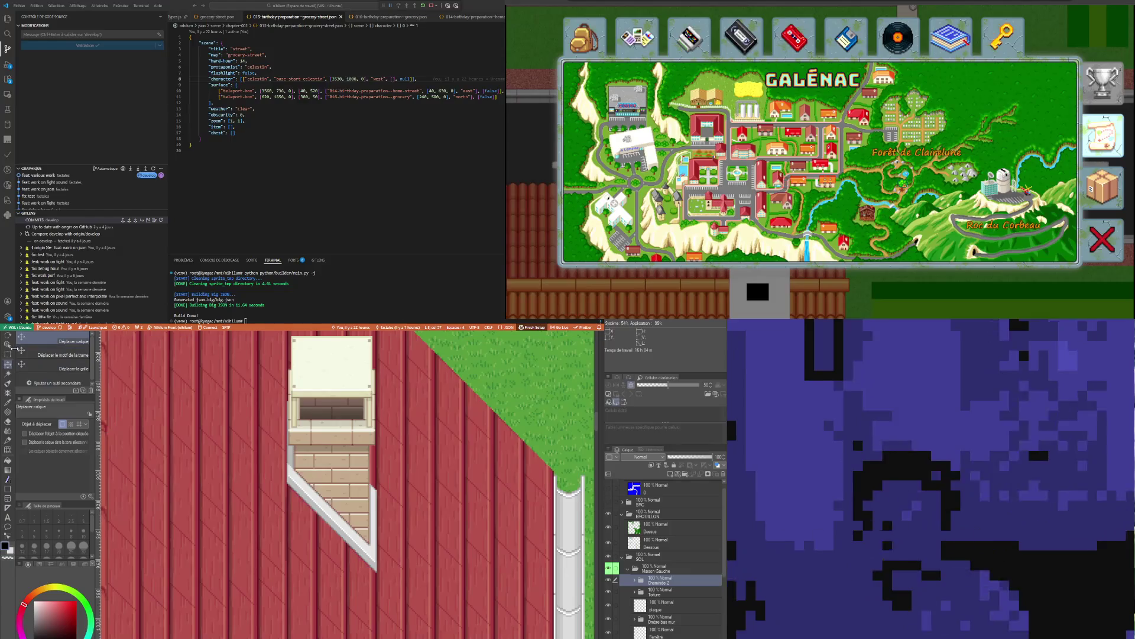
{"action": "left_click", "coordinate": [12, 353]}
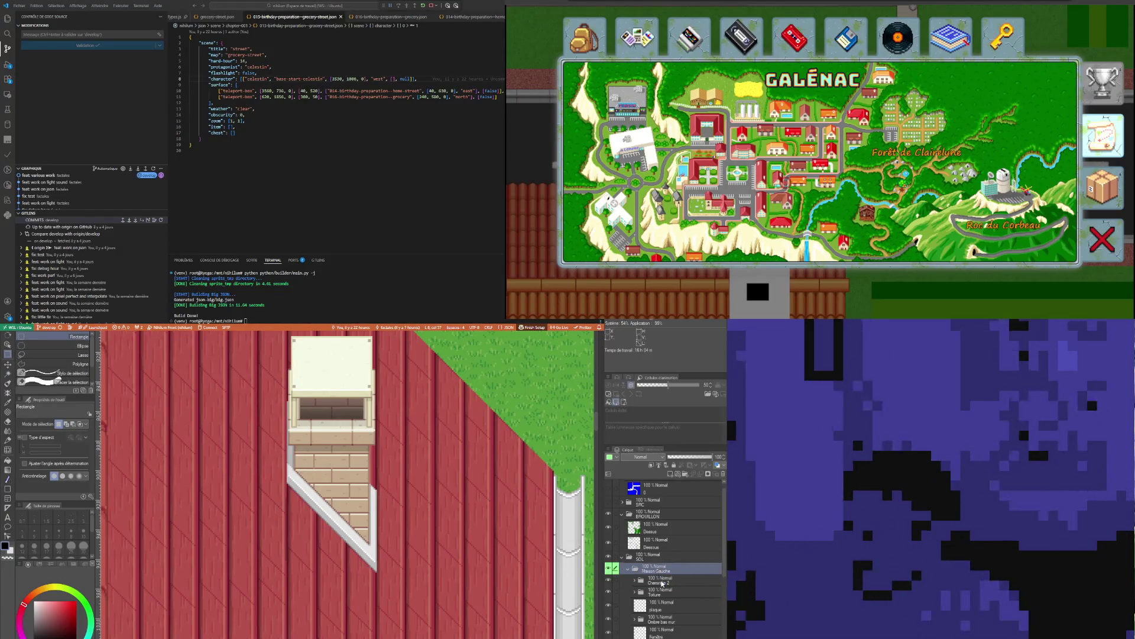
Select a thin roof strip left of the chimney flashing, then deselect it
{"action": "left_click_drag", "start_coordinate": [277, 493], "coordinate": [290, 557]}
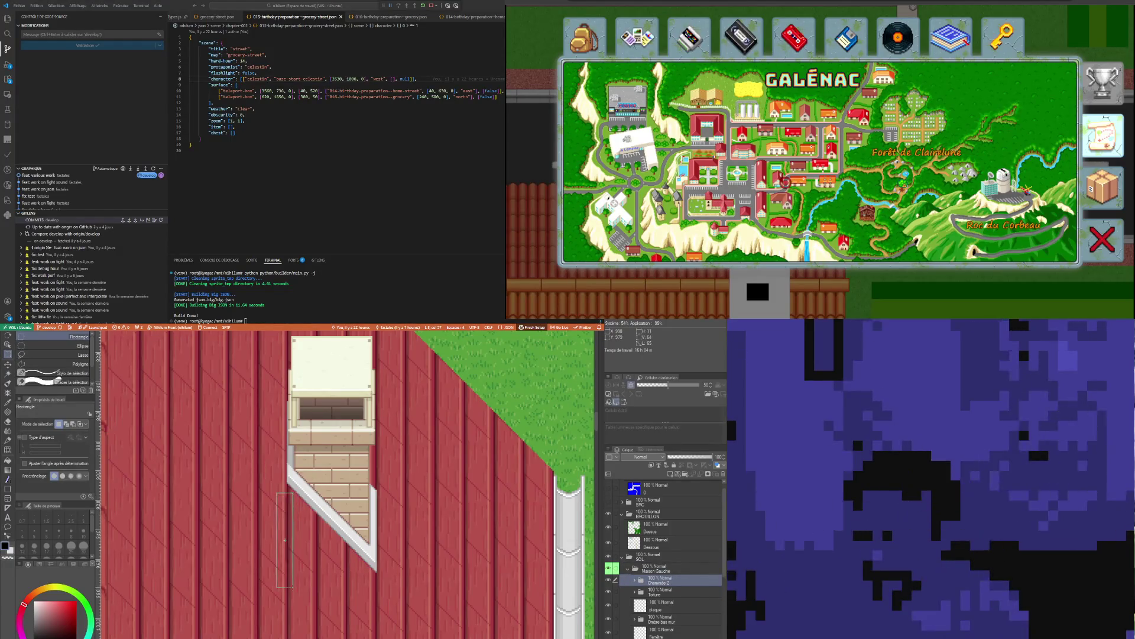
{"action": "scroll", "coordinate": [285, 538], "scroll_direction": "down", "scroll_amount": 3}
{"action": "scroll", "coordinate": [285, 539], "scroll_direction": "down", "scroll_amount": 3}
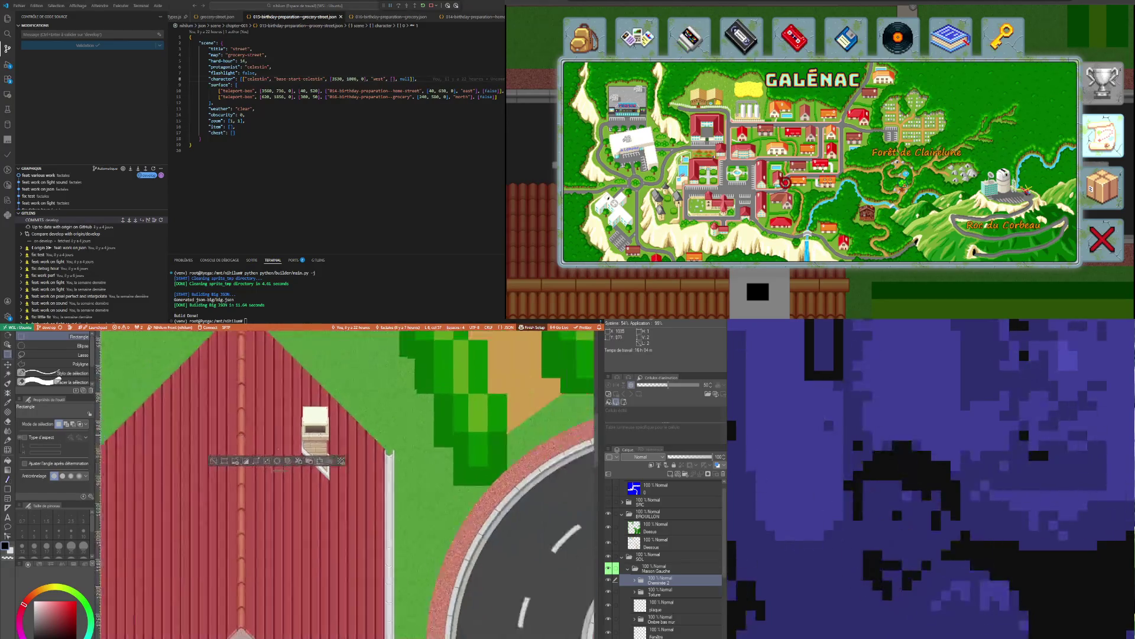
{"action": "scroll", "coordinate": [313, 493], "scroll_direction": "down", "scroll_amount": 2}
{"action": "scroll", "coordinate": [312, 493], "scroll_direction": "down", "scroll_amount": 2}
{"action": "scroll", "coordinate": [313, 494], "scroll_direction": "down", "scroll_amount": 1}
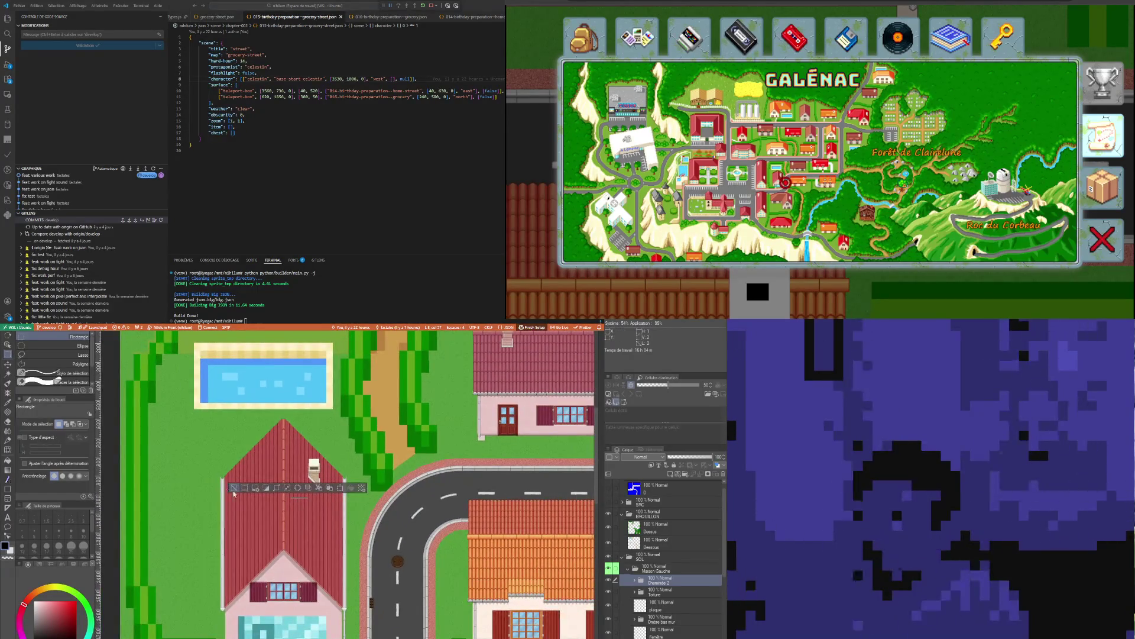
{"action": "key", "text": "ctrl+d"}
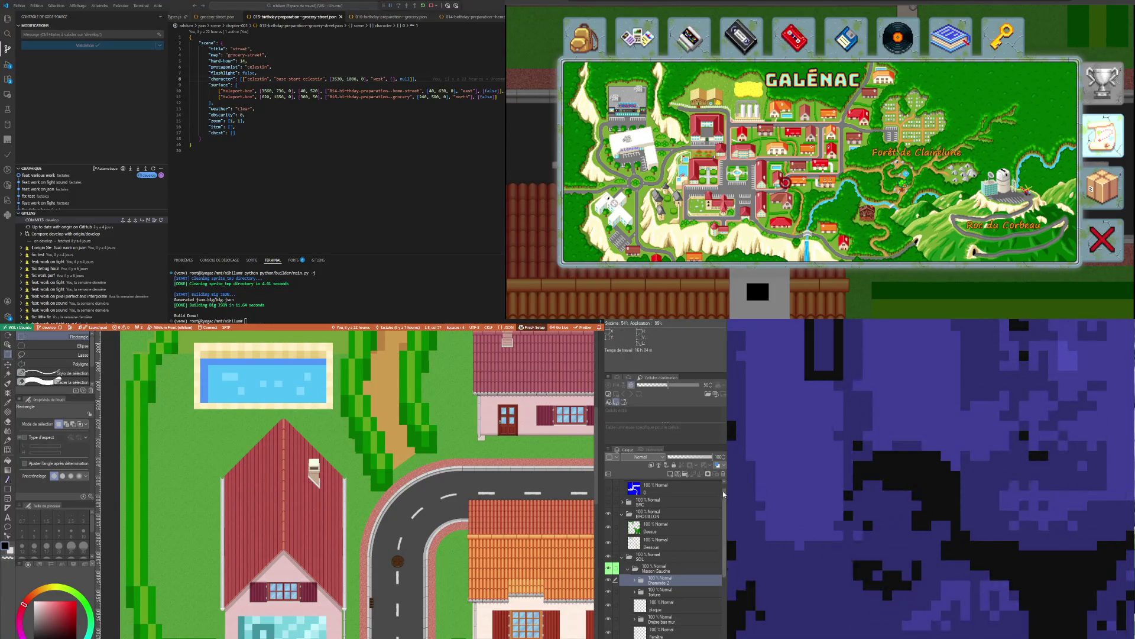
{"action": "scroll", "coordinate": [674, 550], "scroll_direction": "down", "scroll_amount": 5}
{"action": "scroll", "coordinate": [273, 510], "scroll_direction": "down", "scroll_amount": 3}
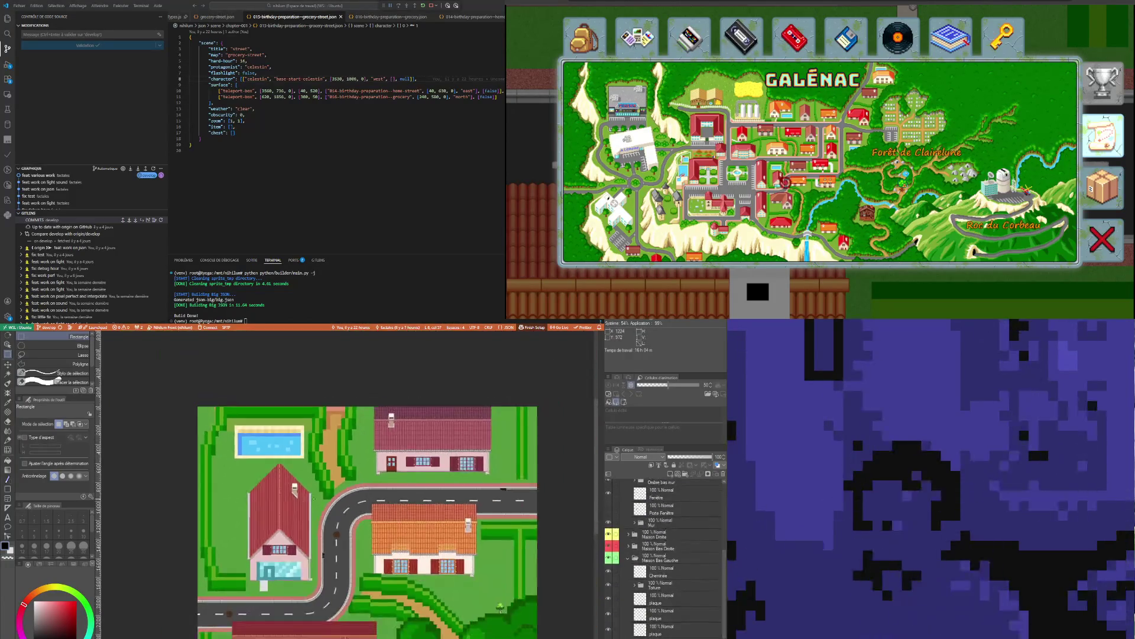
{"action": "scroll", "coordinate": [382, 484], "scroll_direction": "down", "scroll_amount": 1}
{"action": "scroll", "coordinate": [382, 483], "scroll_direction": "up", "scroll_amount": 1}
{"action": "scroll", "coordinate": [383, 483], "scroll_direction": "up", "scroll_amount": 1}
{"action": "scroll", "coordinate": [381, 484], "scroll_direction": "up", "scroll_amount": 1}
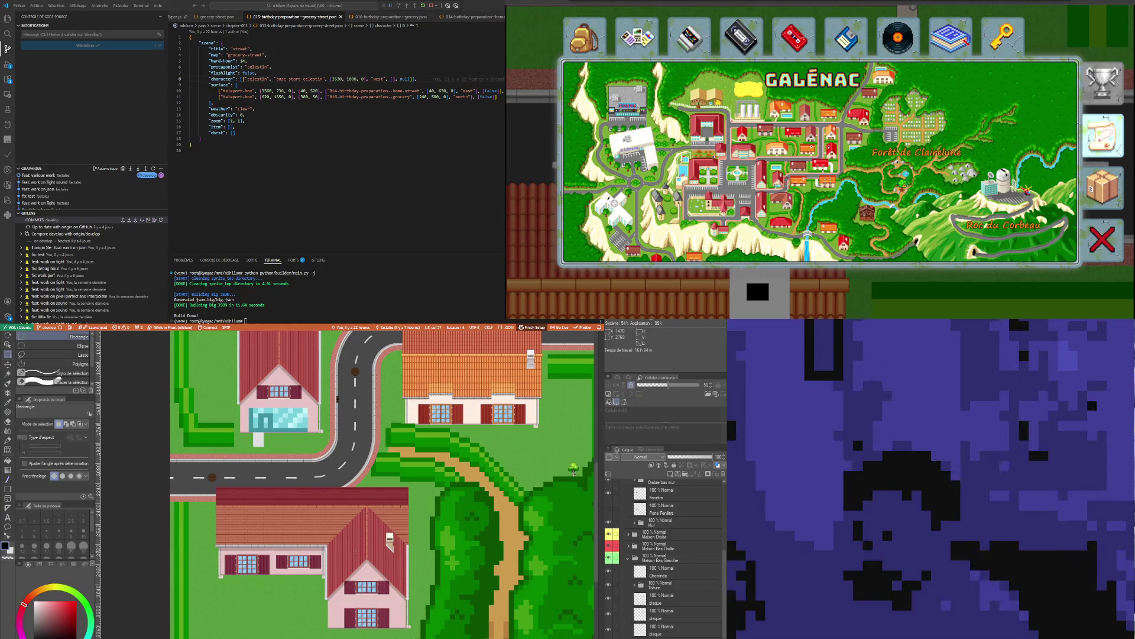
{"action": "scroll", "coordinate": [395, 547], "scroll_direction": "up", "scroll_amount": 1}
{"action": "scroll", "coordinate": [395, 547], "scroll_direction": "up", "scroll_amount": 2}
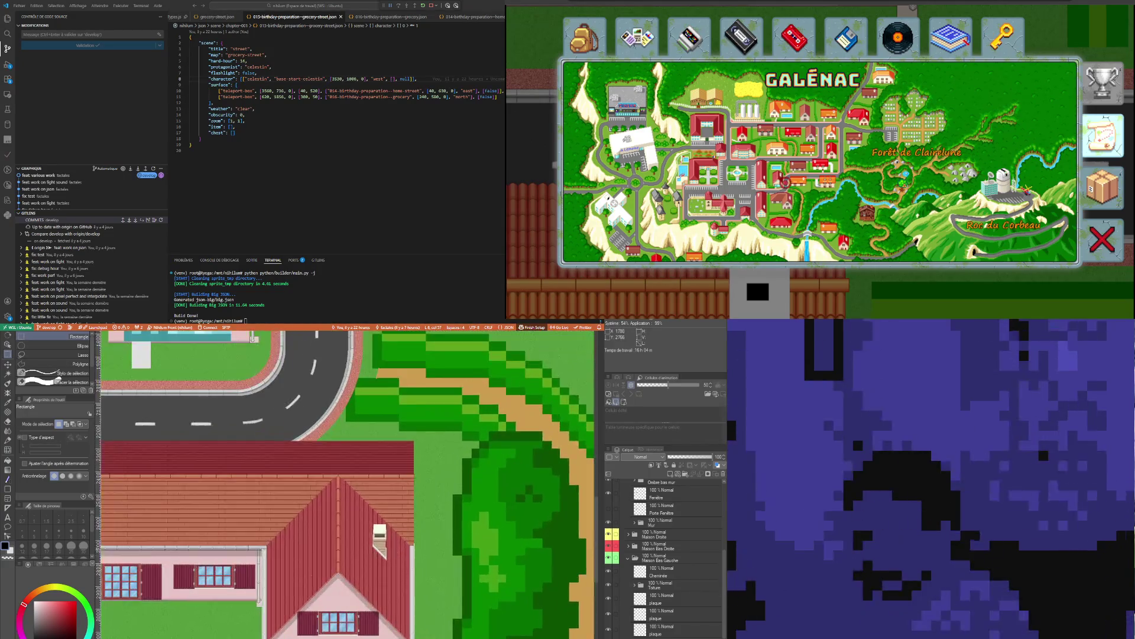
{"action": "scroll", "coordinate": [395, 547], "scroll_direction": "up", "scroll_amount": 2}
{"action": "scroll", "coordinate": [395, 546], "scroll_direction": "up", "scroll_amount": 2}
{"action": "scroll", "coordinate": [326, 575], "scroll_direction": "up", "scroll_amount": 2}
{"action": "scroll", "coordinate": [327, 575], "scroll_direction": "up", "scroll_amount": 2}
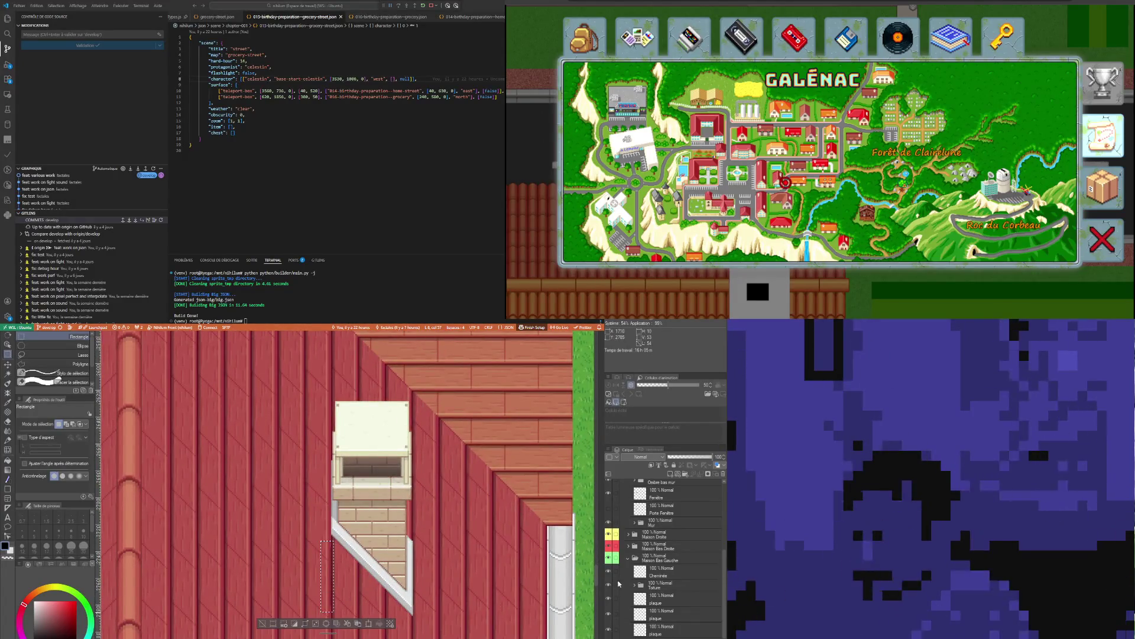
{"action": "scroll", "coordinate": [664, 576], "scroll_direction": "down", "scroll_amount": 1}
{"action": "scroll", "coordinate": [664, 576], "scroll_direction": "down", "scroll_amount": 1}
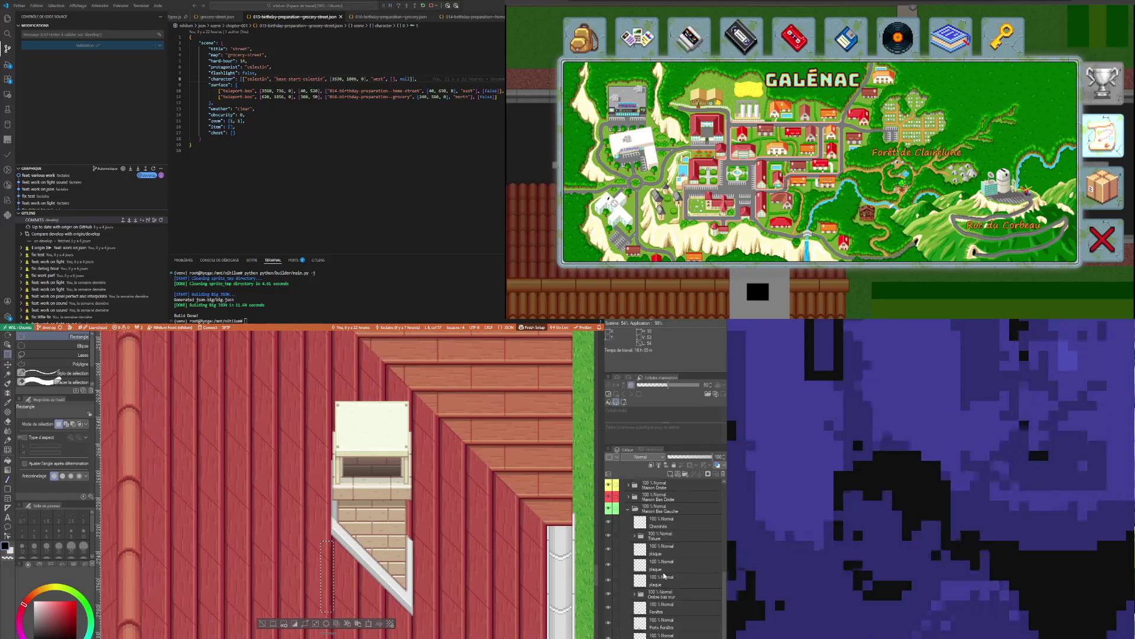
{"action": "left_click", "coordinate": [664, 525]}
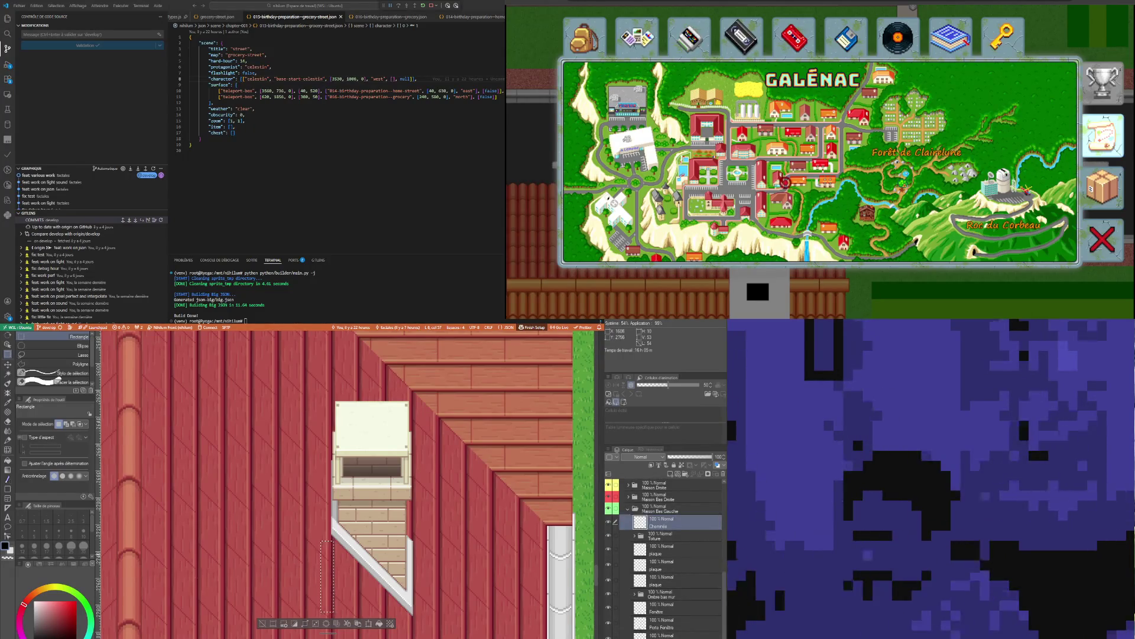
{"action": "key", "text": "ctrl+d"}
{"action": "scroll", "coordinate": [292, 526], "scroll_direction": "down", "scroll_amount": 2}
{"action": "scroll", "coordinate": [291, 525], "scroll_direction": "down", "scroll_amount": 2}
{"action": "scroll", "coordinate": [292, 526], "scroll_direction": "down", "scroll_amount": 1}
{"action": "scroll", "coordinate": [292, 526], "scroll_direction": "down", "scroll_amount": 2}
{"action": "scroll", "coordinate": [291, 525], "scroll_direction": "down", "scroll_amount": 2}
{"action": "scroll", "coordinate": [293, 525], "scroll_direction": "up", "scroll_amount": 2}
{"action": "scroll", "coordinate": [293, 526], "scroll_direction": "up", "scroll_amount": 2}
{"action": "scroll", "coordinate": [292, 525], "scroll_direction": "up", "scroll_amount": 2}
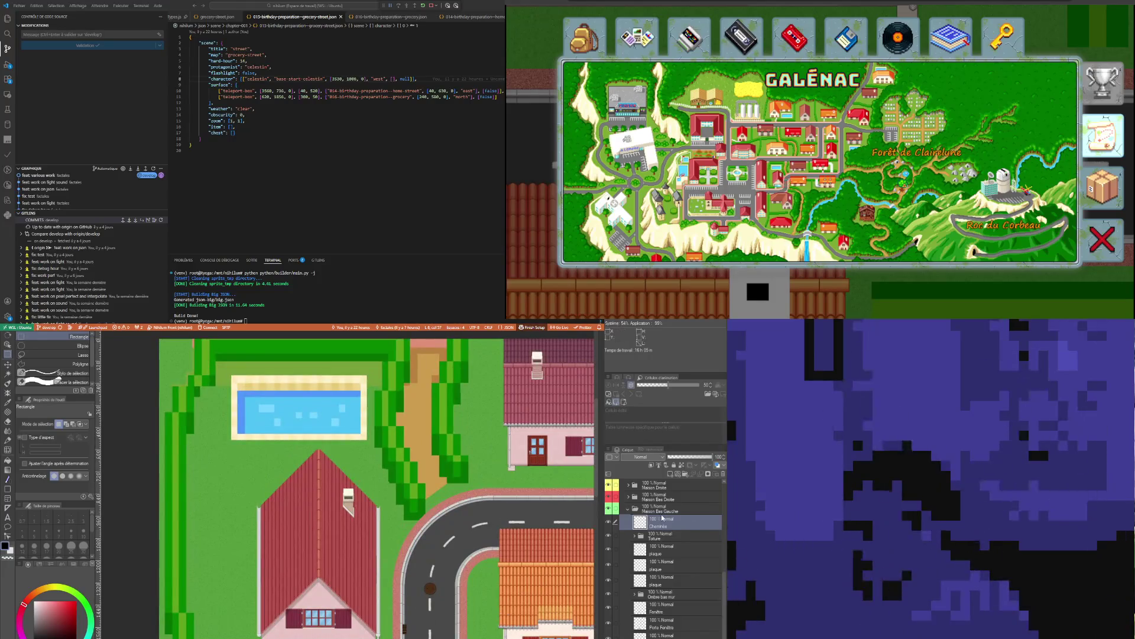
{"action": "key", "text": "ctrl+minus"}
{"action": "key", "text": "ctrl+minus"}
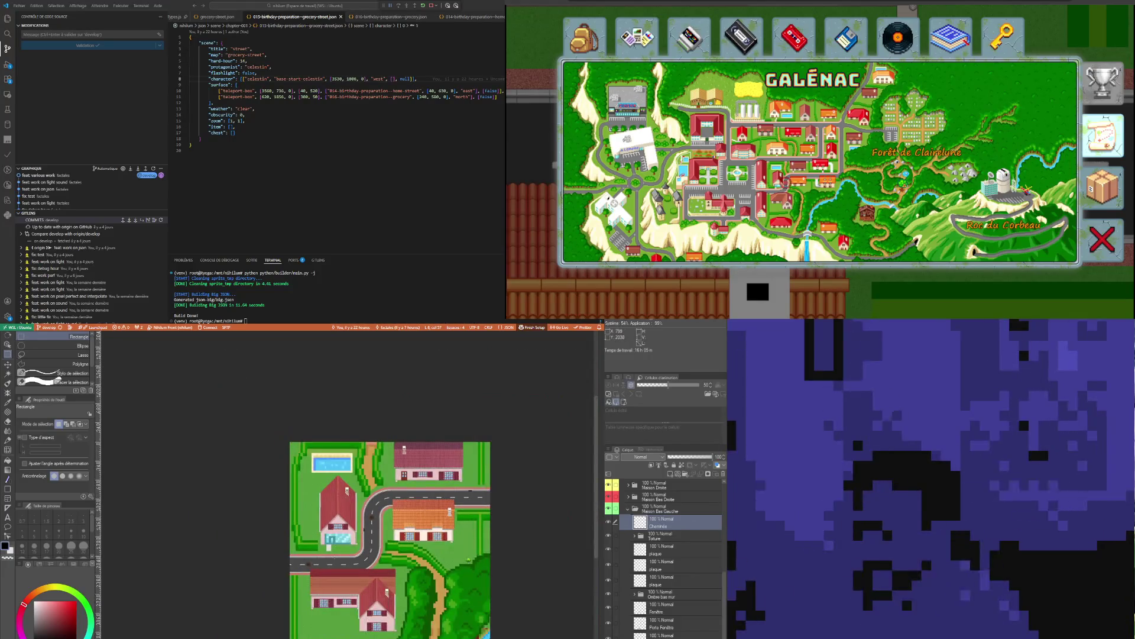
{"action": "key", "text": "ctrl+plus"}
{"action": "key", "text": "ctrl+minus"}
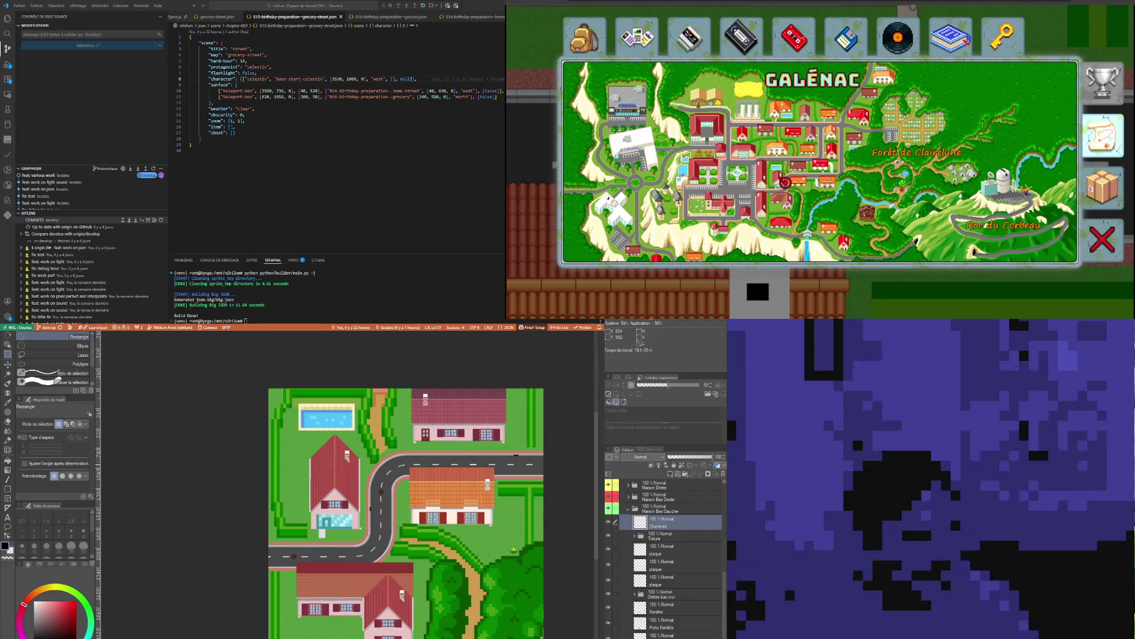
{"action": "key", "text": "ctrl+plus"}
{"action": "key", "text": "ctrl+plus"}
{"action": "key", "text": "ctrl+plus"}
{"action": "key", "text": "ctrl+plus"}
{"action": "key", "text": "ctrl+minus"}
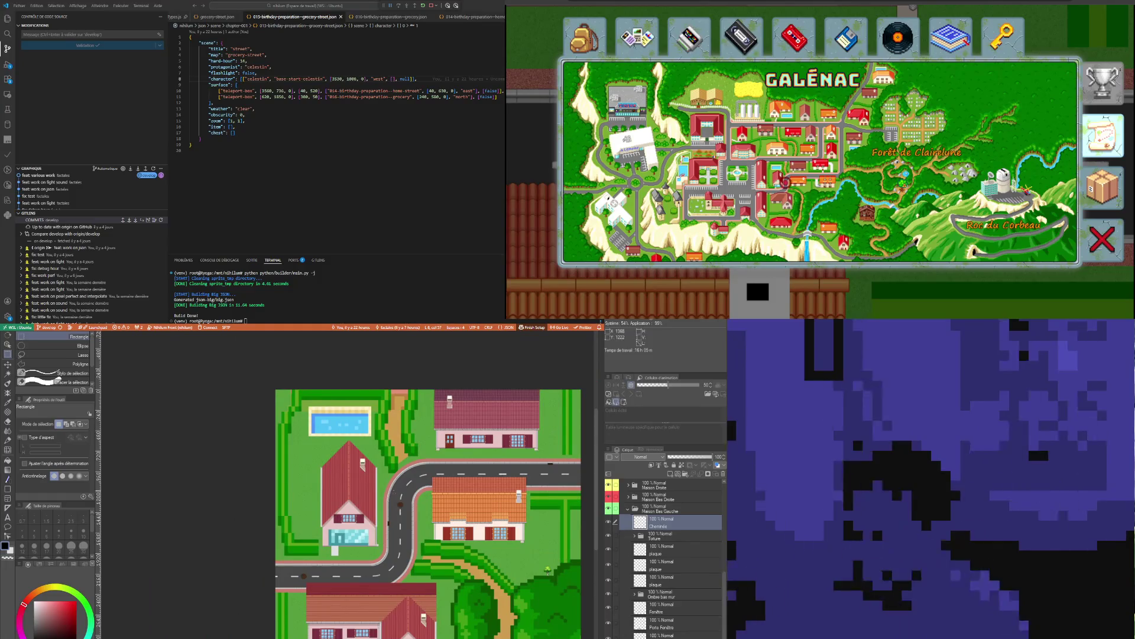
{"action": "key", "text": "ctrl+plus"}
{"action": "key", "text": "ctrl+plus"}
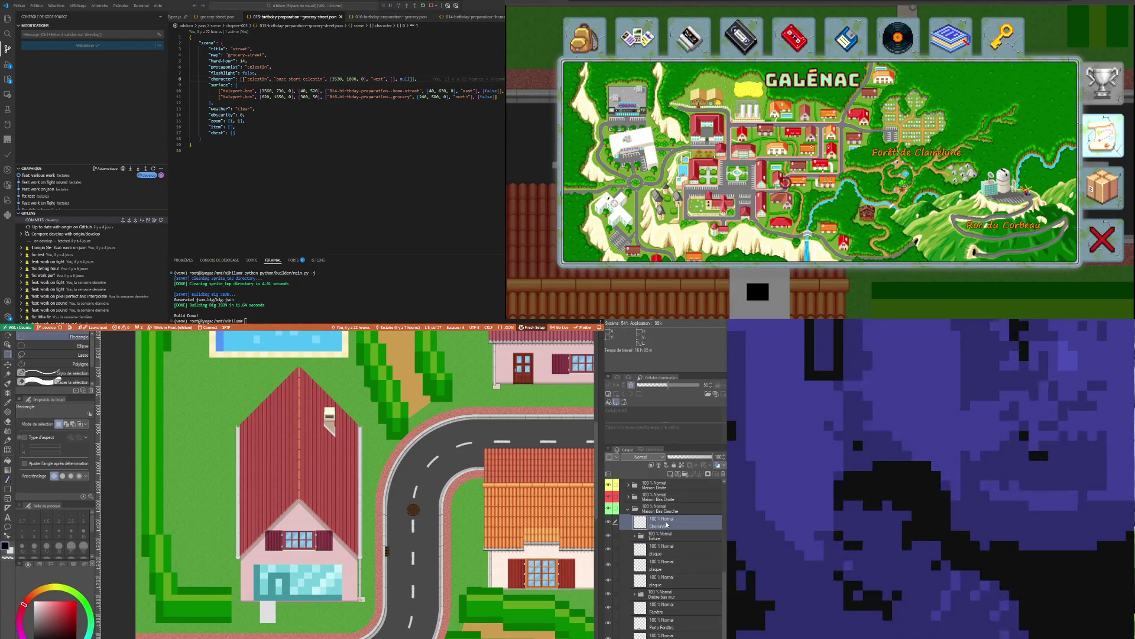
{"action": "left_click", "coordinate": [635, 541]}
Expand Toiture, select Crête Verticale and abandon adding a new layer above it
{"action": "left_click", "coordinate": [635, 537]}
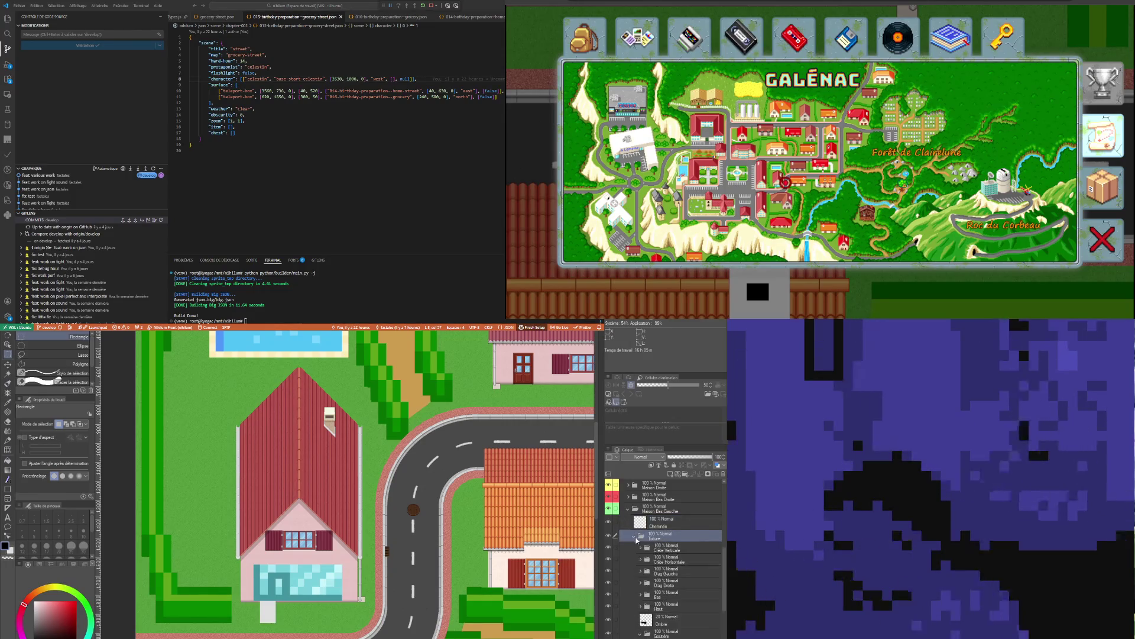
{"action": "left_click", "coordinate": [675, 548]}
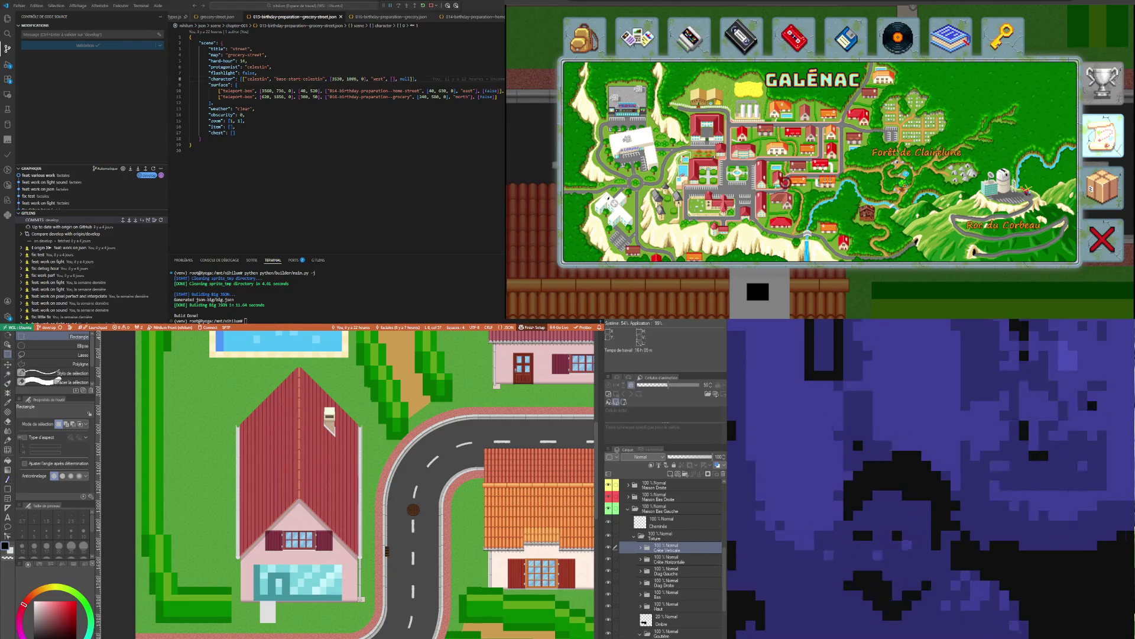
{"action": "key", "text": "ctrl+shift+n"}
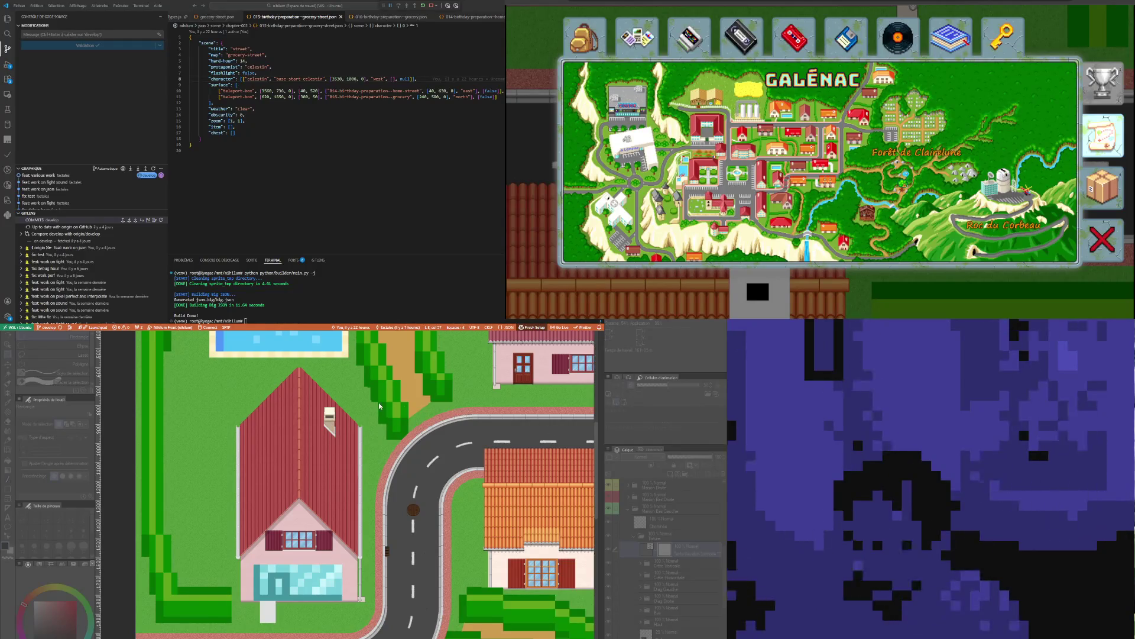
{"action": "left_click", "coordinate": [660, 541]}
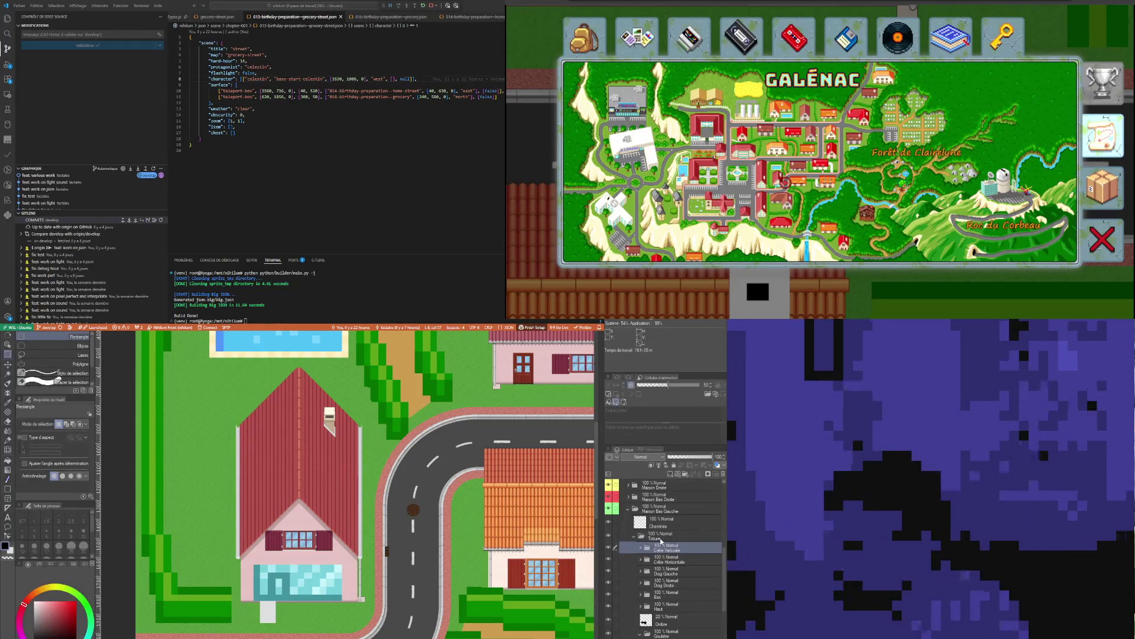
{"action": "left_click", "coordinate": [660, 539]}
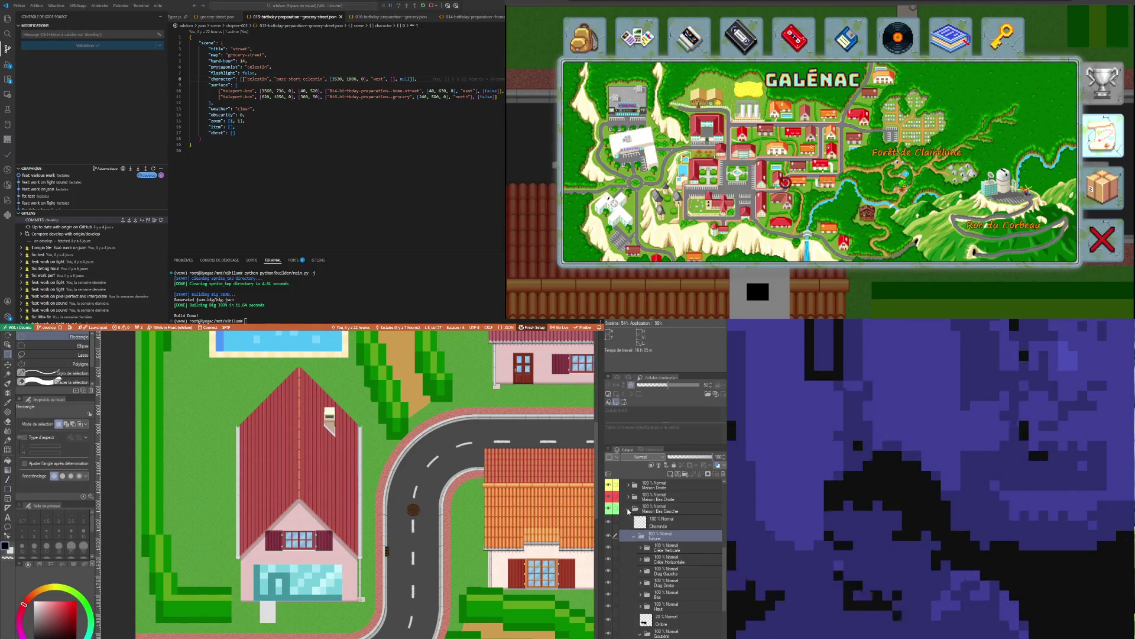
{"action": "scroll", "coordinate": [650, 521], "scroll_direction": "up", "scroll_amount": 3}
Add a Hue/Saturation/Luminosity correction in Toiture shifting the large roof to brown and confirm
{"action": "left_click", "coordinate": [656, 514]}
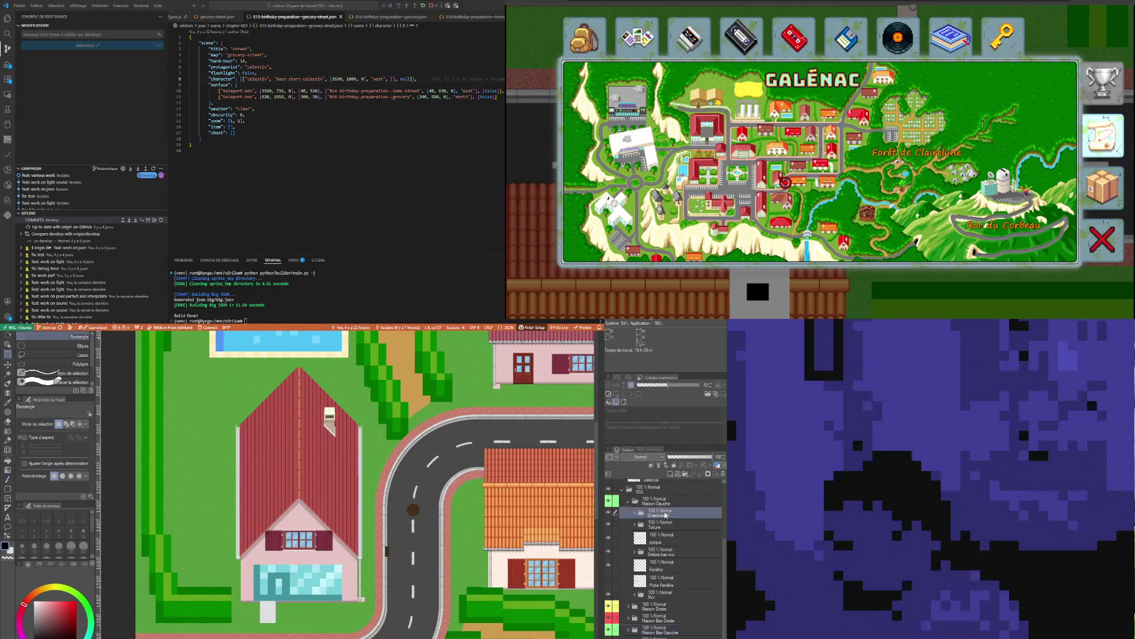
{"action": "left_click", "coordinate": [636, 525]}
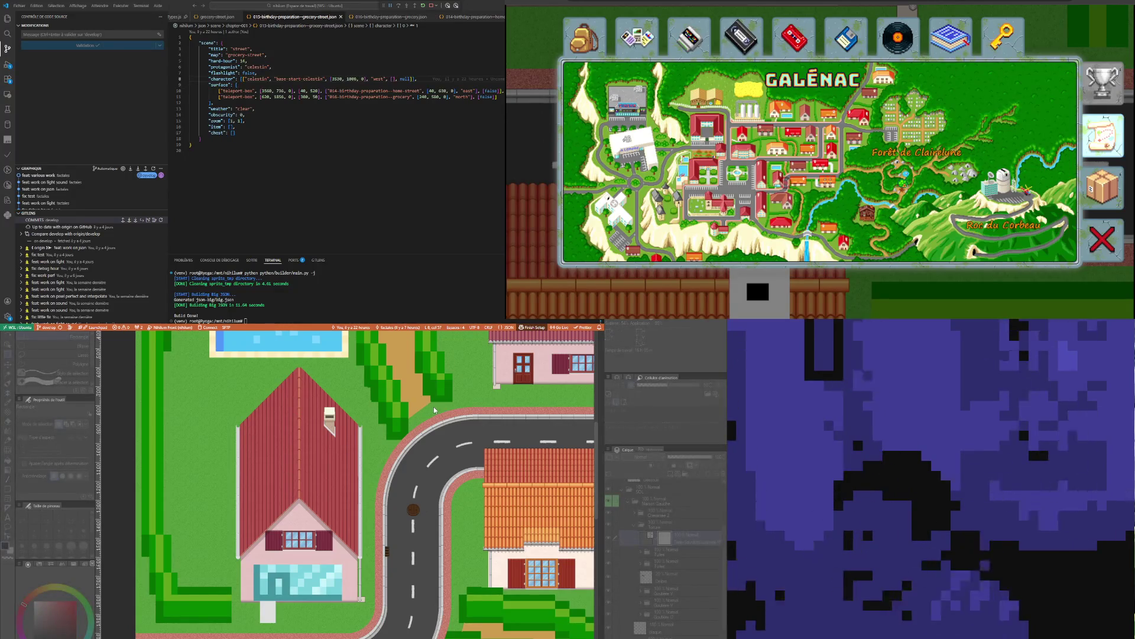
{"action": "key", "text": "ctrl+z"}
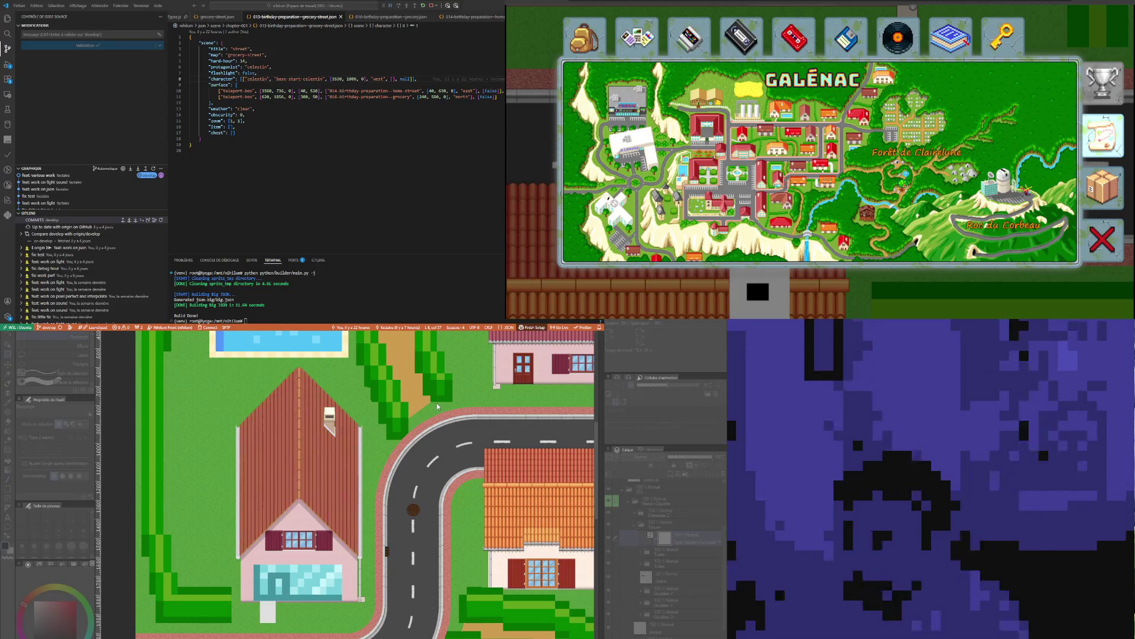
{"action": "scroll", "coordinate": [442, 406], "scroll_direction": "down", "scroll_amount": 1}
{"action": "scroll", "coordinate": [442, 405], "scroll_direction": "down", "scroll_amount": 2}
{"action": "scroll", "coordinate": [434, 448], "scroll_direction": "up", "scroll_amount": 1}
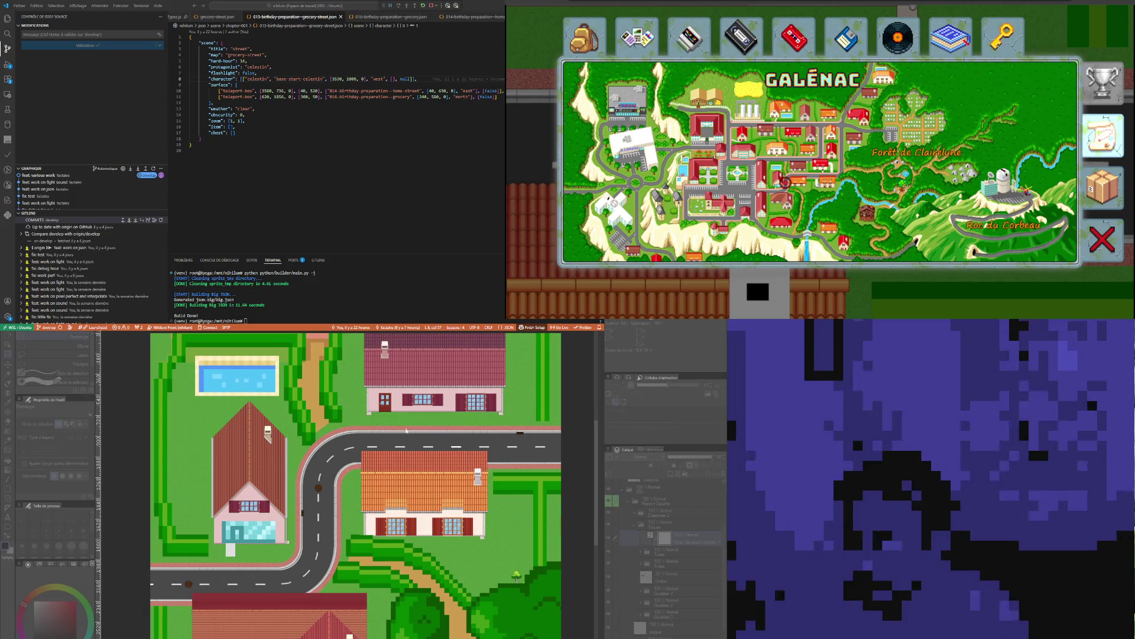
{"action": "scroll", "coordinate": [268, 474], "scroll_direction": "up", "scroll_amount": 2}
{"action": "scroll", "coordinate": [269, 476], "scroll_direction": "up", "scroll_amount": 2}
{"action": "scroll", "coordinate": [272, 477], "scroll_direction": "down", "scroll_amount": 3}
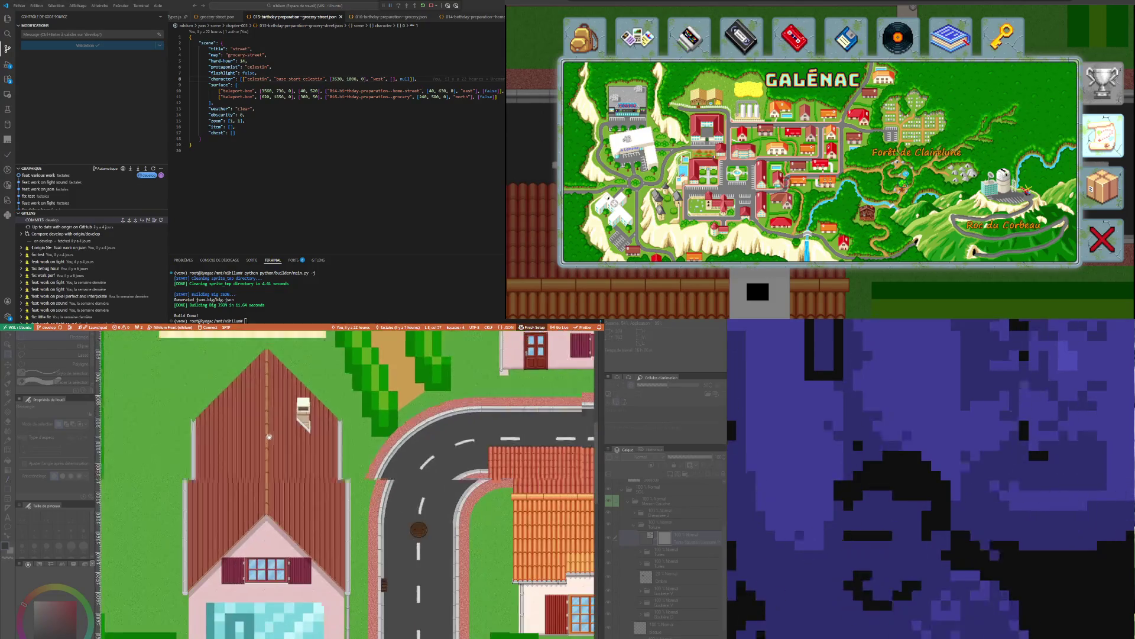
{"action": "scroll", "coordinate": [271, 476], "scroll_direction": "down", "scroll_amount": 2}
{"action": "scroll", "coordinate": [277, 412], "scroll_direction": "up", "scroll_amount": 2}
{"action": "scroll", "coordinate": [276, 411], "scroll_direction": "up", "scroll_amount": 1}
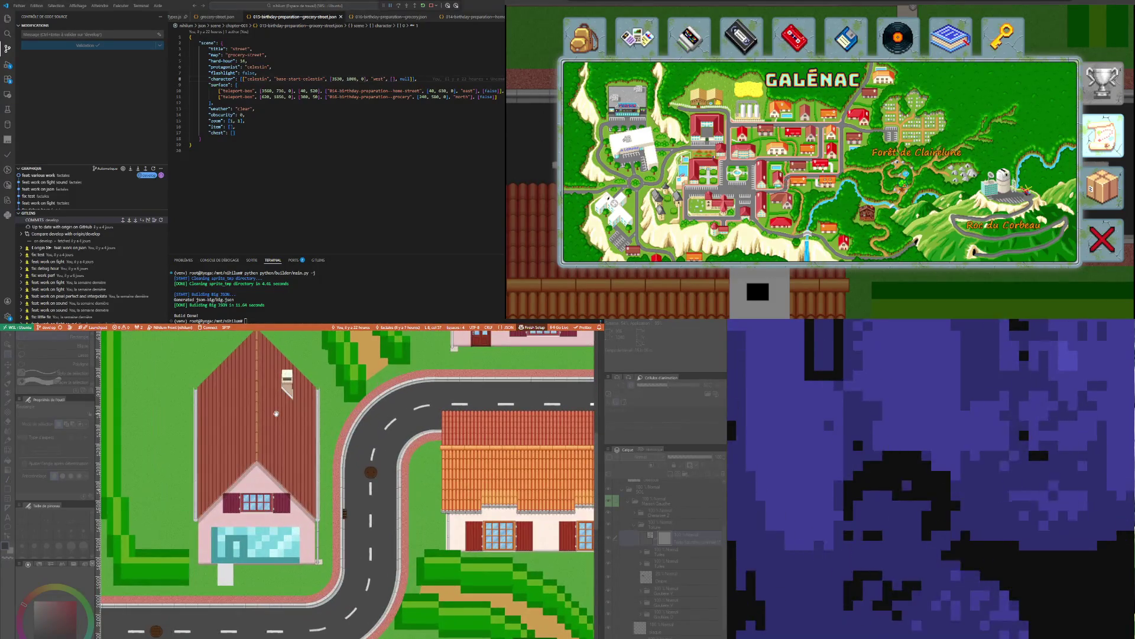
{"action": "left_click", "coordinate": [529, 394]}
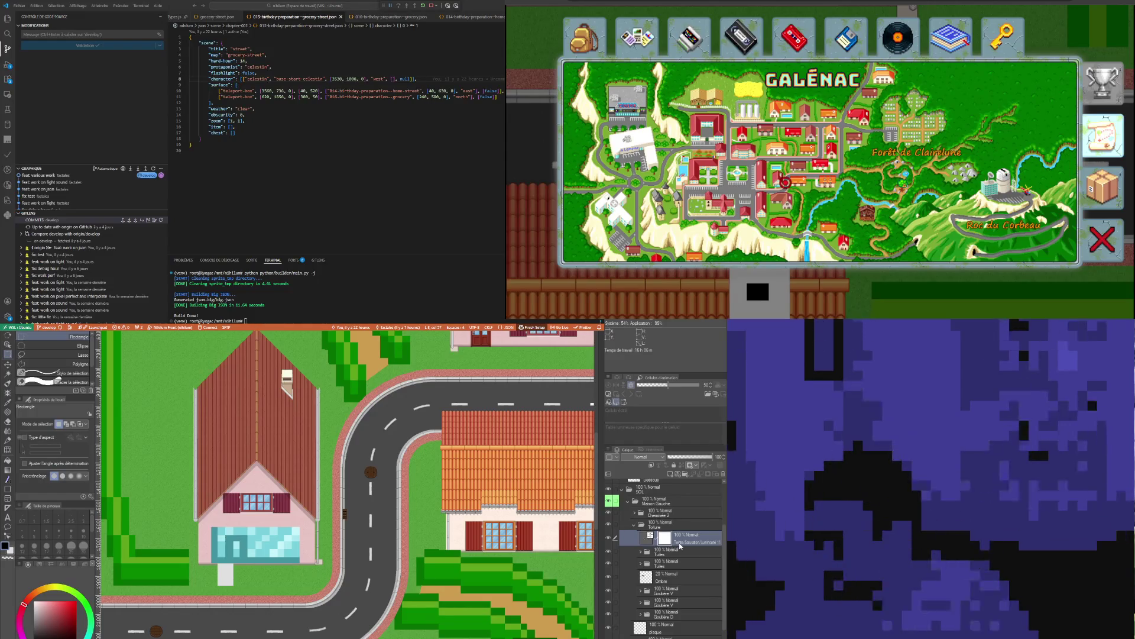
Drag the Teinte/Saturation/Luminosité layer up under Maison Gauche and back into Toiture
{"action": "left_click", "coordinate": [633, 525]}
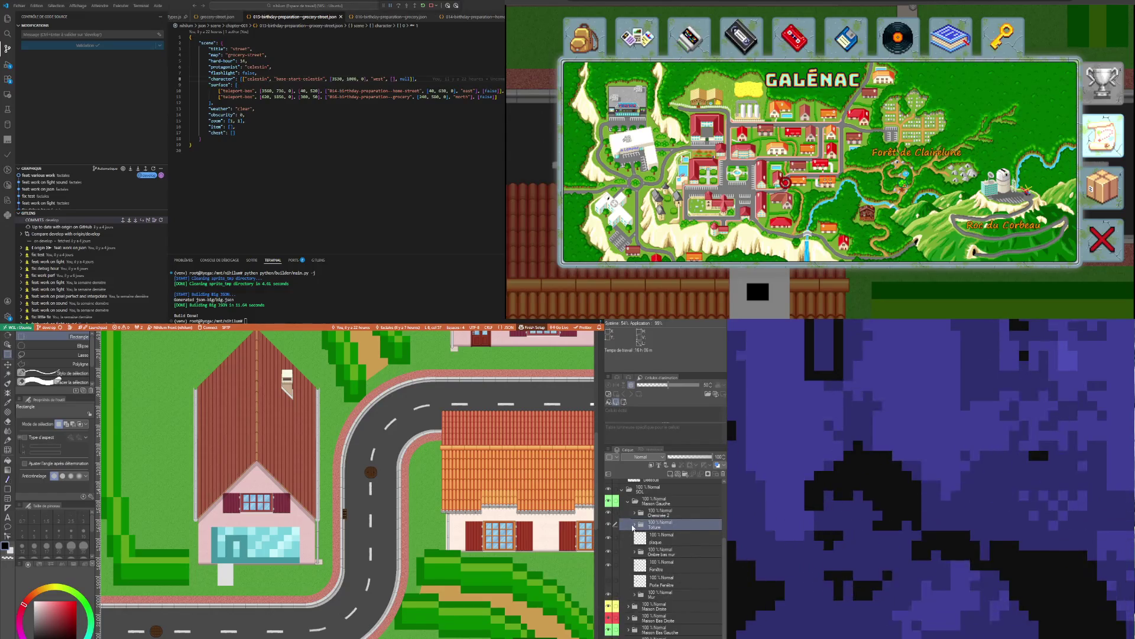
{"action": "left_click", "coordinate": [633, 525]}
{"action": "left_click", "coordinate": [649, 536]}
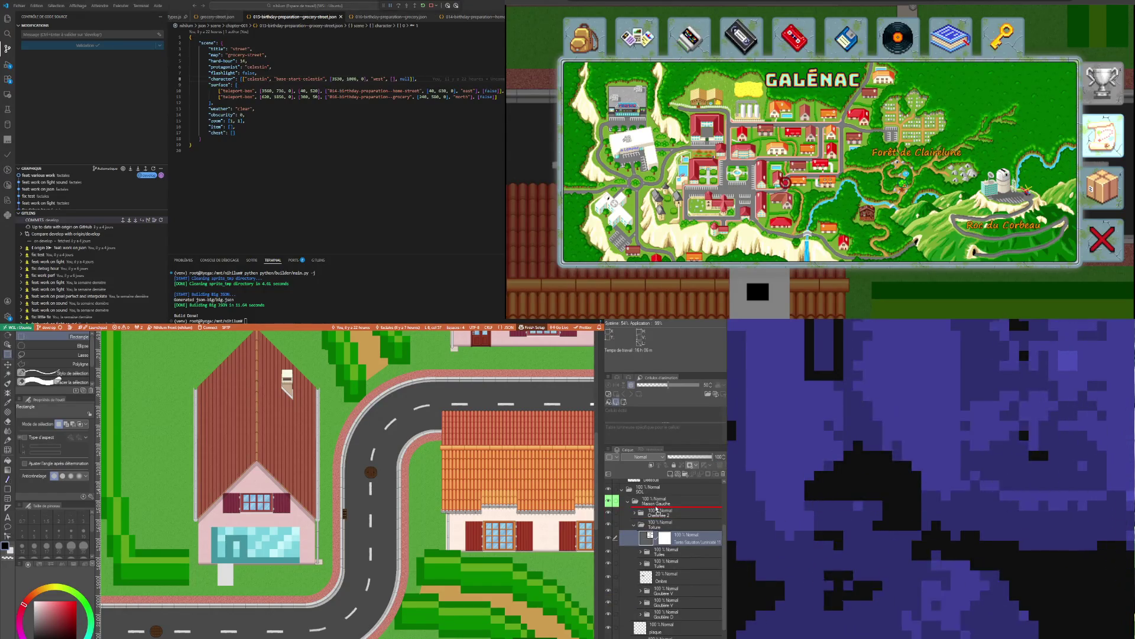
{"action": "left_click_drag", "start_coordinate": [655, 512], "coordinate": [658, 514]}
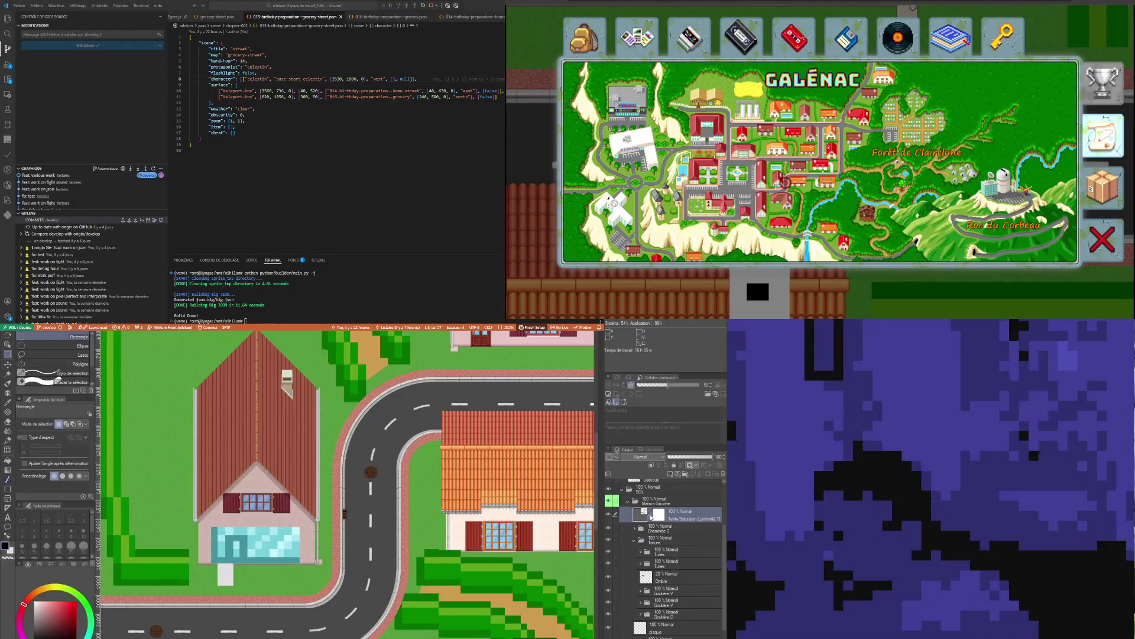
{"action": "left_click_drag", "start_coordinate": [643, 518], "coordinate": [646, 539]}
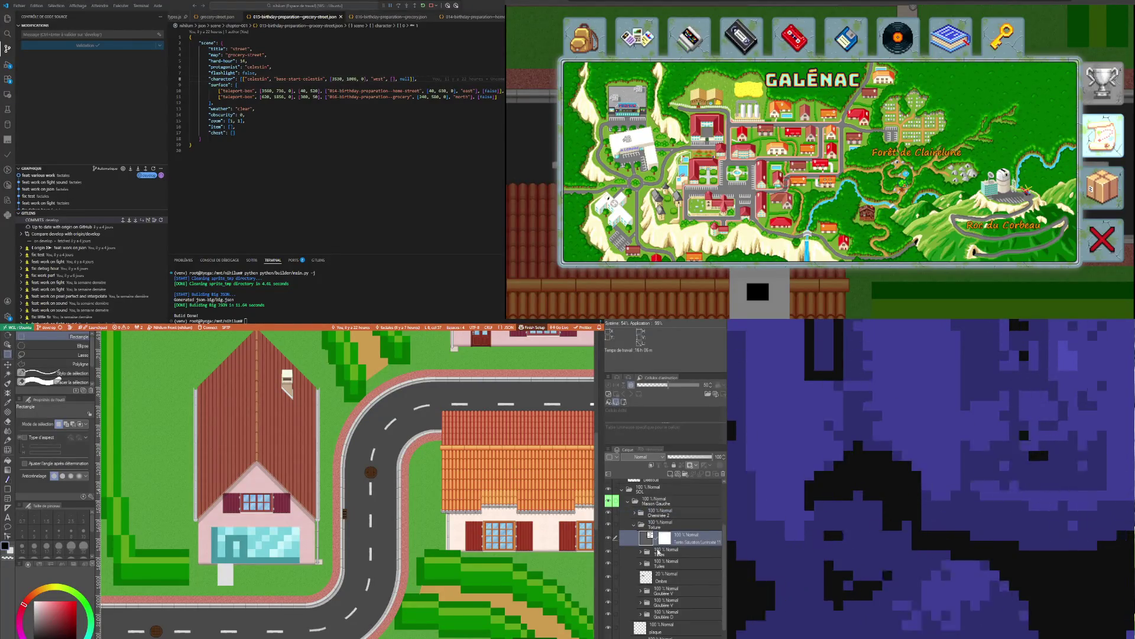
{"action": "scroll", "coordinate": [679, 554], "scroll_direction": "down", "scroll_amount": 2}
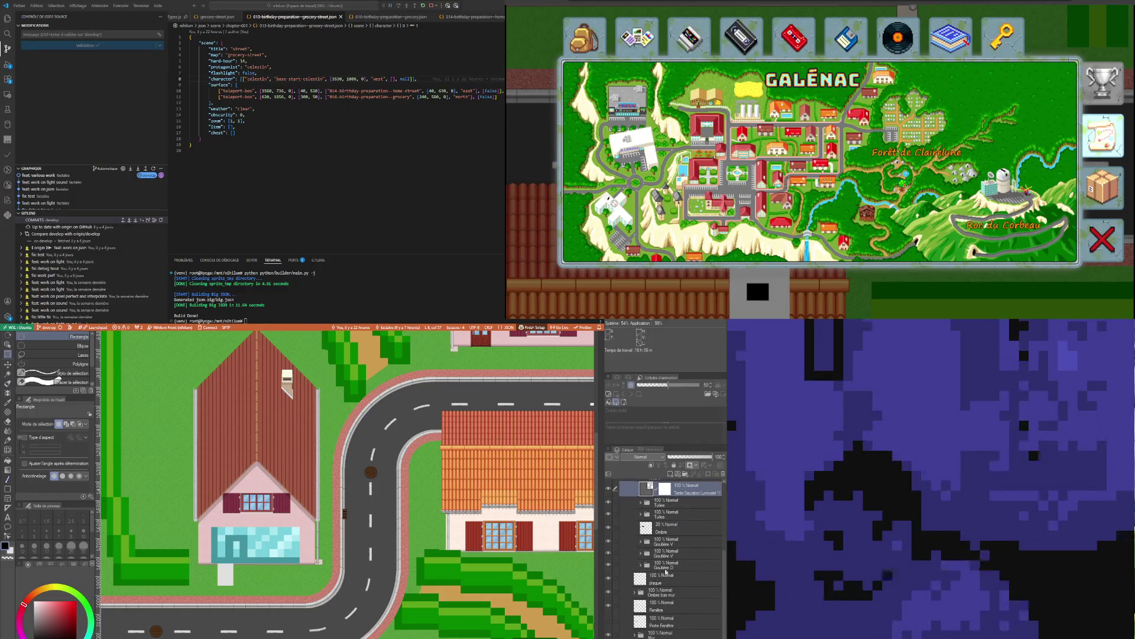
Reselect the adjustment layer and toggle visibility to test the hue shift on the house wall
{"action": "left_click", "coordinate": [680, 555]}
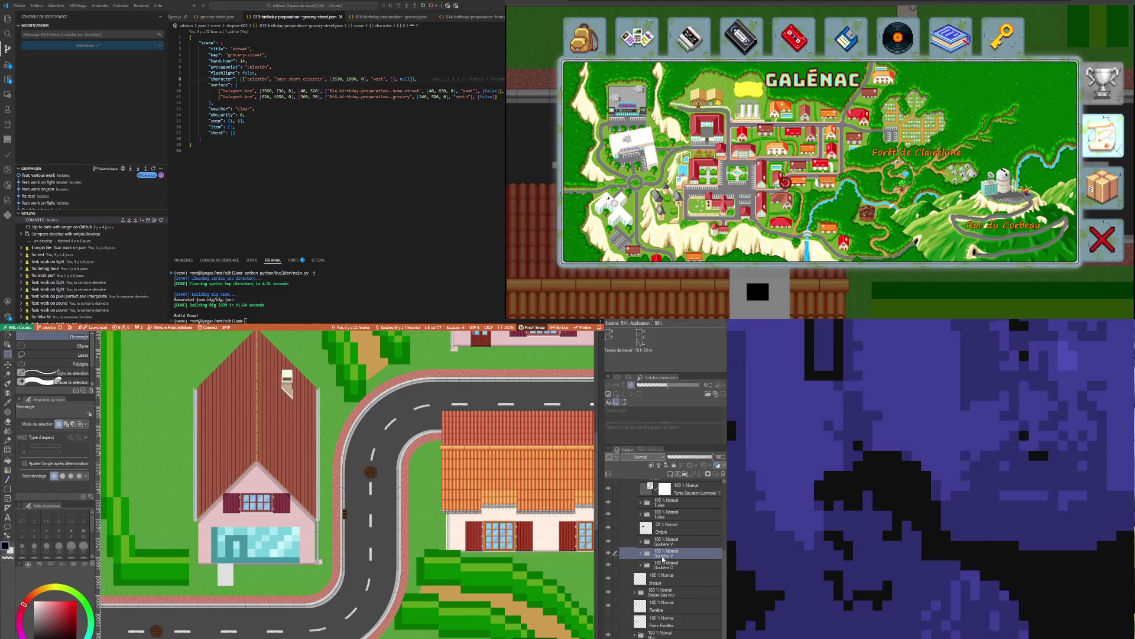
{"action": "left_click", "coordinate": [641, 493]}
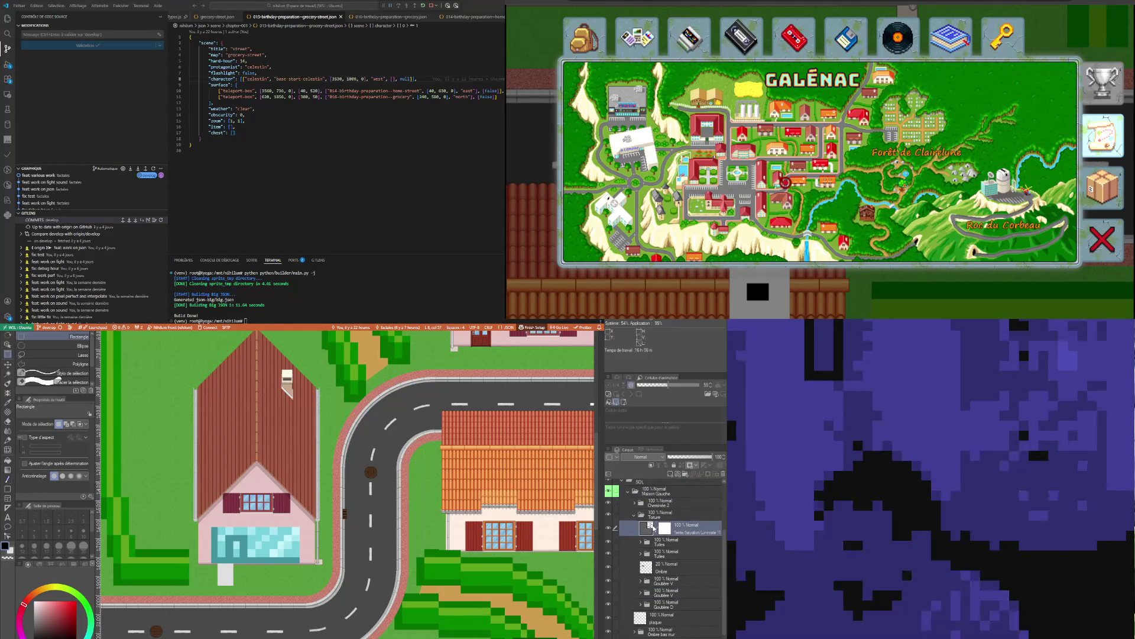
{"action": "scroll", "coordinate": [653, 525], "scroll_direction": "up", "scroll_amount": 2}
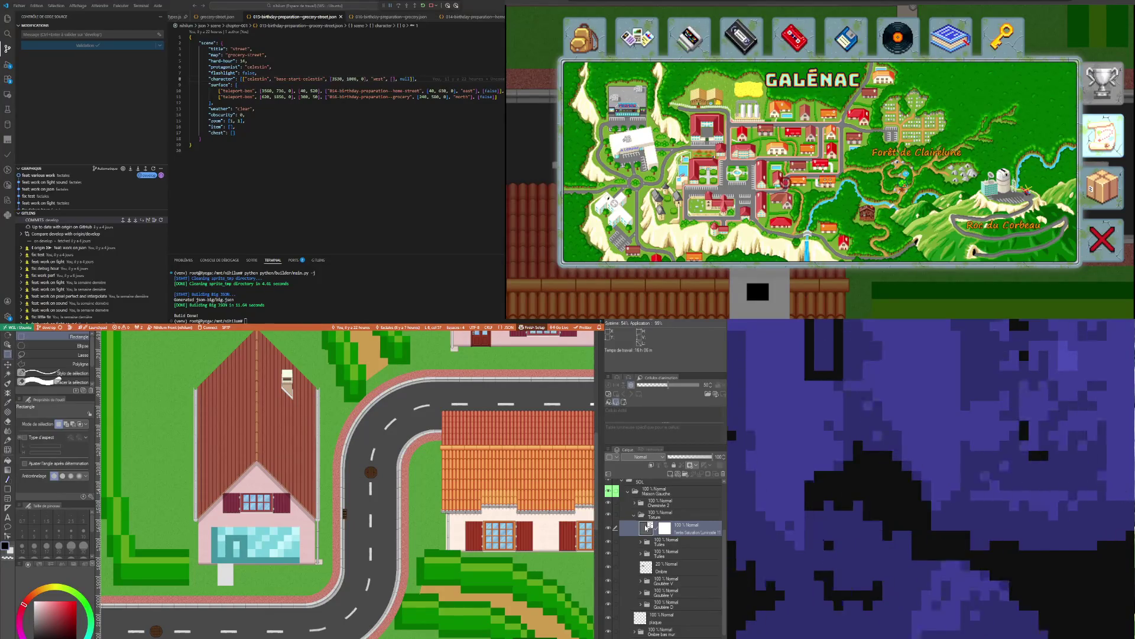
{"action": "left_click", "coordinate": [651, 527]}
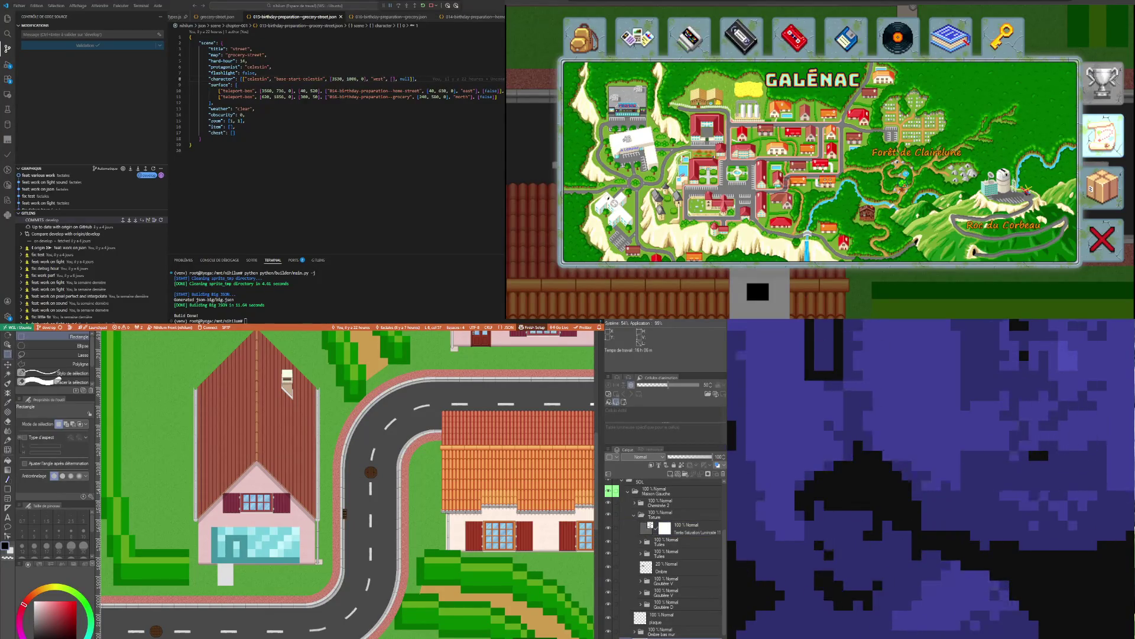
{"action": "left_click", "coordinate": [608, 529]}
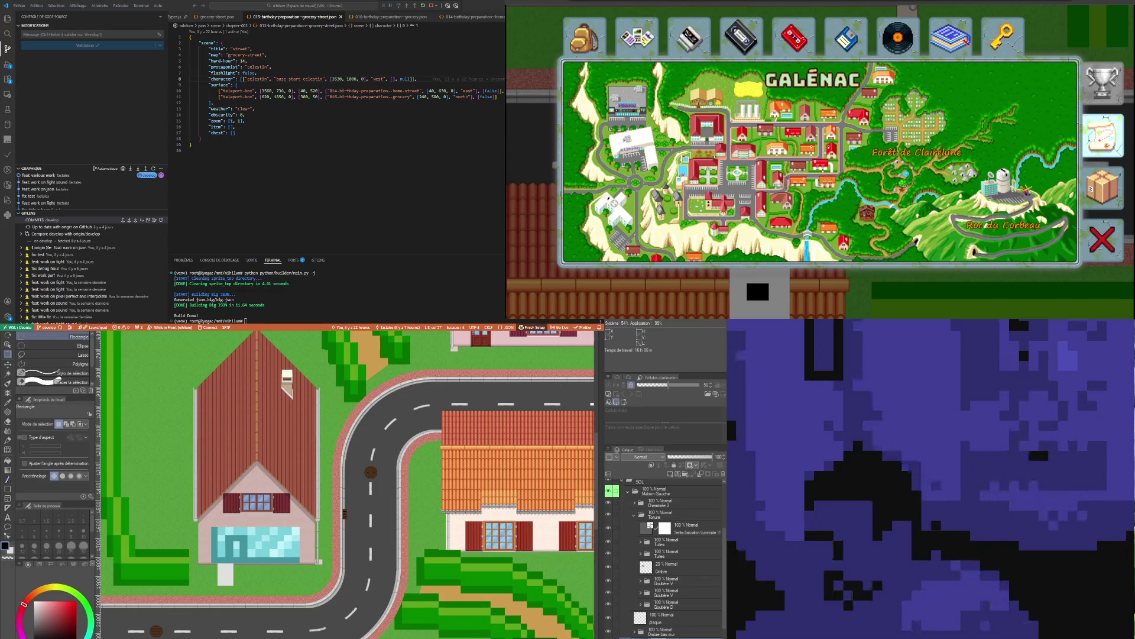
{"action": "scroll", "coordinate": [346, 484], "scroll_direction": "down", "scroll_amount": 2}
{"action": "scroll", "coordinate": [346, 483], "scroll_direction": "up", "scroll_amount": 2}
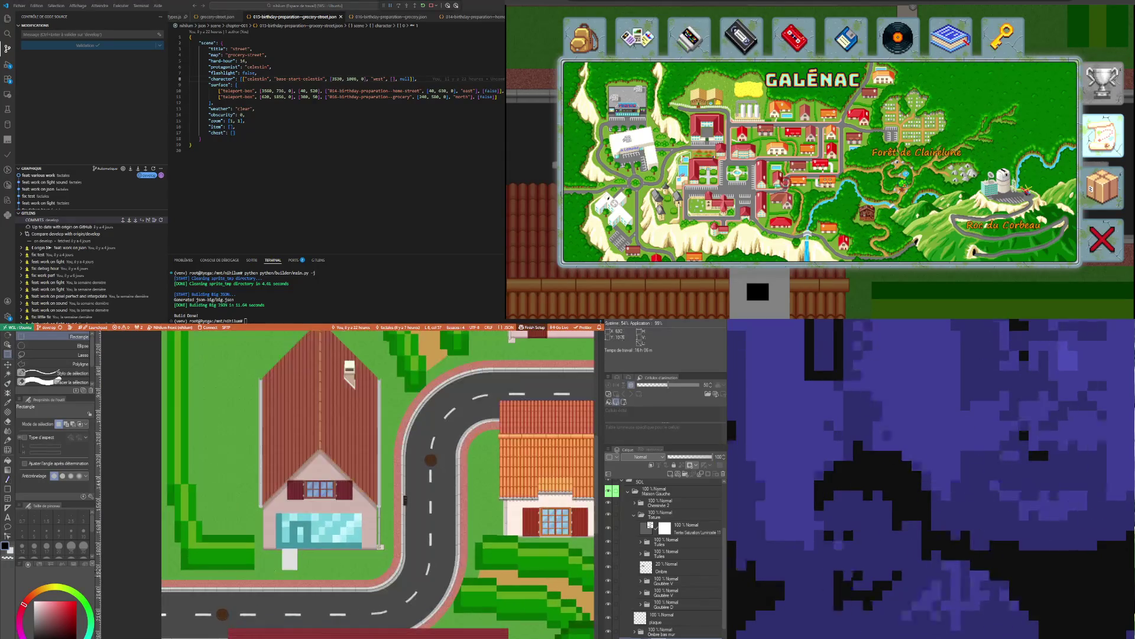
{"action": "left_click", "coordinate": [609, 529]}
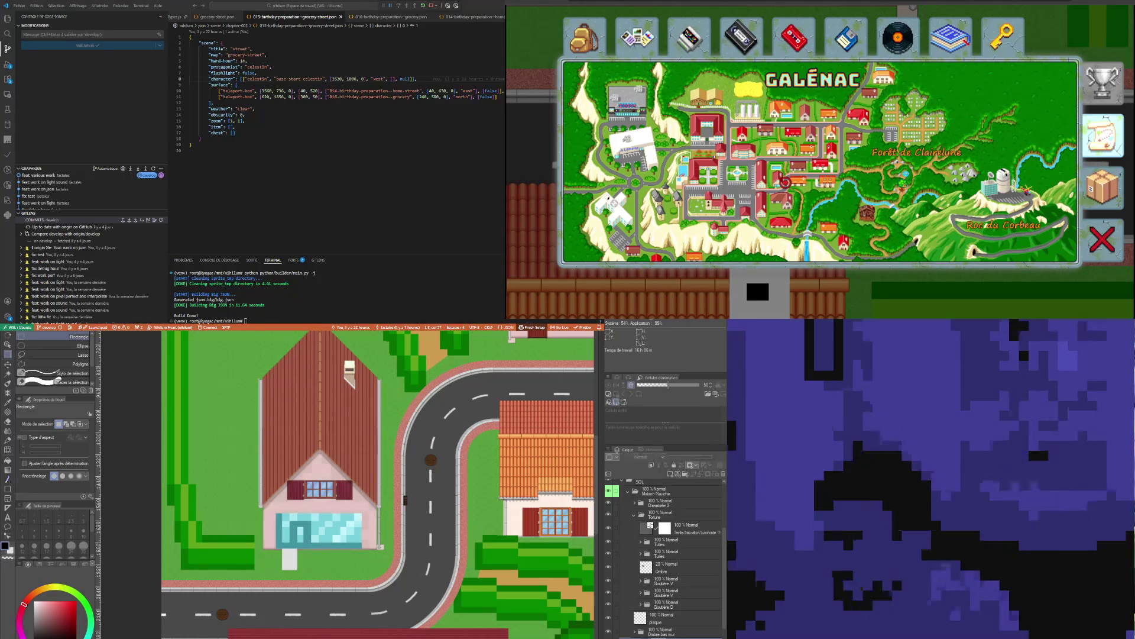
{"action": "scroll", "coordinate": [379, 484], "scroll_direction": "down", "scroll_amount": 1}
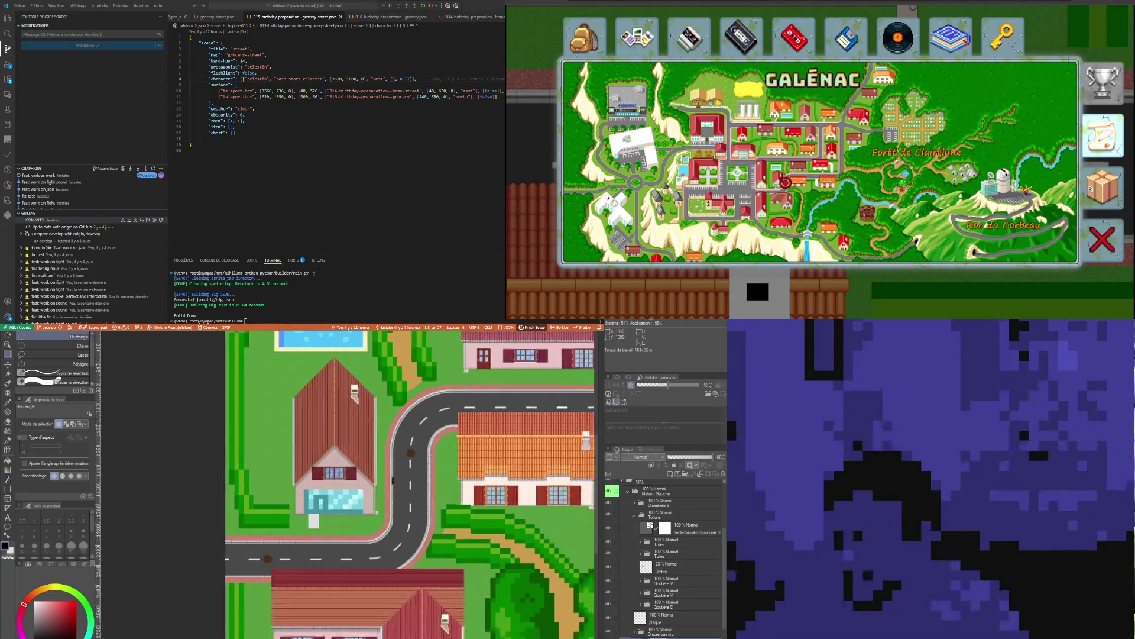
{"action": "scroll", "coordinate": [380, 484], "scroll_direction": "down", "scroll_amount": 1}
{"action": "scroll", "coordinate": [343, 460], "scroll_direction": "up", "scroll_amount": 1}
{"action": "scroll", "coordinate": [343, 460], "scroll_direction": "up", "scroll_amount": 1}
{"action": "scroll", "coordinate": [344, 460], "scroll_direction": "up", "scroll_amount": 1}
{"action": "scroll", "coordinate": [323, 454], "scroll_direction": "down", "scroll_amount": 1}
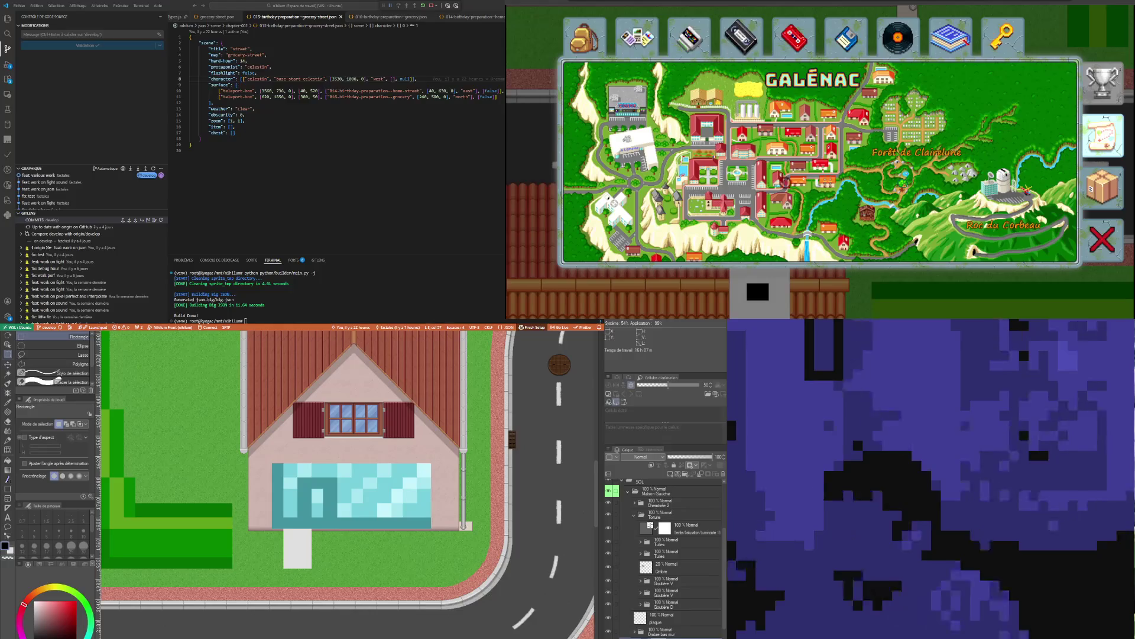
{"action": "scroll", "coordinate": [631, 597], "scroll_direction": "down", "scroll_amount": 2}
{"action": "left_click", "coordinate": [631, 596]}
{"action": "double_click", "coordinate": [640, 596]}
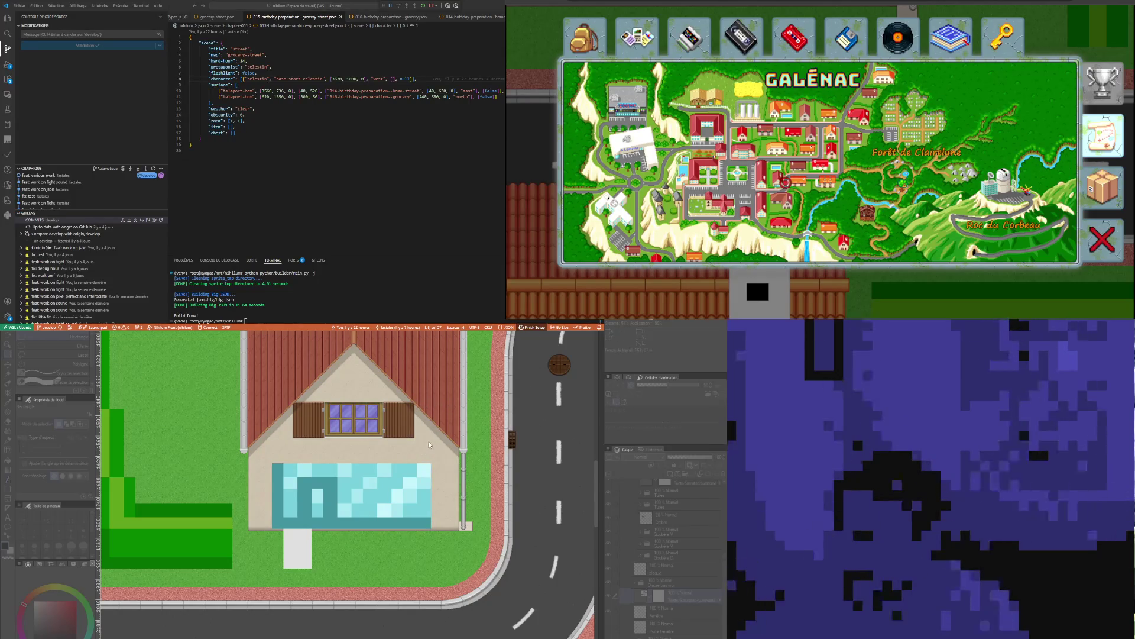
{"action": "scroll", "coordinate": [214, 455], "scroll_direction": "down", "scroll_amount": 1}
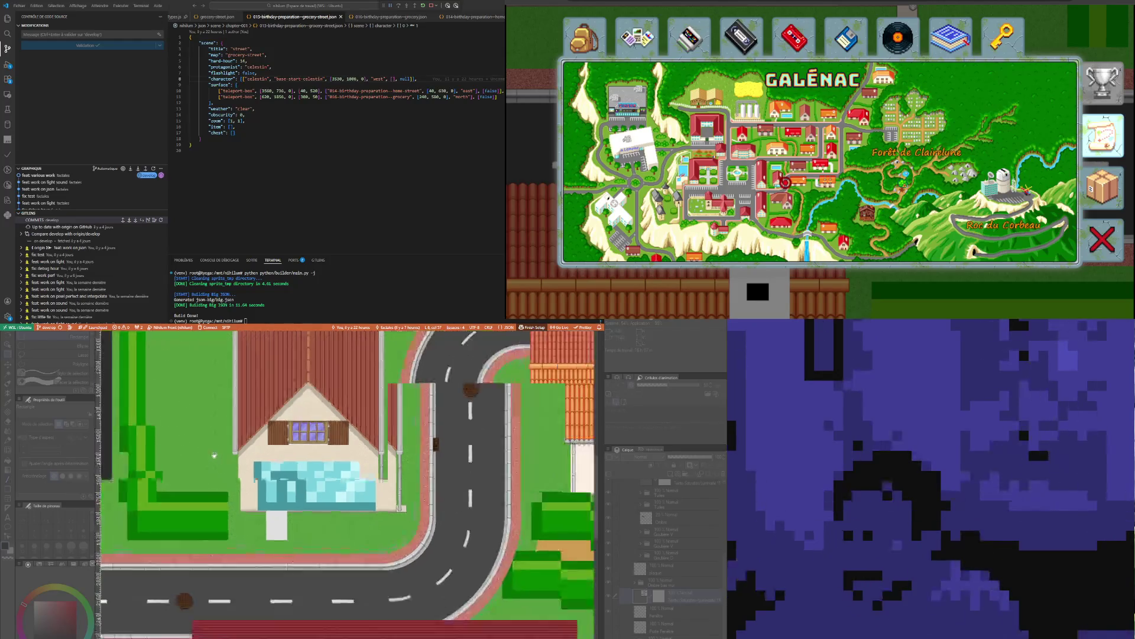
{"action": "scroll", "coordinate": [214, 455], "scroll_direction": "down", "scroll_amount": 1}
{"action": "scroll", "coordinate": [231, 457], "scroll_direction": "up", "scroll_amount": 2}
{"action": "scroll", "coordinate": [254, 459], "scroll_direction": "up", "scroll_amount": 1}
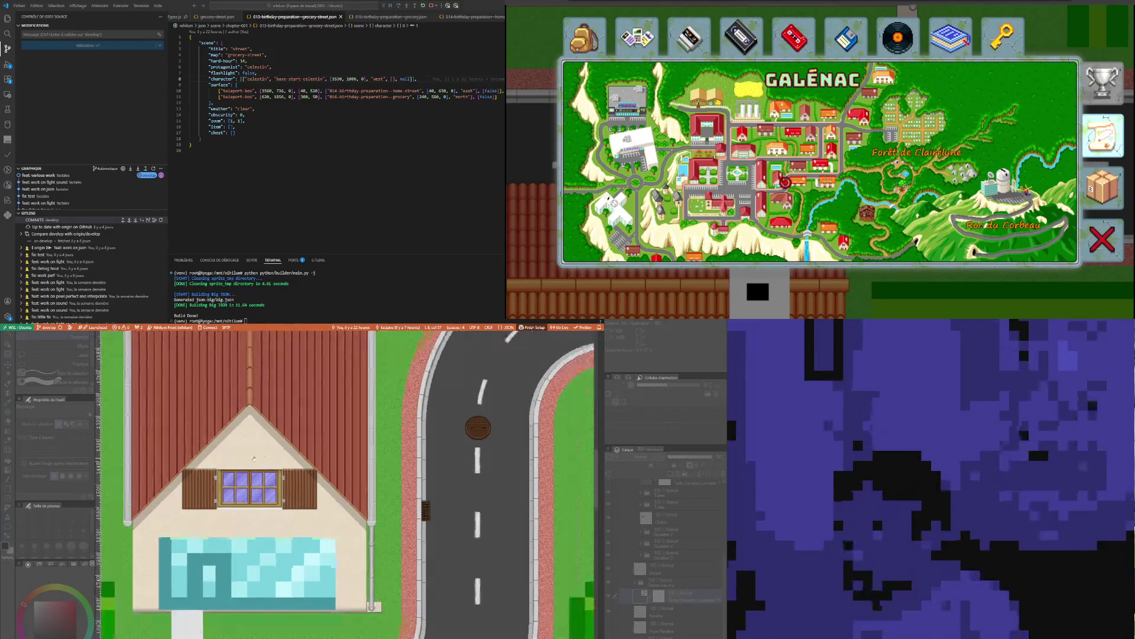
{"action": "scroll", "coordinate": [253, 459], "scroll_direction": "up", "scroll_amount": 1}
{"action": "scroll", "coordinate": [438, 440], "scroll_direction": "up", "scroll_amount": 1}
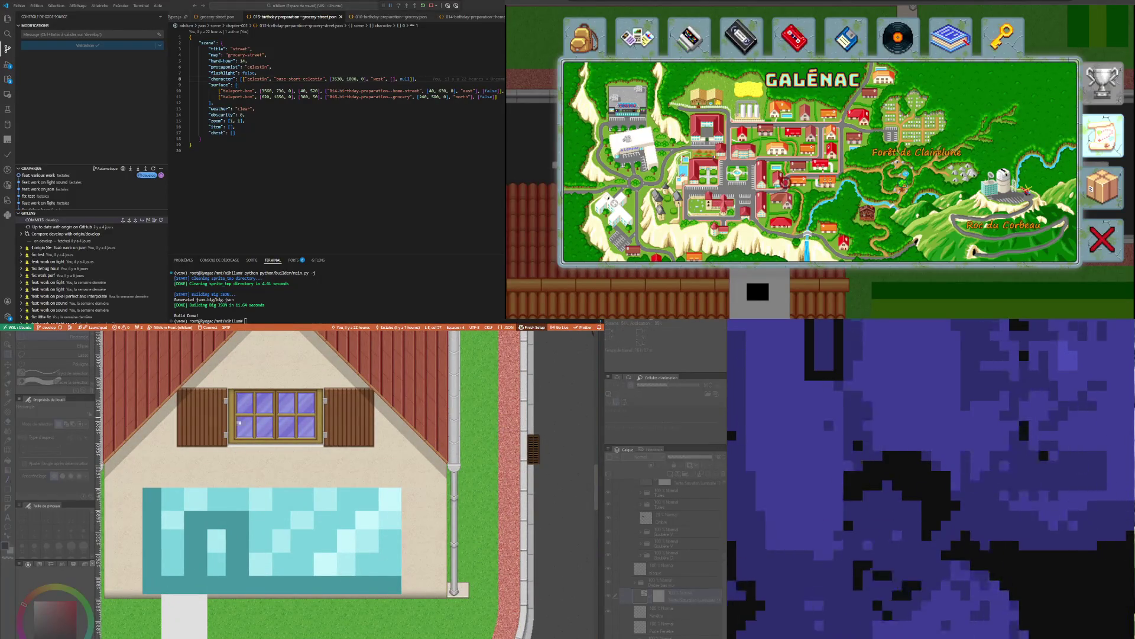
{"action": "scroll", "coordinate": [368, 418], "scroll_direction": "down", "scroll_amount": 1}
{"action": "scroll", "coordinate": [266, 399], "scroll_direction": "down", "scroll_amount": 1}
{"action": "scroll", "coordinate": [128, 386], "scroll_direction": "up", "scroll_amount": 1}
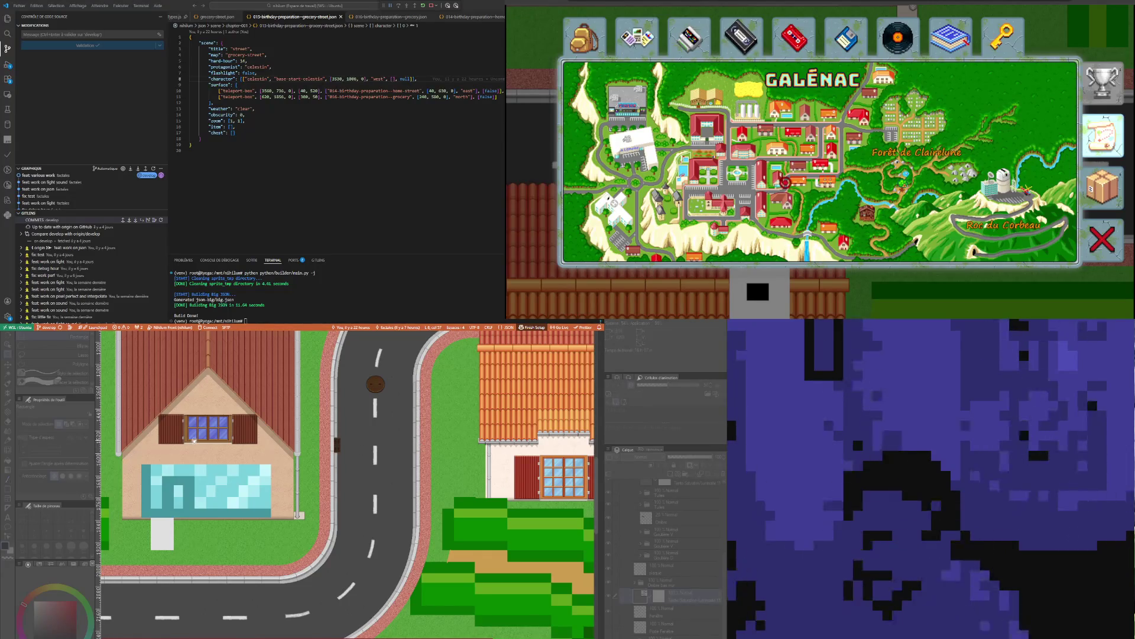
{"action": "scroll", "coordinate": [134, 430], "scroll_direction": "up", "scroll_amount": 1}
{"action": "scroll", "coordinate": [133, 429], "scroll_direction": "up", "scroll_amount": 1}
{"action": "scroll", "coordinate": [133, 429], "scroll_direction": "up", "scroll_amount": 1}
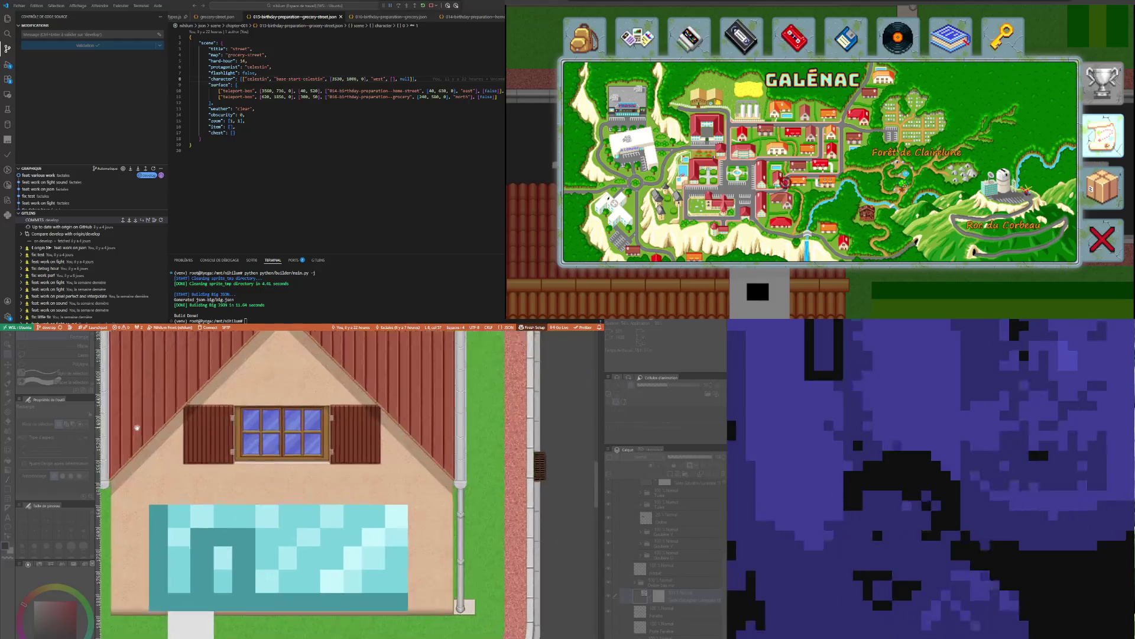
{"action": "scroll", "coordinate": [174, 430], "scroll_direction": "up", "scroll_amount": 1}
{"action": "scroll", "coordinate": [174, 430], "scroll_direction": "down", "scroll_amount": 1}
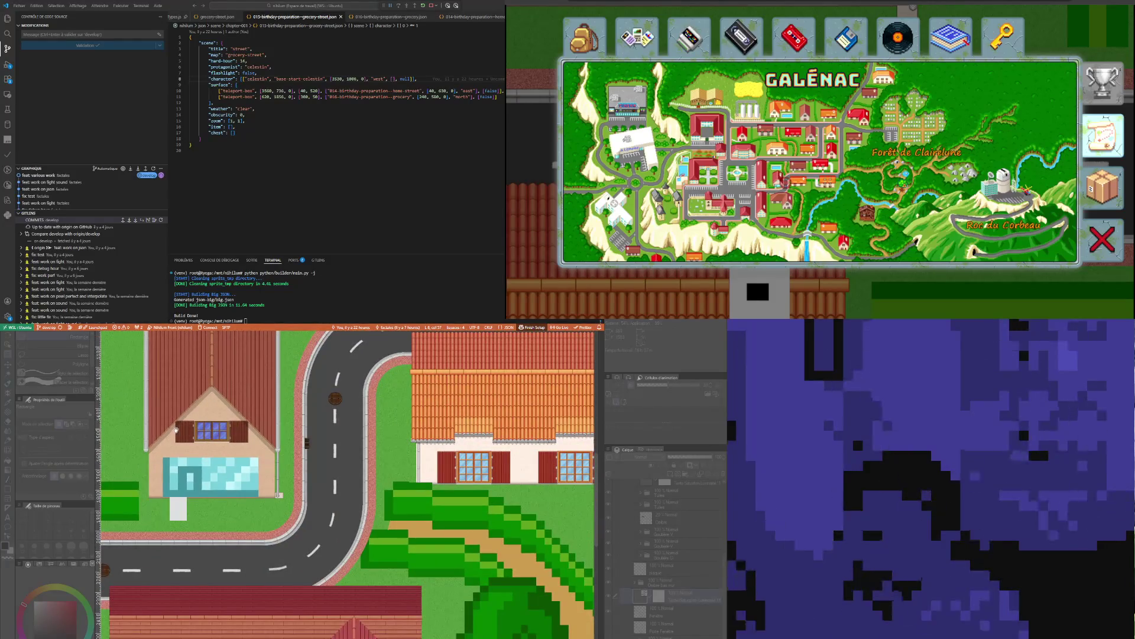
{"action": "scroll", "coordinate": [174, 430], "scroll_direction": "up", "scroll_amount": 2}
{"action": "scroll", "coordinate": [175, 429], "scroll_direction": "up", "scroll_amount": 2}
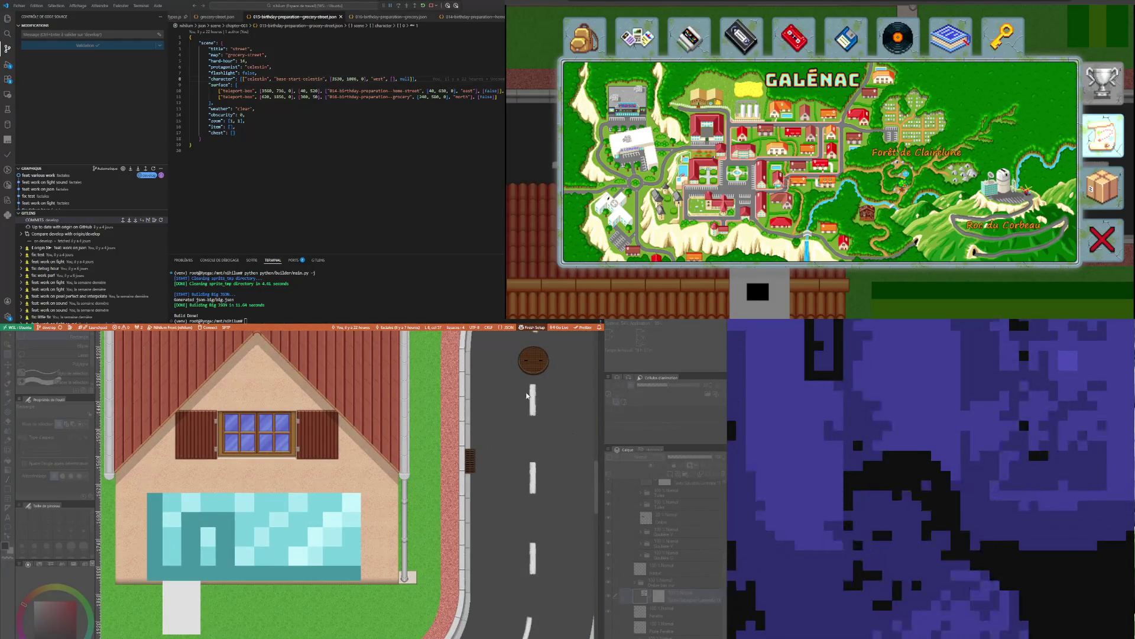
{"action": "scroll", "coordinate": [236, 435], "scroll_direction": "up", "scroll_amount": 1}
{"action": "scroll", "coordinate": [239, 426], "scroll_direction": "up", "scroll_amount": 1}
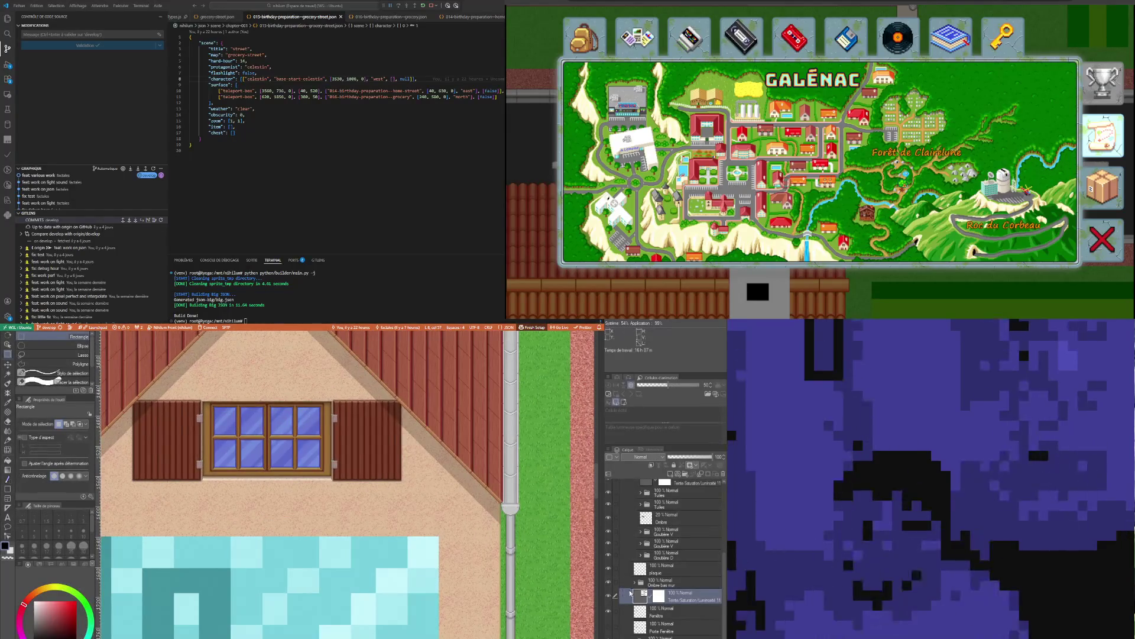
{"action": "scroll", "coordinate": [224, 439], "scroll_direction": "up", "scroll_amount": 1}
{"action": "scroll", "coordinate": [224, 440], "scroll_direction": "up", "scroll_amount": 1}
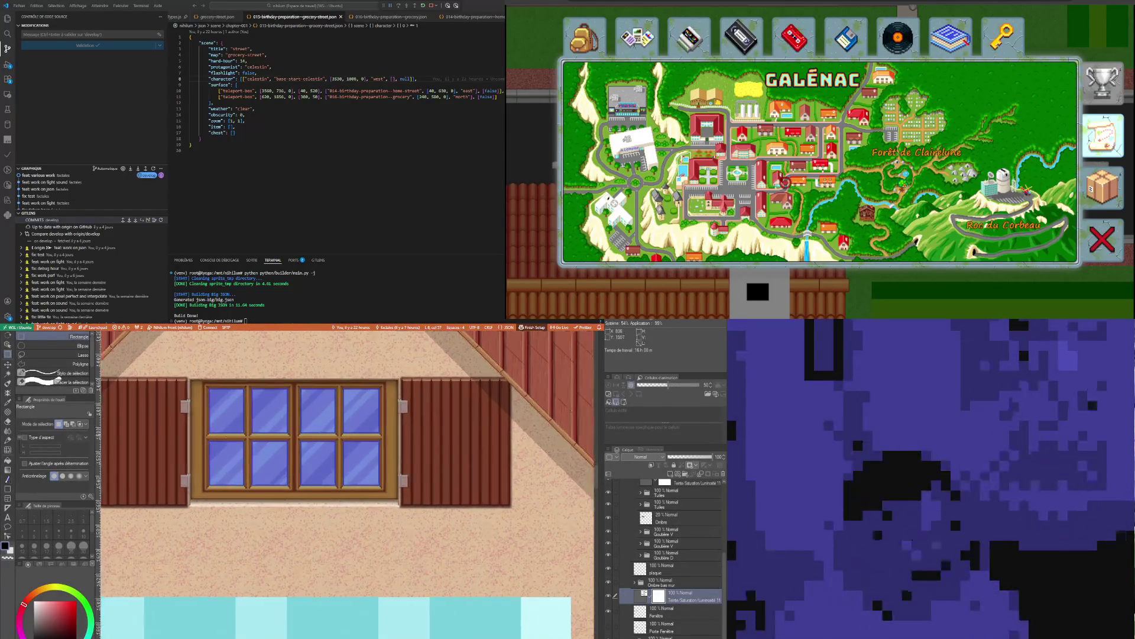
{"action": "scroll", "coordinate": [224, 439], "scroll_direction": "up", "scroll_amount": 1}
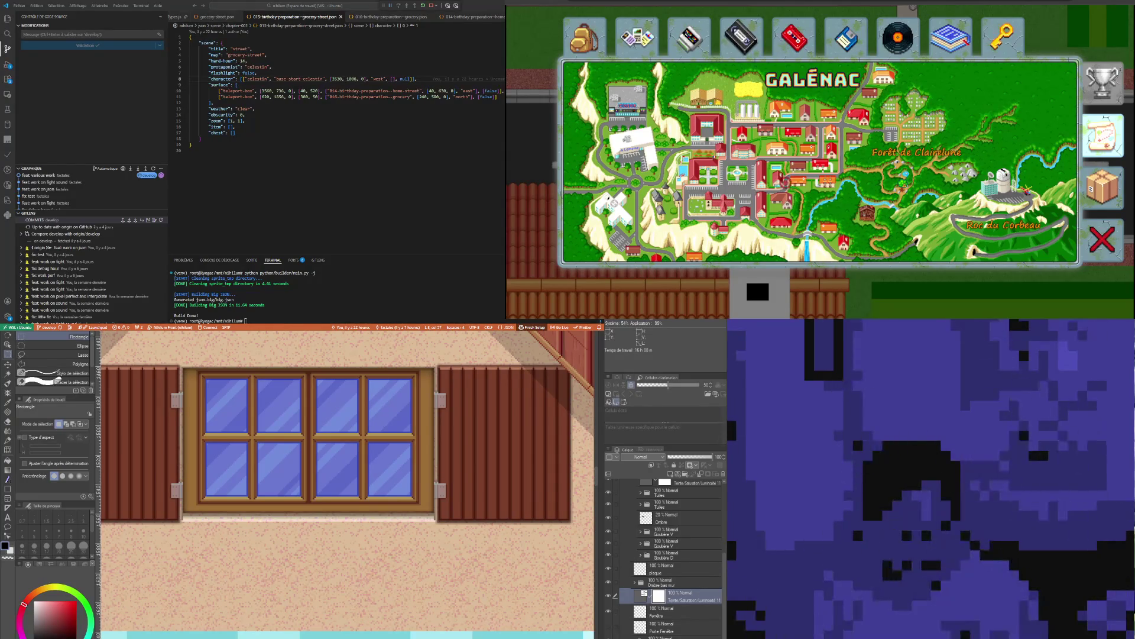
{"action": "scroll", "coordinate": [220, 352], "scroll_direction": "up", "scroll_amount": 1}
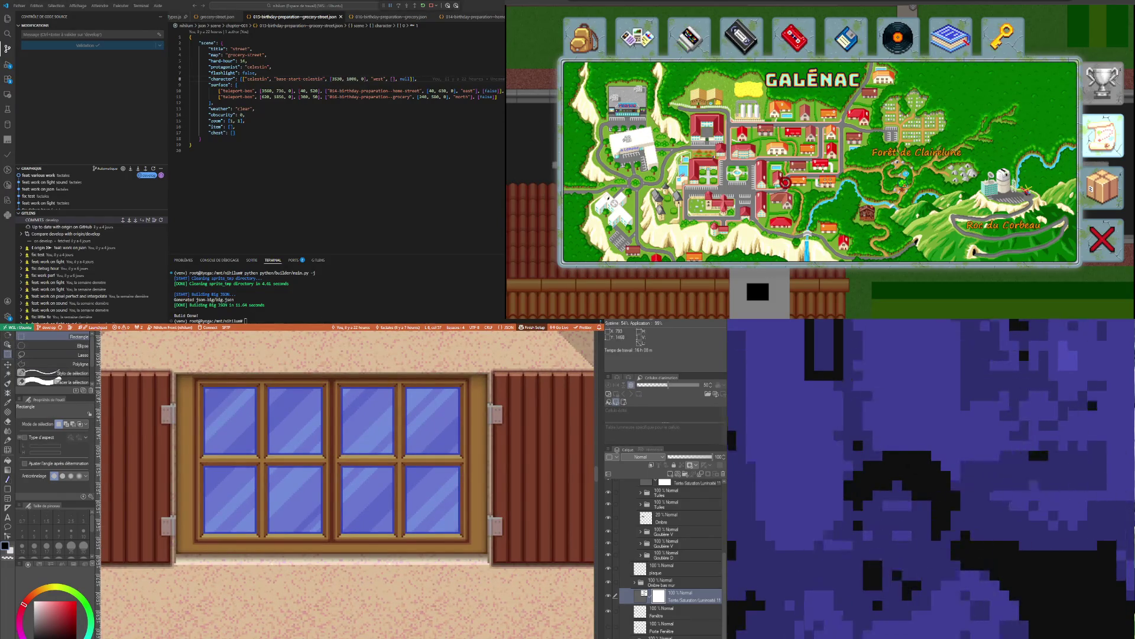
Select and fill the four top window panes with light blue
{"action": "left_click", "coordinate": [230, 420]}
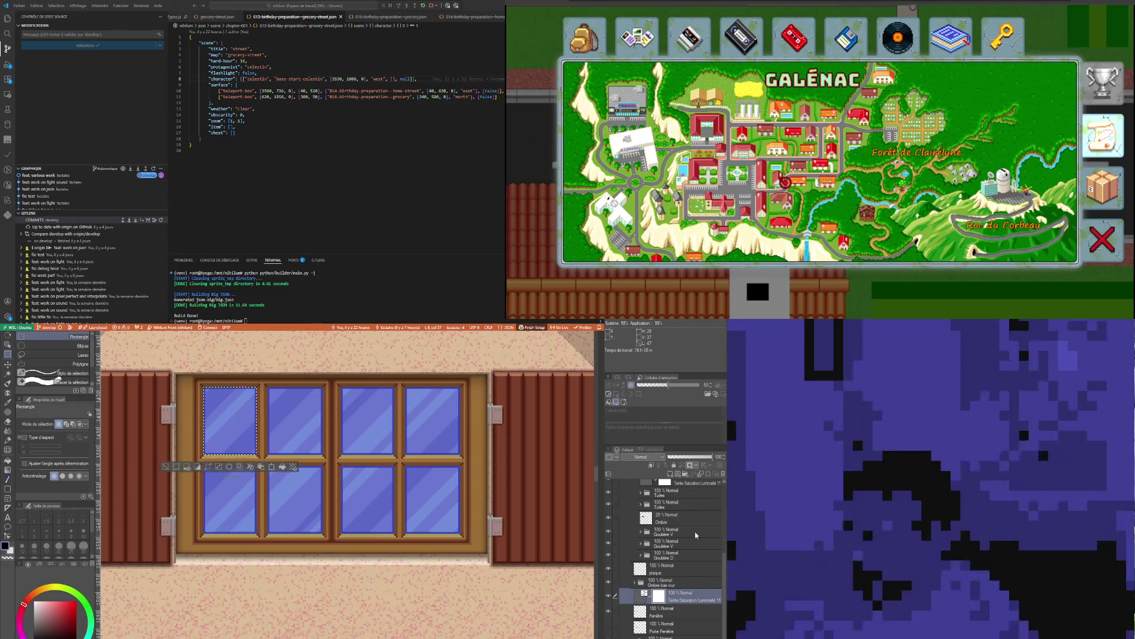
{"action": "key", "text": "alt+BackSpace"}
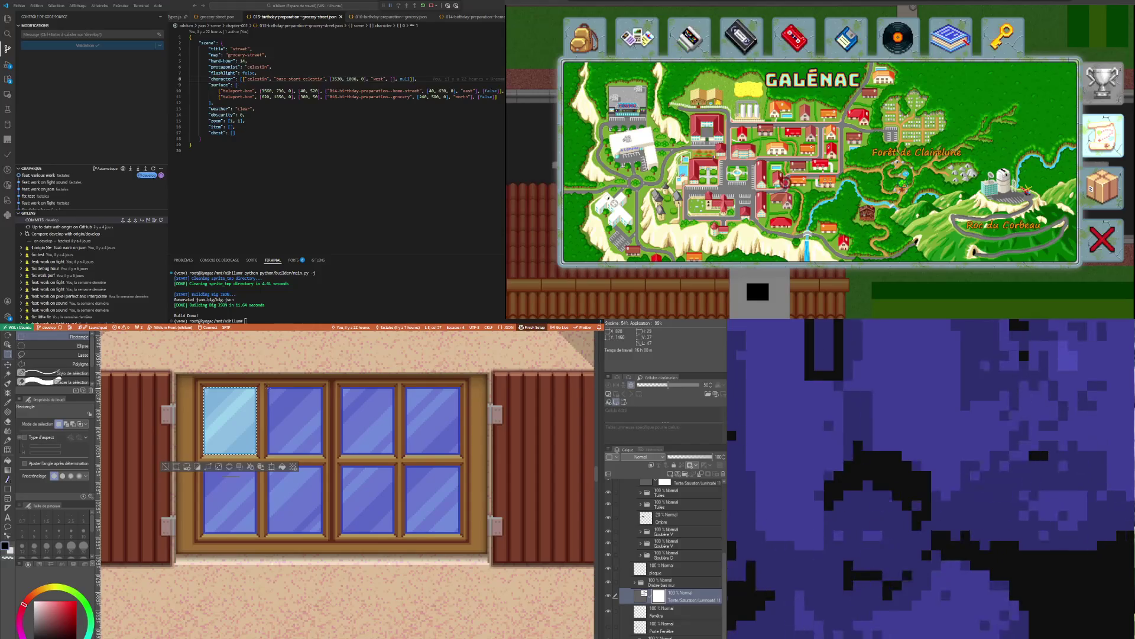
{"action": "left_click", "coordinate": [295, 419]}
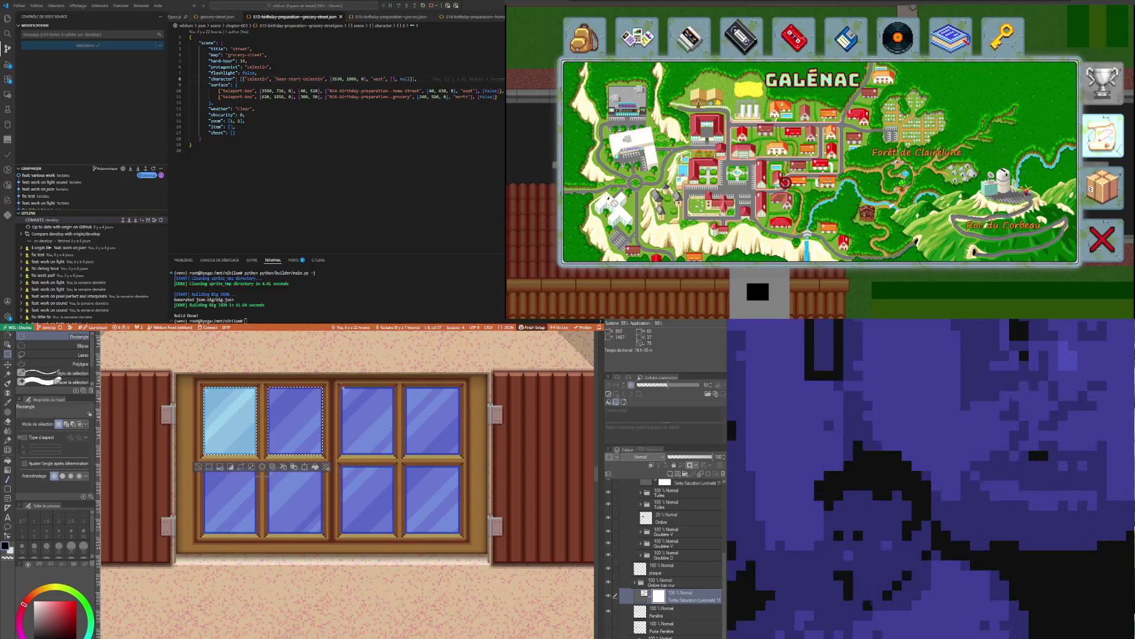
{"action": "left_click_drag", "start_coordinate": [388, 442], "coordinate": [393, 457]}
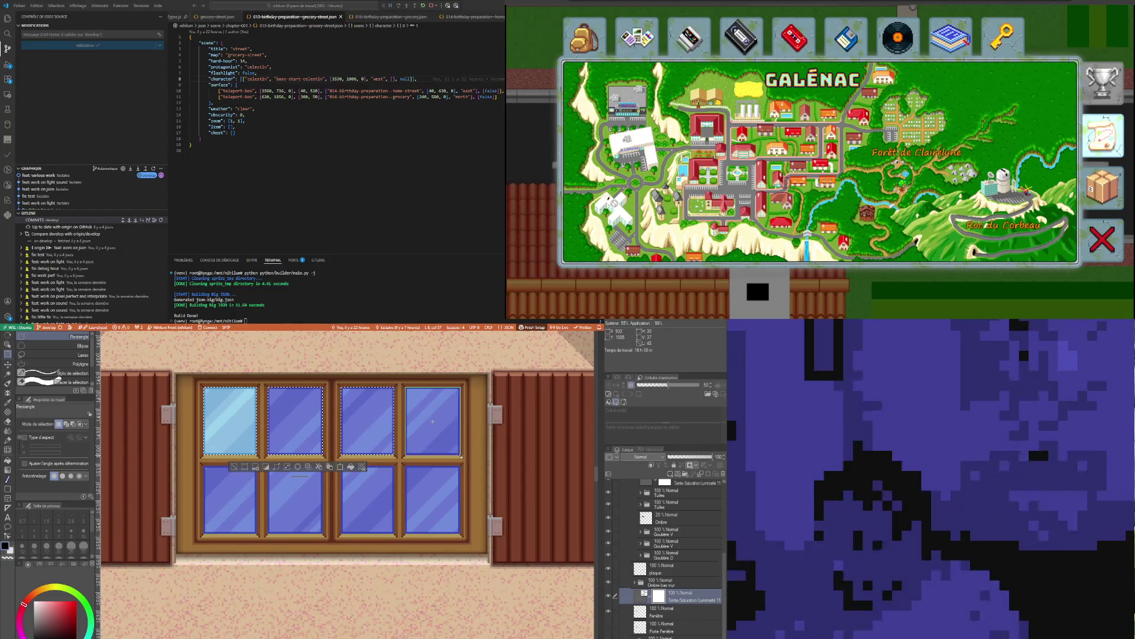
{"action": "left_click_drag", "start_coordinate": [405, 388], "coordinate": [461, 456]}
{"action": "left_click", "coordinate": [384, 467]}
Shift the selection onto the four bottom panes, fill them light blue and deselect
{"action": "left_click_drag", "start_coordinate": [333, 425], "coordinate": [333, 504]}
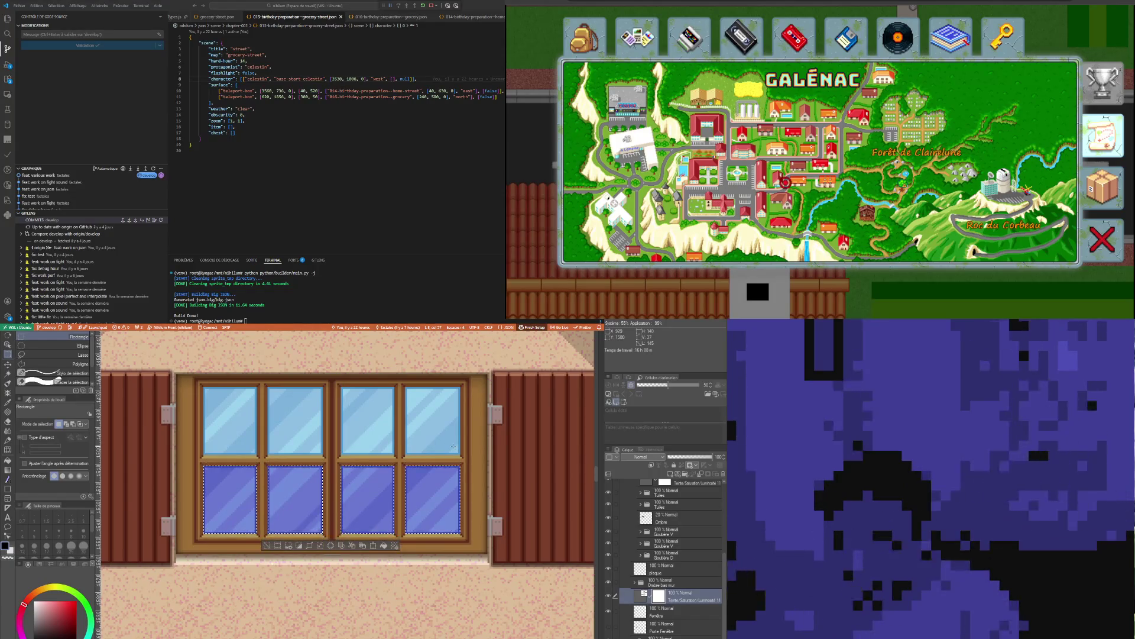
{"action": "left_click", "coordinate": [383, 544]}
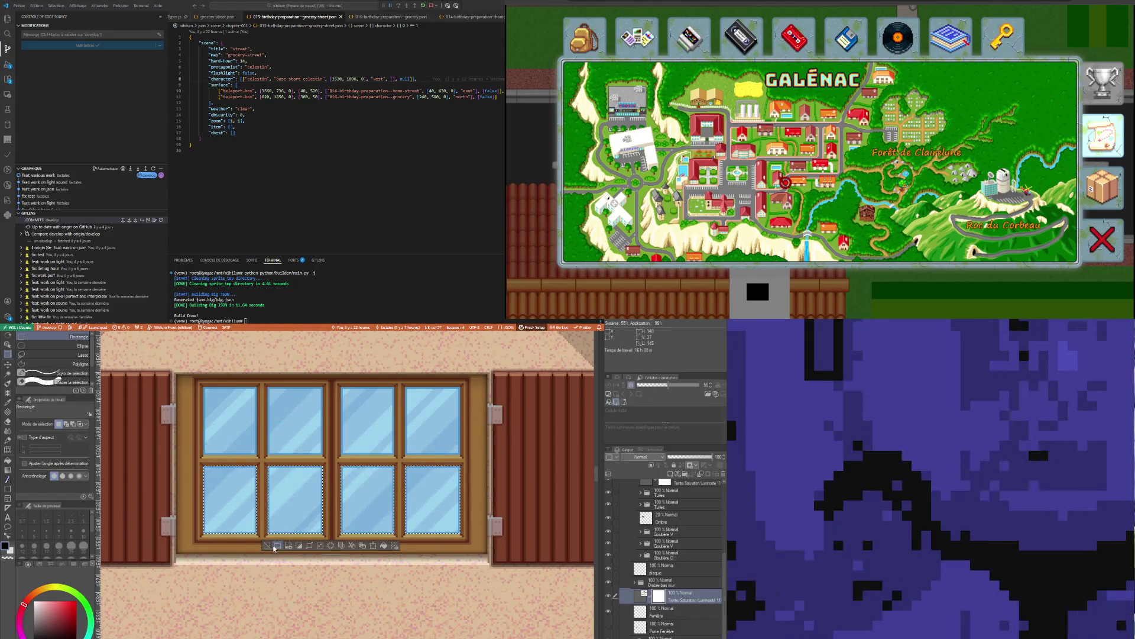
{"action": "left_click", "coordinate": [294, 552]}
{"action": "scroll", "coordinate": [294, 552], "scroll_direction": "down", "scroll_amount": 4}
{"action": "scroll", "coordinate": [294, 552], "scroll_direction": "down", "scroll_amount": 2}
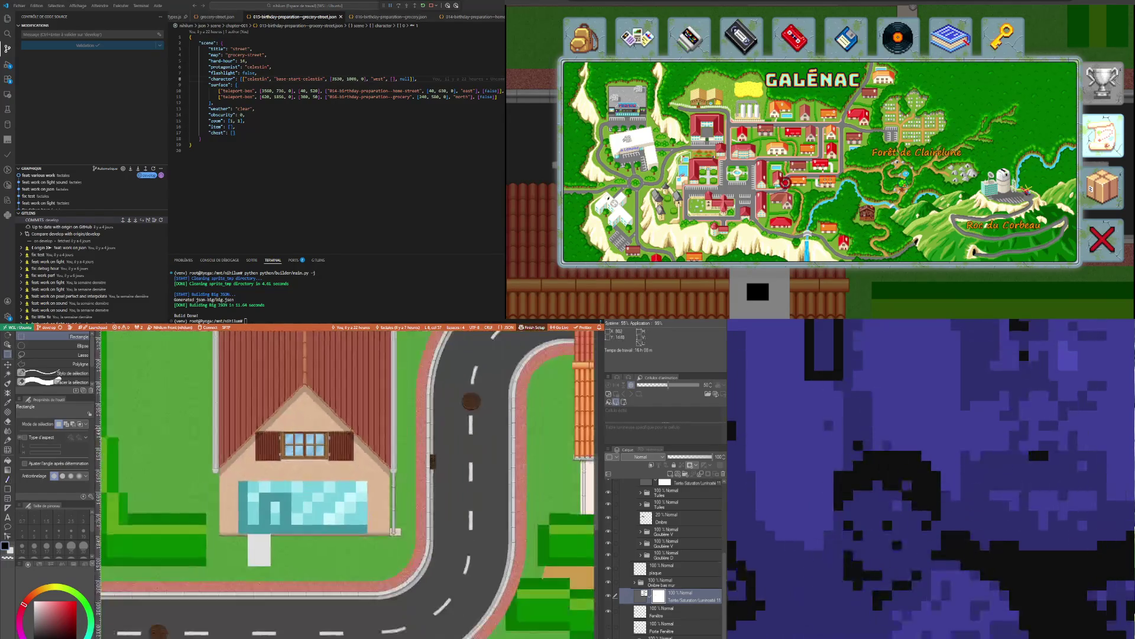
{"action": "scroll", "coordinate": [294, 552], "scroll_direction": "down", "scroll_amount": 2}
{"action": "scroll", "coordinate": [294, 552], "scroll_direction": "down", "scroll_amount": 2}
{"action": "scroll", "coordinate": [294, 552], "scroll_direction": "up", "scroll_amount": 1}
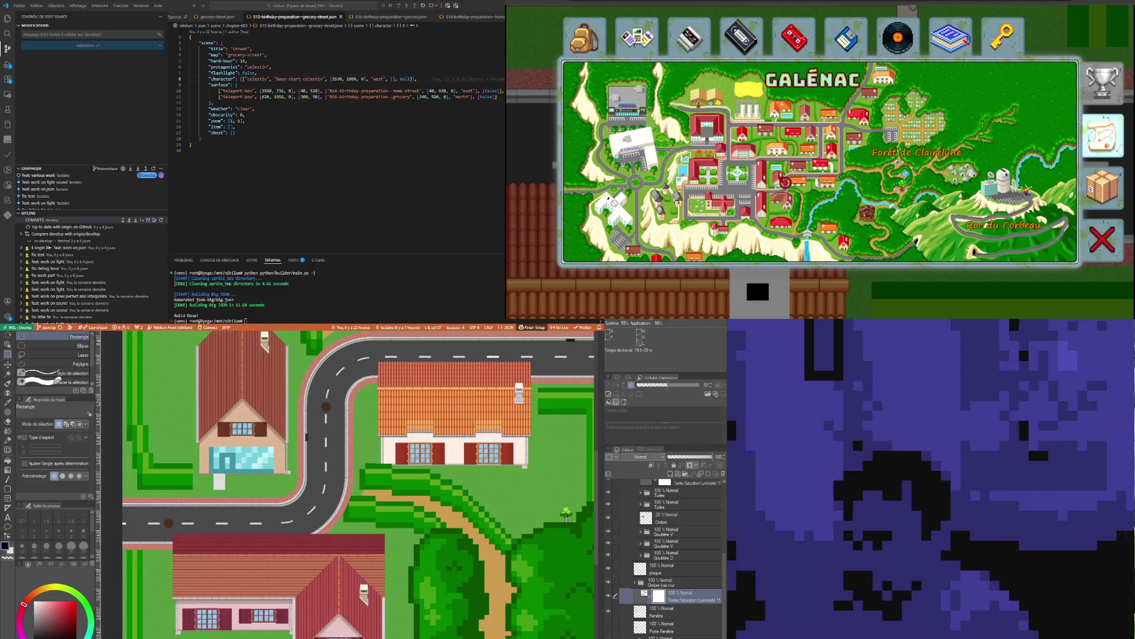
{"action": "scroll", "coordinate": [392, 497], "scroll_direction": "down", "scroll_amount": 2}
{"action": "scroll", "coordinate": [307, 386], "scroll_direction": "up", "scroll_amount": 1}
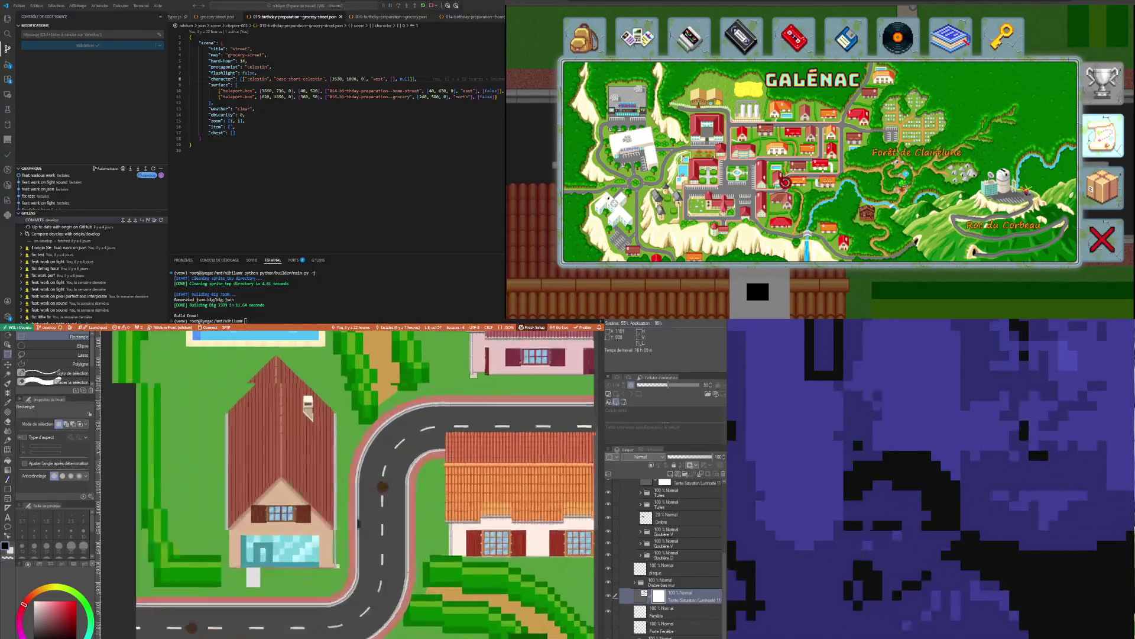
{"action": "scroll", "coordinate": [308, 386], "scroll_direction": "up", "scroll_amount": 1}
{"action": "scroll", "coordinate": [307, 386], "scroll_direction": "up", "scroll_amount": 1}
{"action": "scroll", "coordinate": [307, 385], "scroll_direction": "up", "scroll_amount": 1}
{"action": "scroll", "coordinate": [368, 508], "scroll_direction": "down", "scroll_amount": 2}
{"action": "scroll", "coordinate": [368, 508], "scroll_direction": "down", "scroll_amount": 1}
{"action": "scroll", "coordinate": [368, 508], "scroll_direction": "down", "scroll_amount": 1}
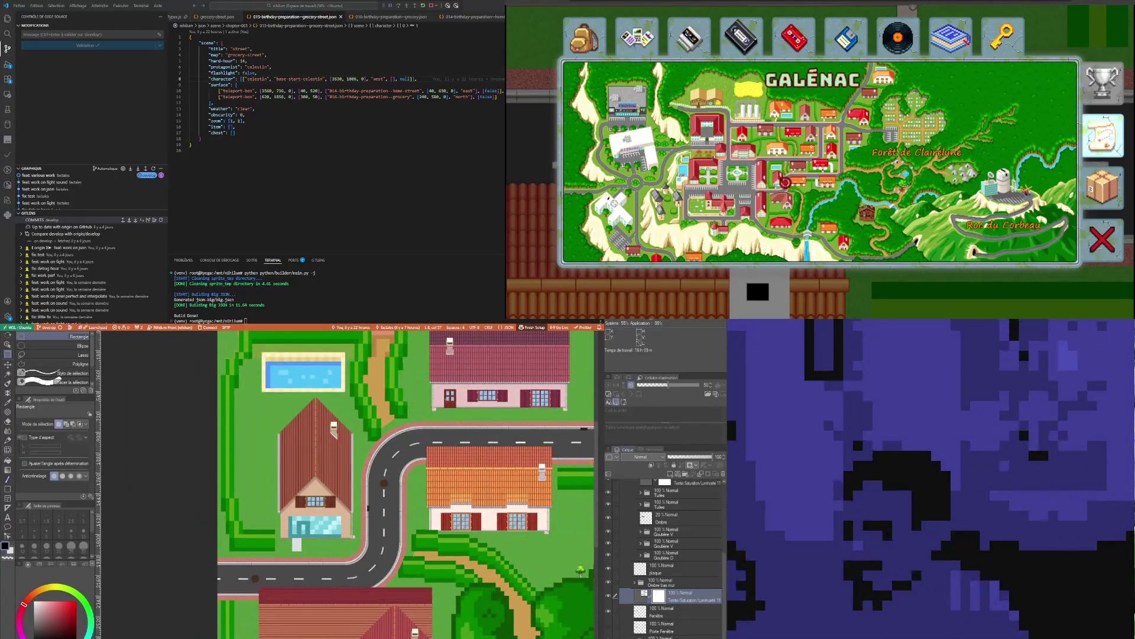
{"action": "scroll", "coordinate": [554, 459], "scroll_direction": "up", "scroll_amount": 1}
{"action": "scroll", "coordinate": [554, 459], "scroll_direction": "up", "scroll_amount": 1}
{"action": "scroll", "coordinate": [554, 459], "scroll_direction": "up", "scroll_amount": 1}
{"action": "scroll", "coordinate": [554, 459], "scroll_direction": "up", "scroll_amount": 1}
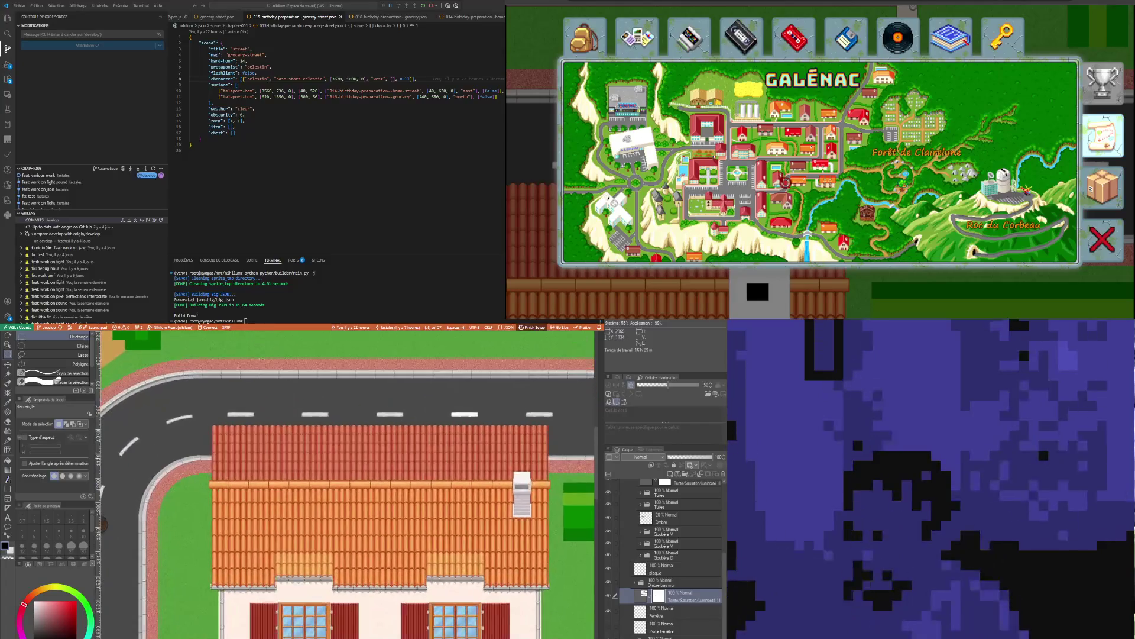
{"action": "scroll", "coordinate": [348, 483], "scroll_direction": "up", "scroll_amount": 5}
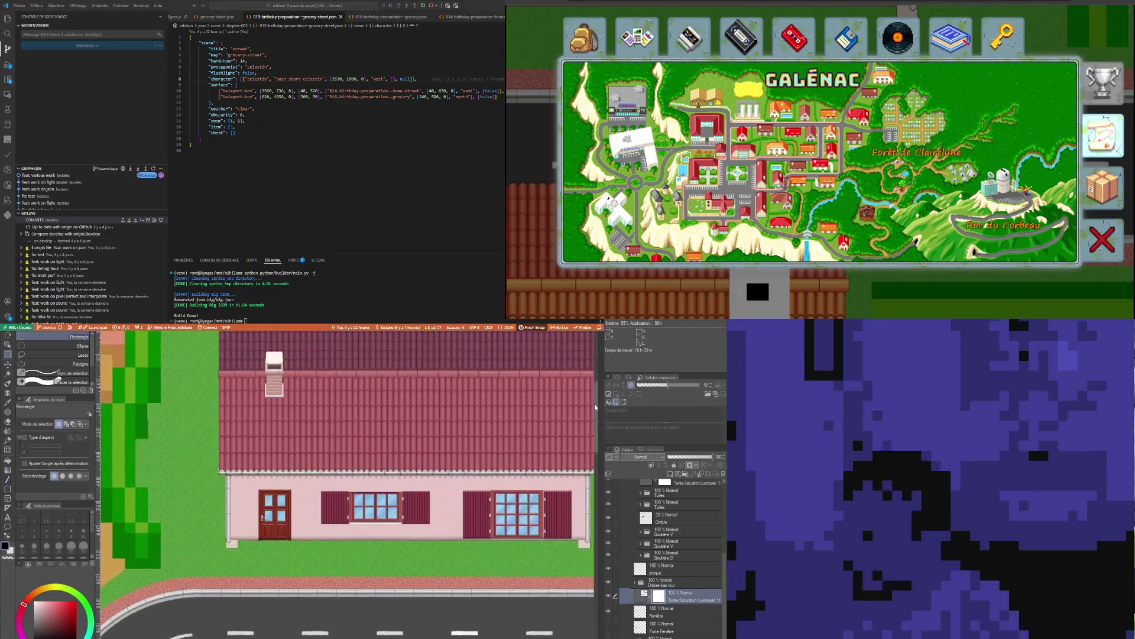
{"action": "scroll", "coordinate": [348, 483], "scroll_direction": "up", "scroll_amount": 1}
{"action": "scroll", "coordinate": [348, 484], "scroll_direction": "down", "scroll_amount": 1}
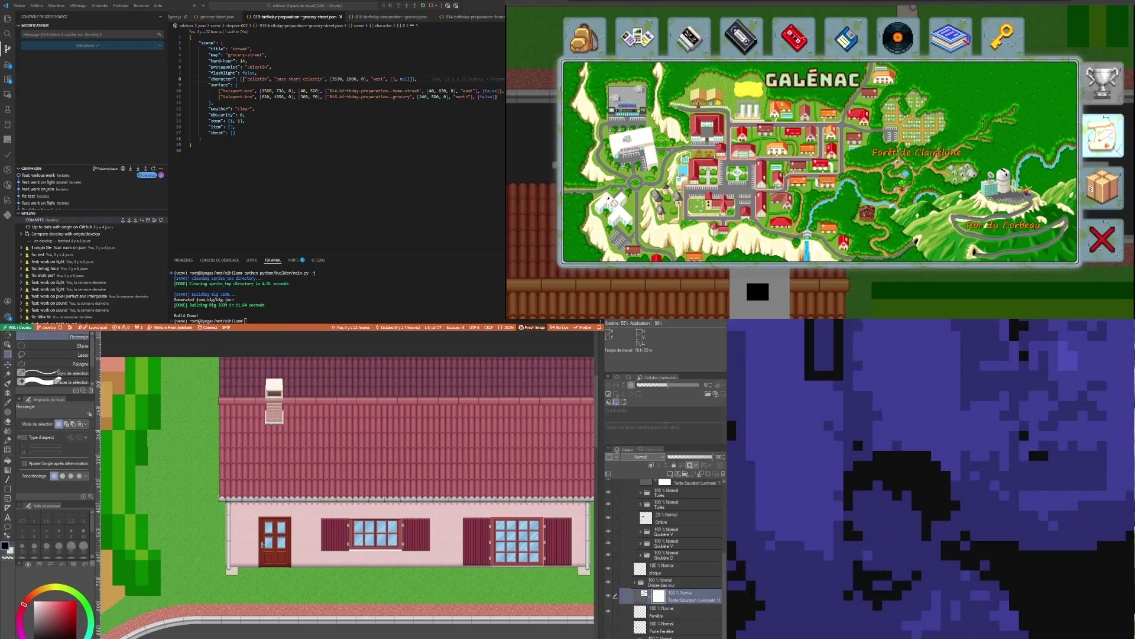
{"action": "scroll", "coordinate": [347, 497], "scroll_direction": "left", "scroll_amount": 2}
{"action": "scroll", "coordinate": [346, 497], "scroll_direction": "down", "scroll_amount": 1}
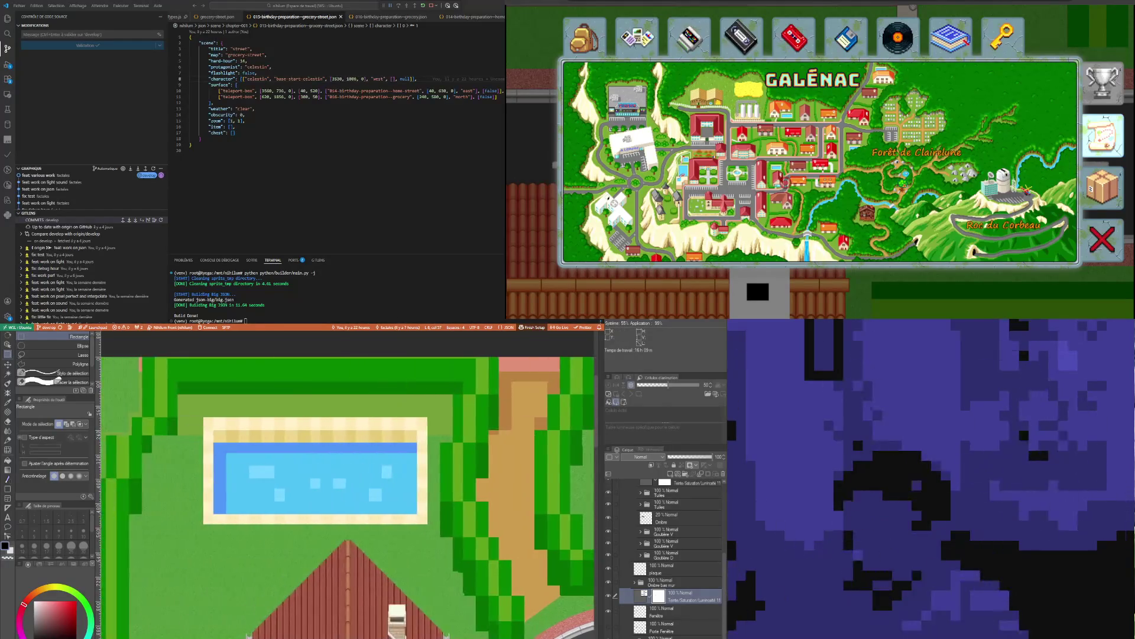
{"action": "scroll", "coordinate": [347, 483], "scroll_direction": "up", "scroll_amount": 1}
{"action": "scroll", "coordinate": [347, 484], "scroll_direction": "down", "scroll_amount": 2}
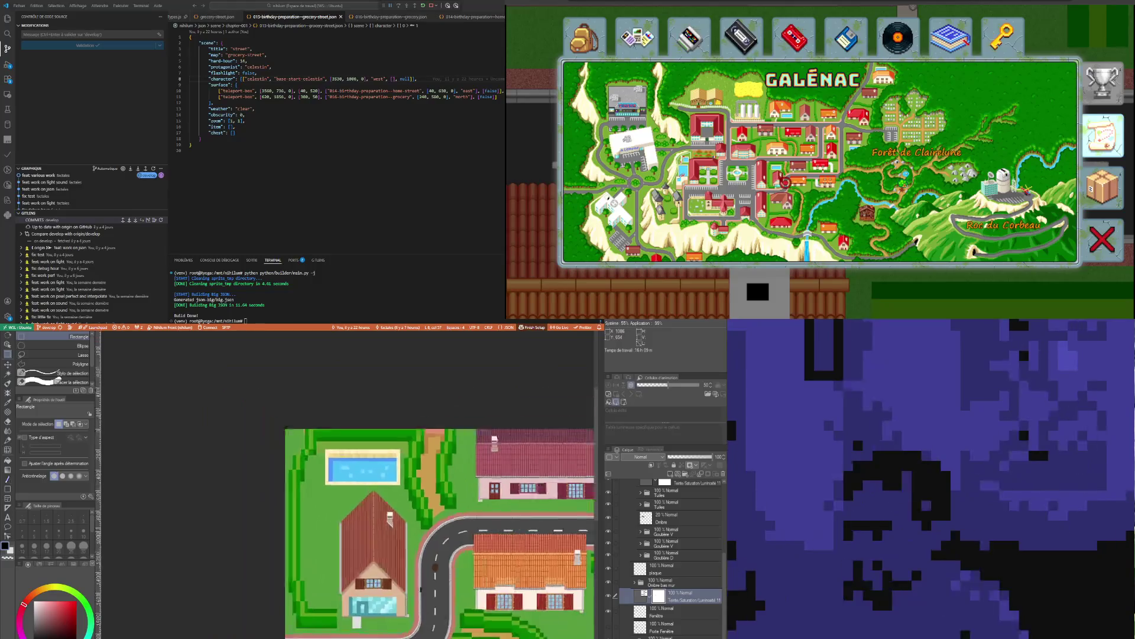
{"action": "scroll", "coordinate": [347, 483], "scroll_direction": "up", "scroll_amount": 1}
{"action": "scroll", "coordinate": [347, 484], "scroll_direction": "up", "scroll_amount": 2}
{"action": "scroll", "coordinate": [347, 483], "scroll_direction": "up", "scroll_amount": 1}
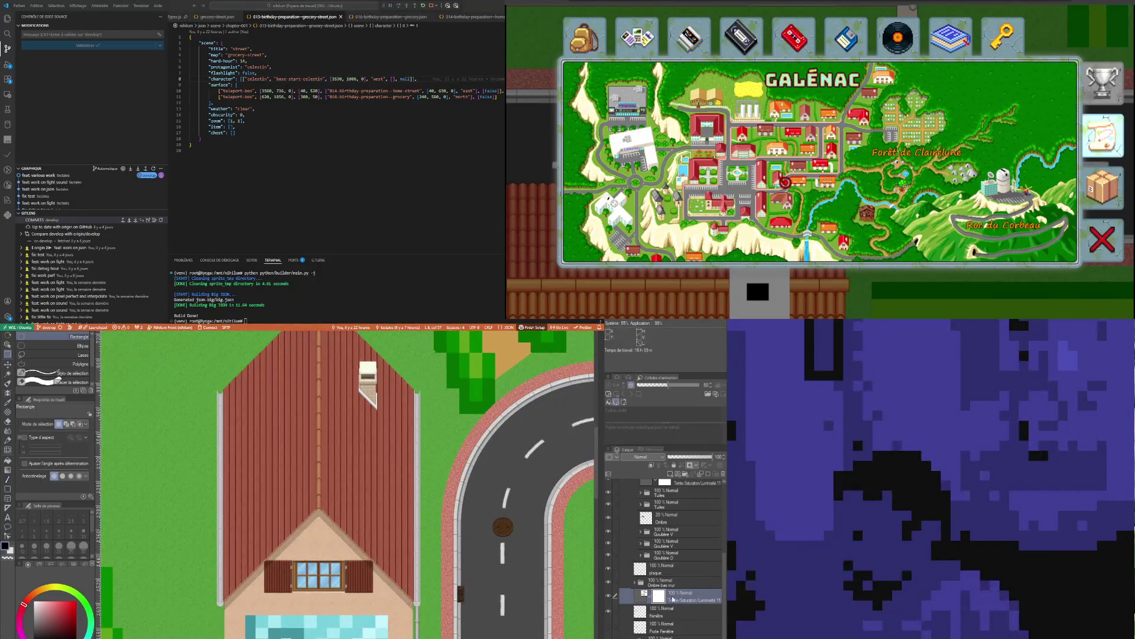
Review the houses across the map and select the Ombre bas mur layer folder
{"action": "left_click", "coordinate": [695, 586]}
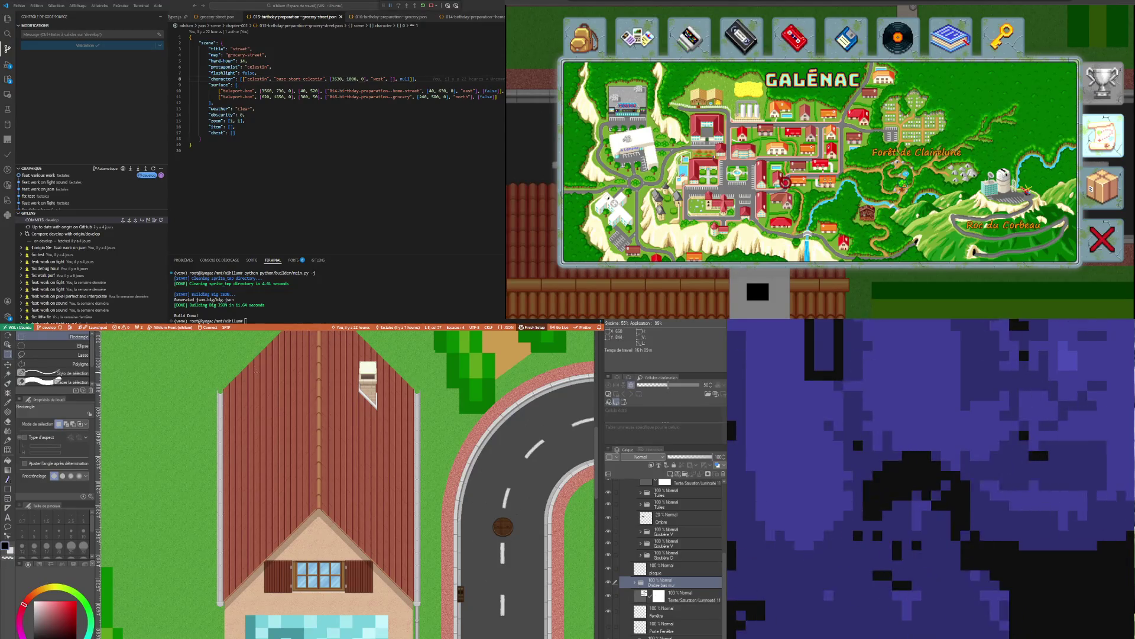
{"action": "scroll", "coordinate": [346, 484], "scroll_direction": "down", "scroll_amount": 2}
{"action": "scroll", "coordinate": [346, 483], "scroll_direction": "up", "scroll_amount": 2}
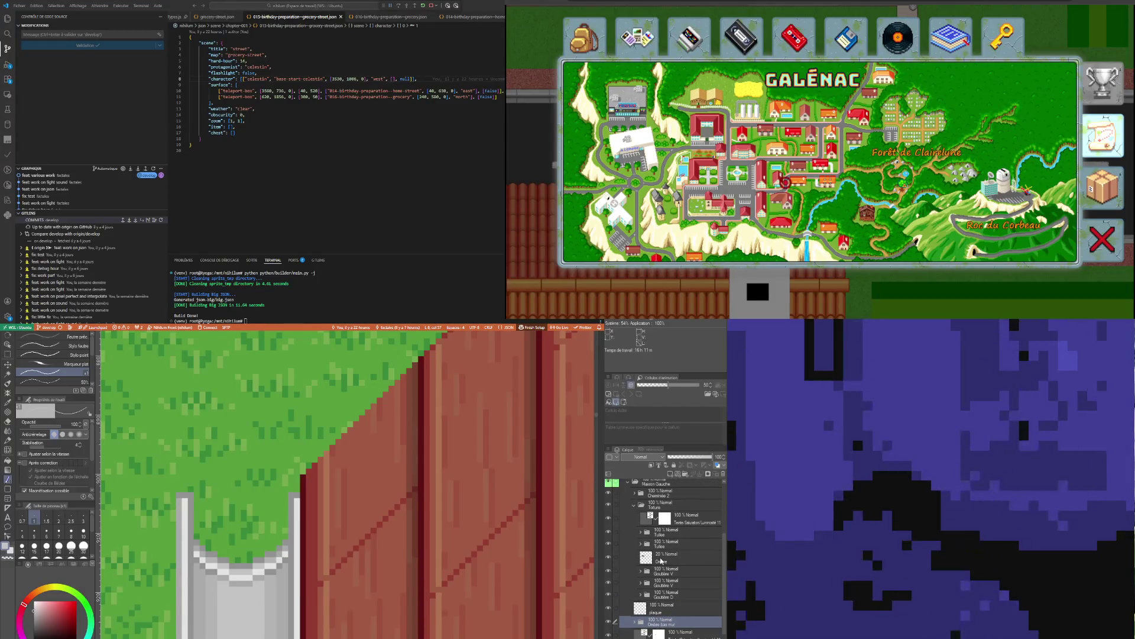
Rework the grey drainpipe at the roof edge and select the Gouttière V folder
{"action": "left_click", "coordinate": [679, 573]}
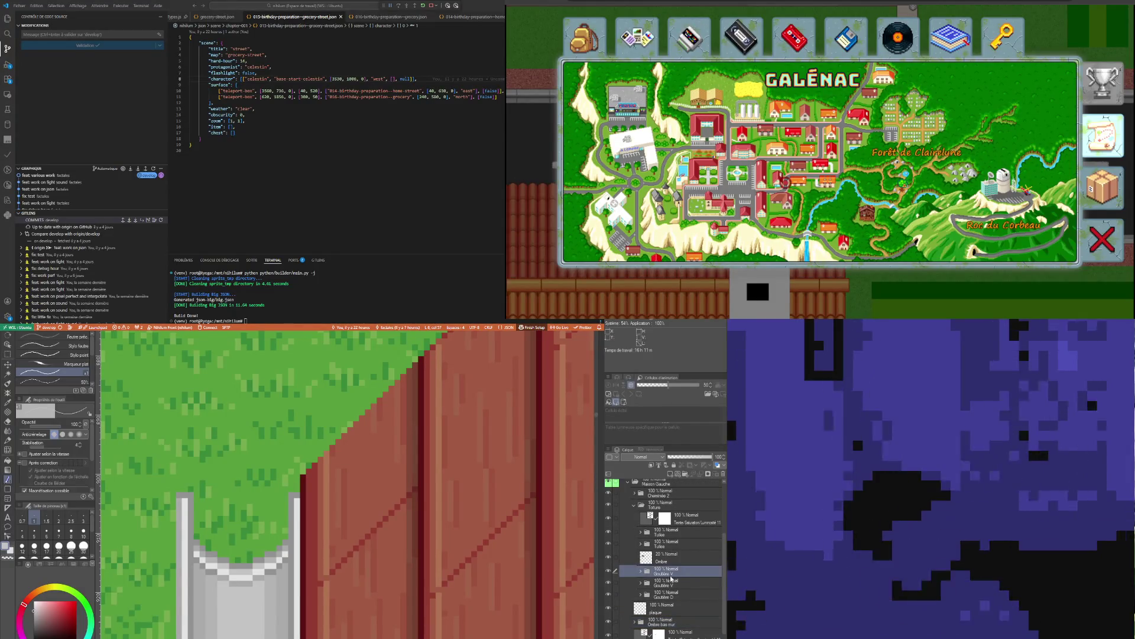
Locate the drainpipe's Part layer in the Gouttière V folder, briefly hiding it to confirm
{"action": "left_click", "coordinate": [609, 584]}
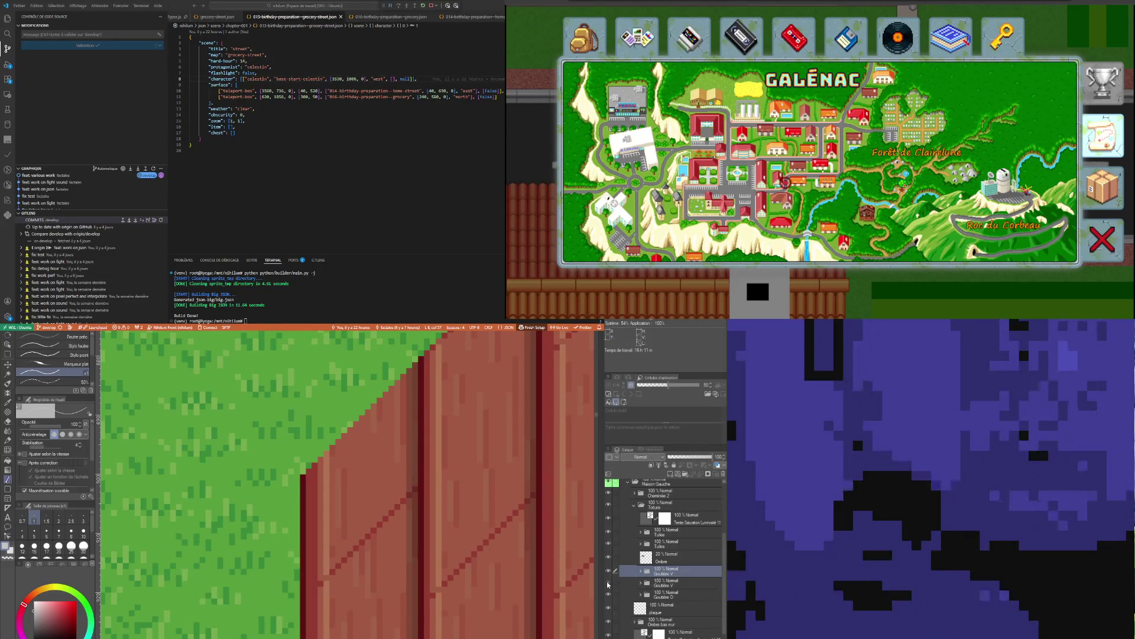
{"action": "left_click", "coordinate": [641, 584]}
{"action": "left_click", "coordinate": [661, 602]}
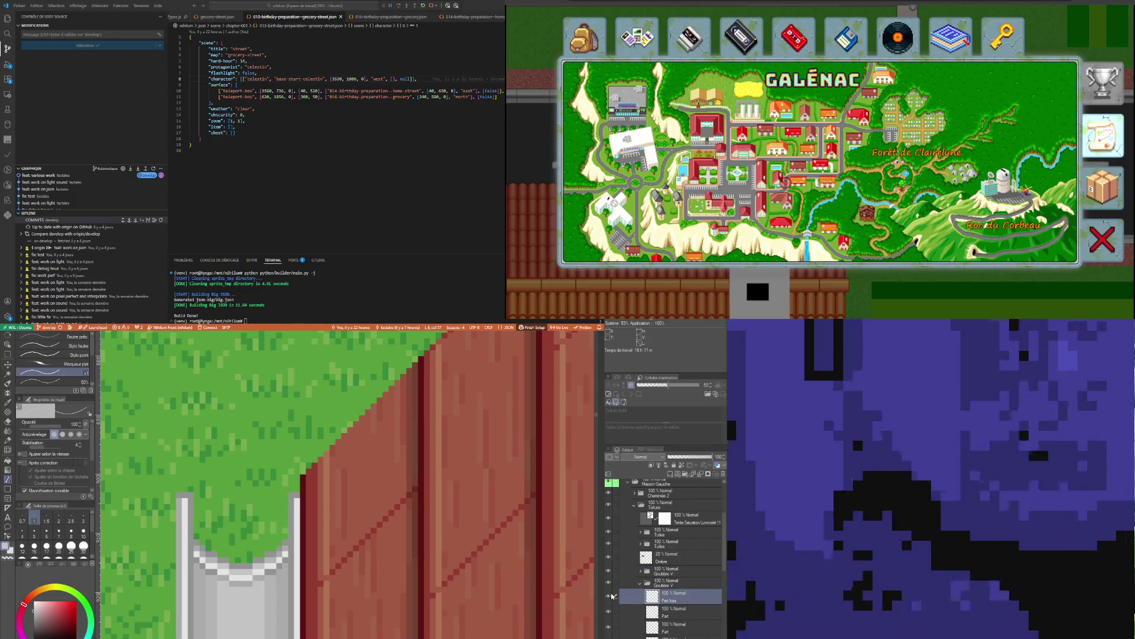
{"action": "scroll", "coordinate": [620, 599], "scroll_direction": "down", "scroll_amount": 2}
{"action": "scroll", "coordinate": [648, 608], "scroll_direction": "down", "scroll_amount": 2}
{"action": "scroll", "coordinate": [675, 616], "scroll_direction": "down", "scroll_amount": 2}
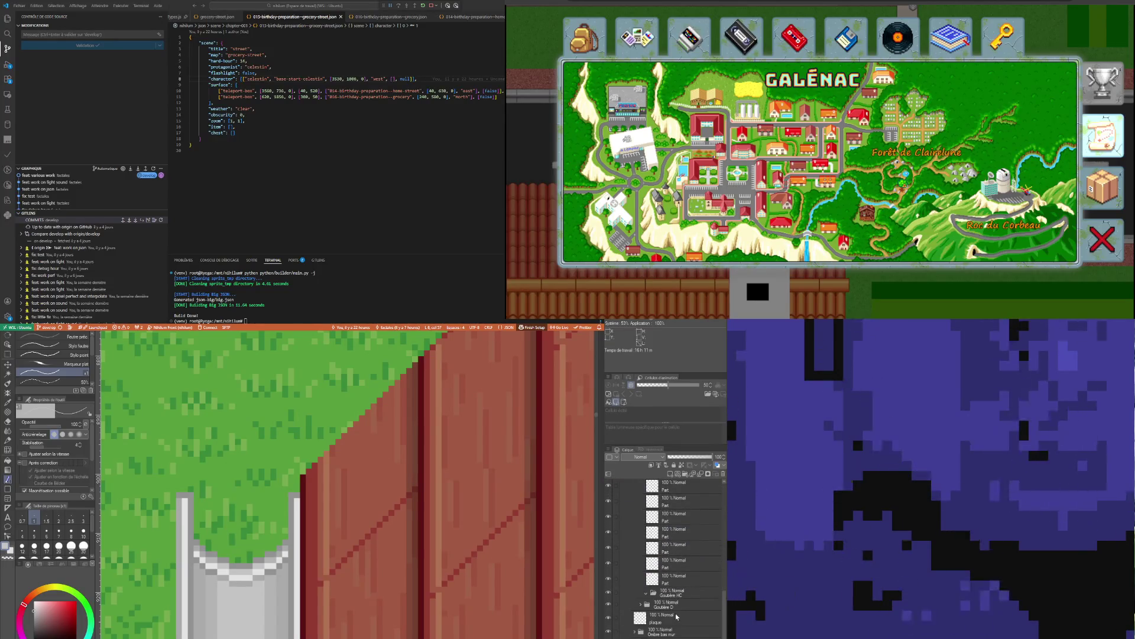
{"action": "left_click", "coordinate": [678, 578]}
{"action": "key", "text": "Delete"}
{"action": "key", "text": "ctrl+z"}
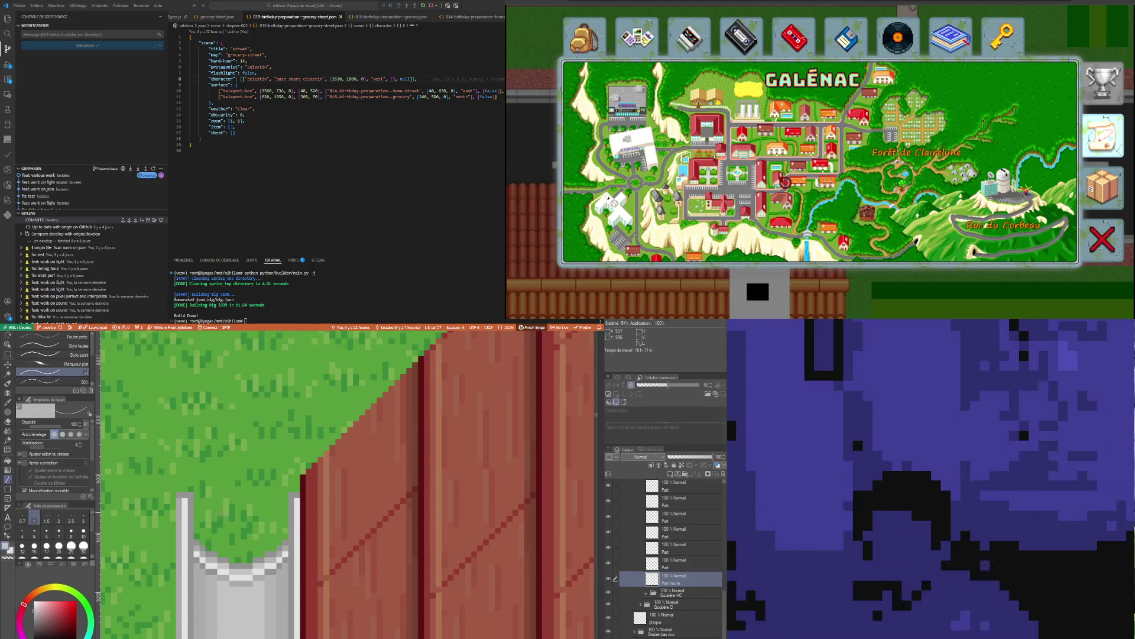
{"action": "scroll", "coordinate": [204, 532], "scroll_direction": "up", "scroll_amount": 1}
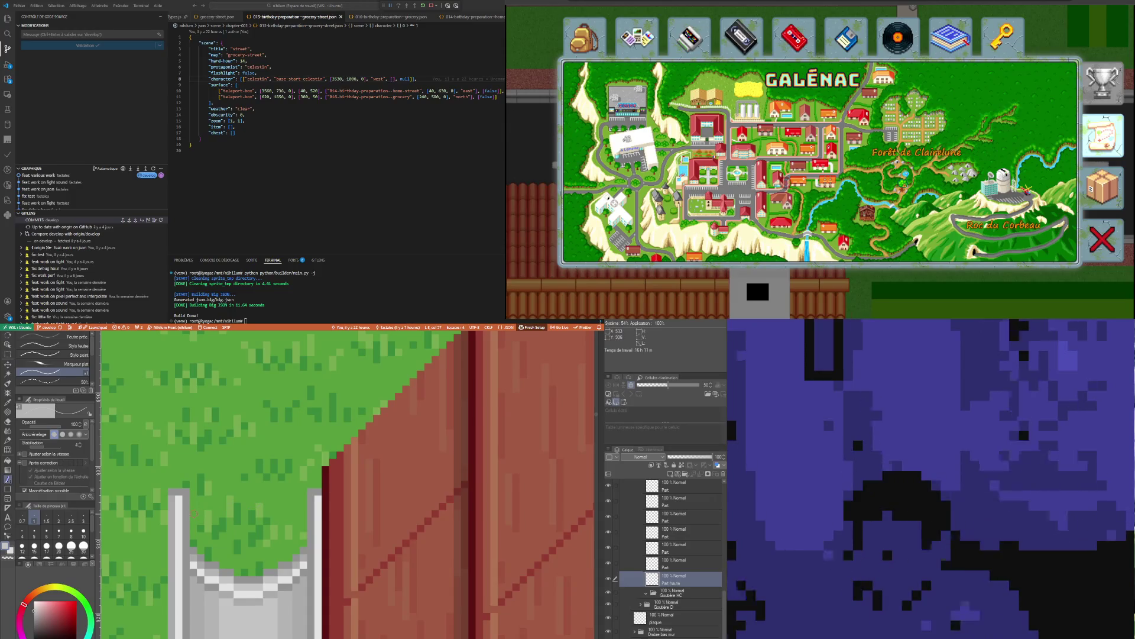
Draw a straight grey line across the pipe top and fill the enclosed area grey
{"action": "left_click", "coordinate": [194, 513], "text": "shift"}
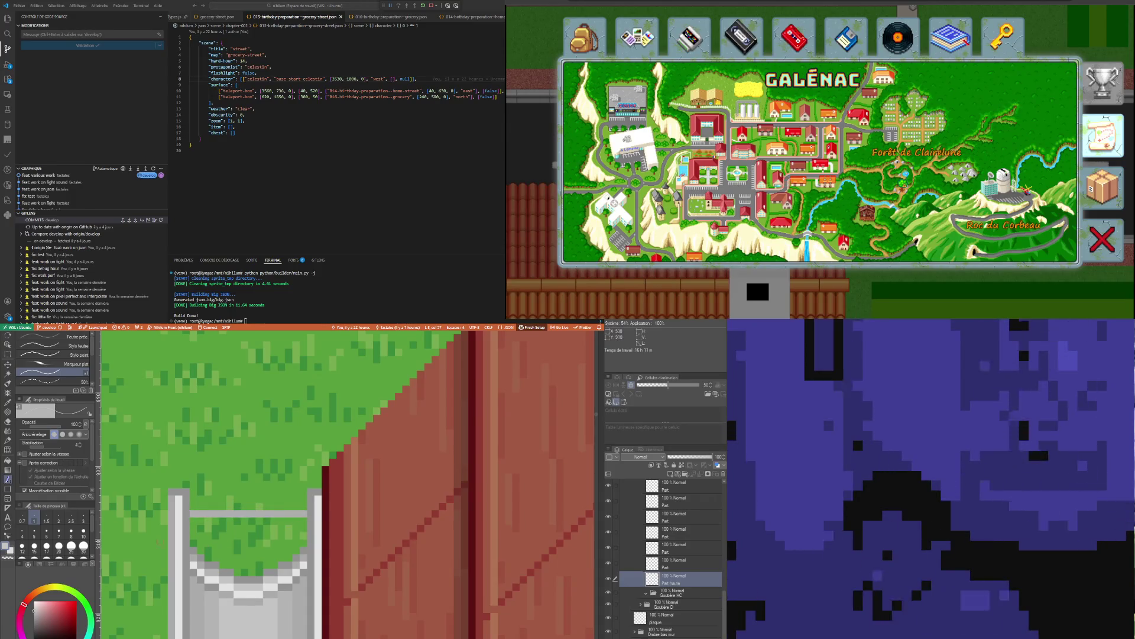
{"action": "key", "text": "g"}
{"action": "left_click", "coordinate": [258, 529]}
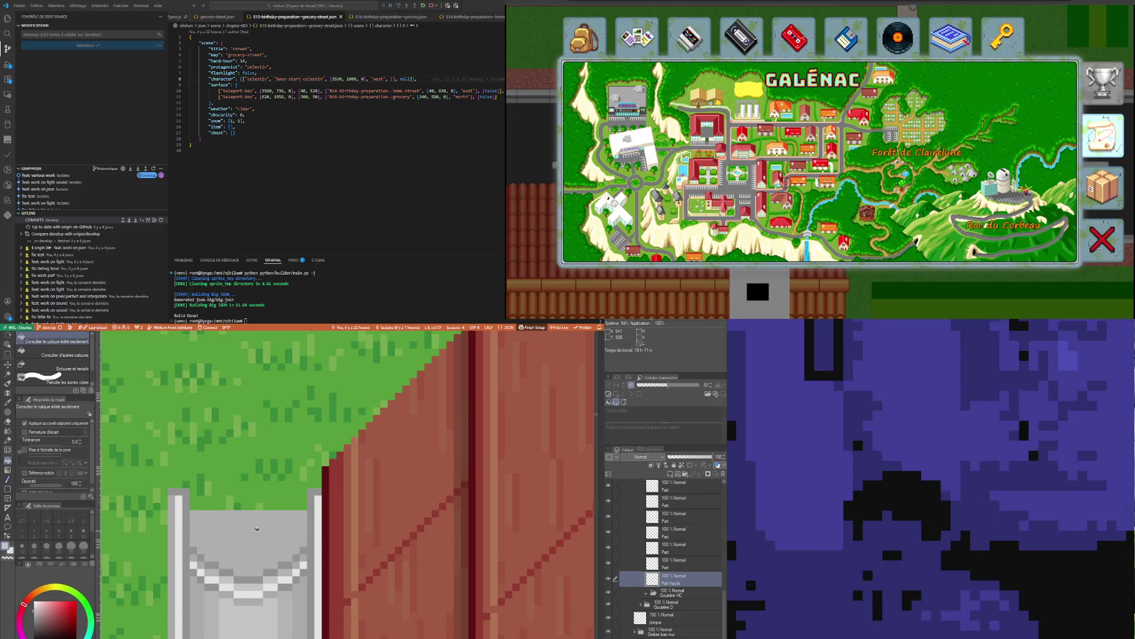
{"action": "scroll", "coordinate": [257, 529], "scroll_direction": "down", "scroll_amount": 2}
{"action": "scroll", "coordinate": [239, 513], "scroll_direction": "up", "scroll_amount": 3}
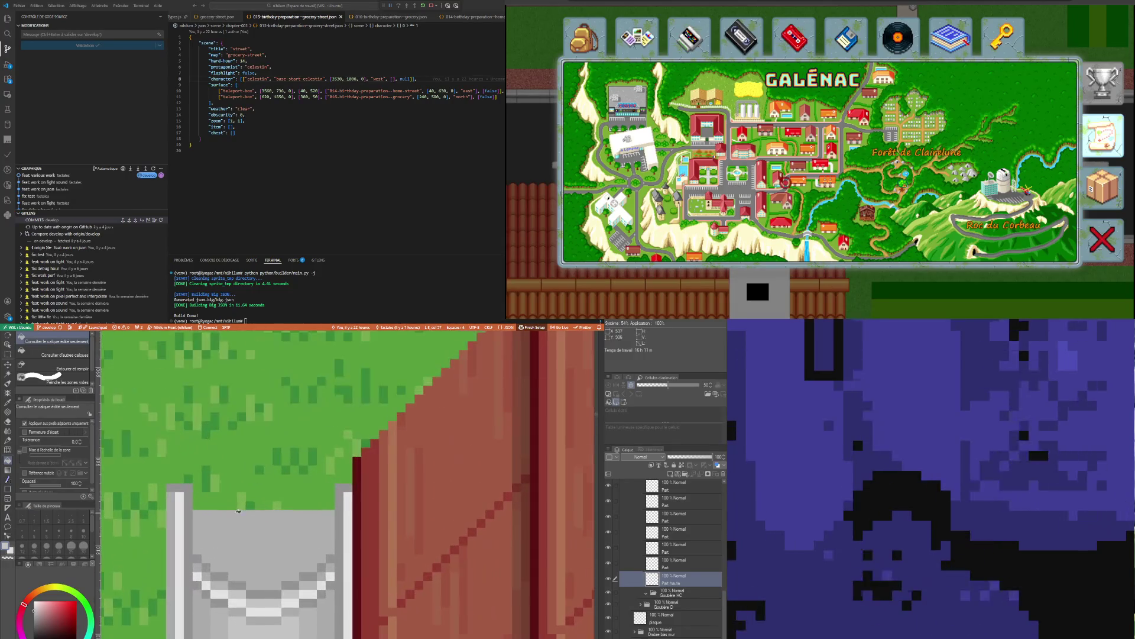
{"action": "left_click", "coordinate": [8, 477]}
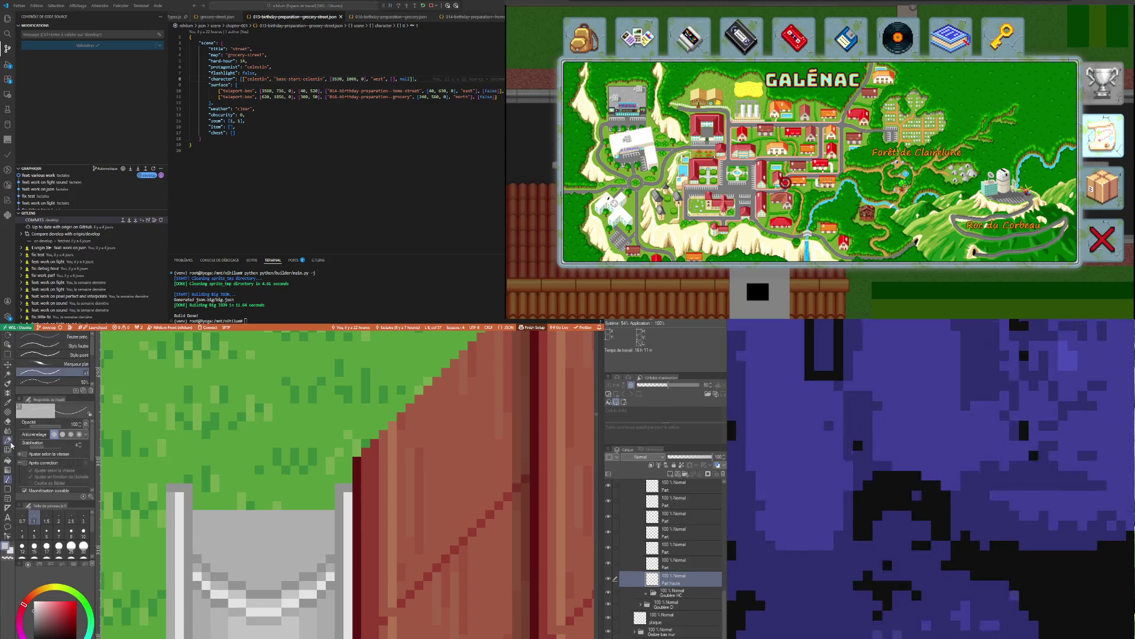
Sample a grey from the pipe with the Eyedropper, then ready the rectangle selection
{"action": "left_click", "coordinate": [8, 441]}
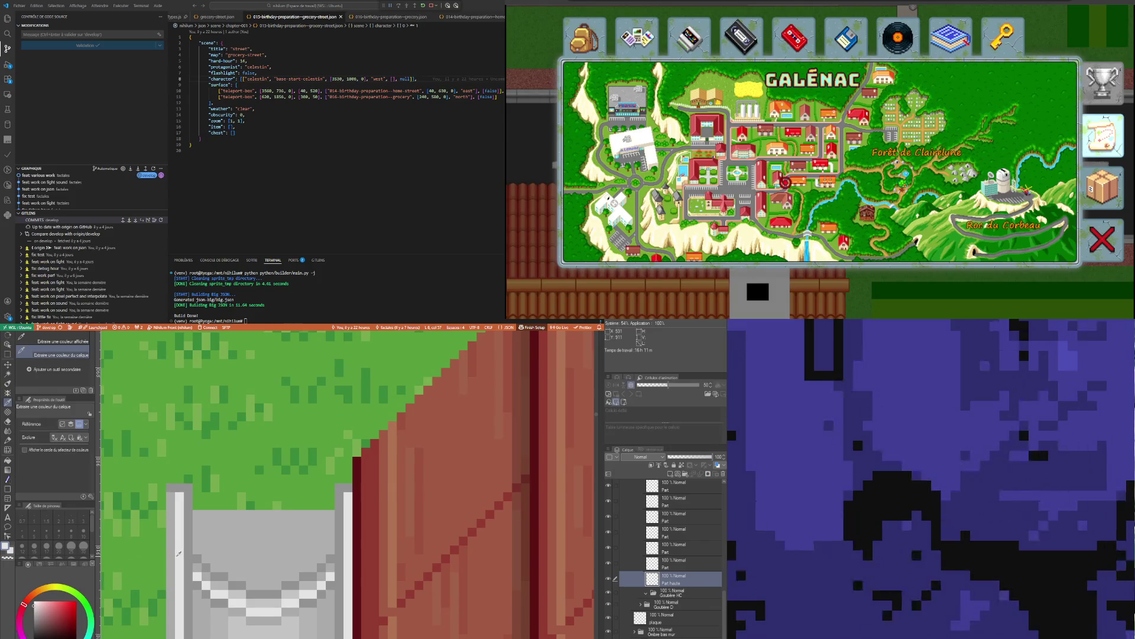
{"action": "key", "text": "p"}
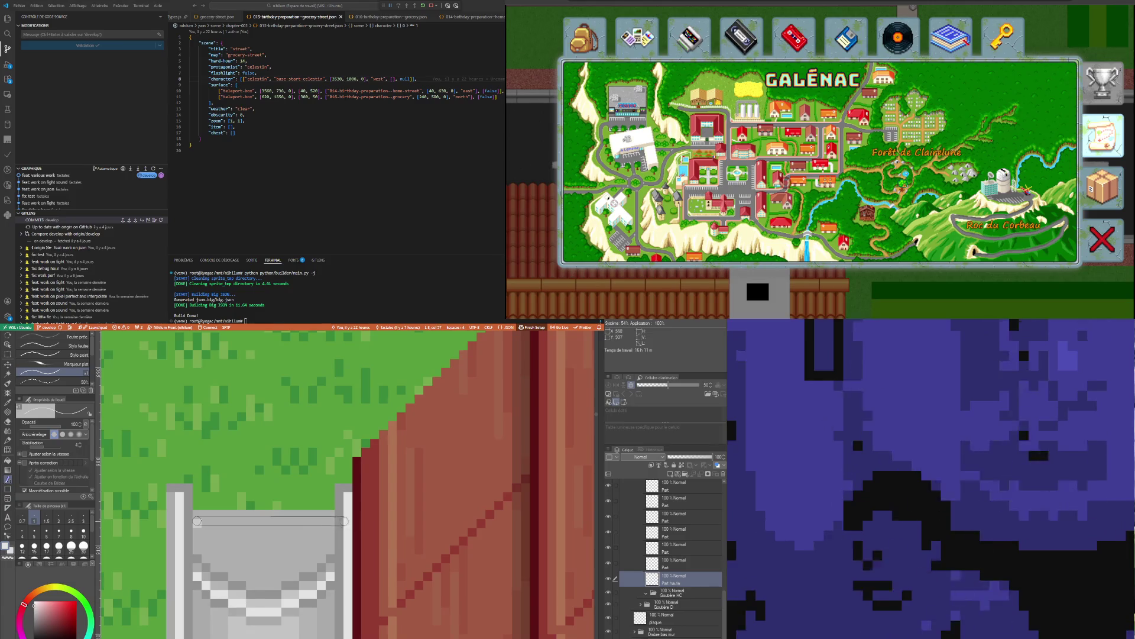
{"action": "scroll", "coordinate": [214, 521], "scroll_direction": "down", "scroll_amount": 1}
{"action": "scroll", "coordinate": [223, 520], "scroll_direction": "down", "scroll_amount": 2}
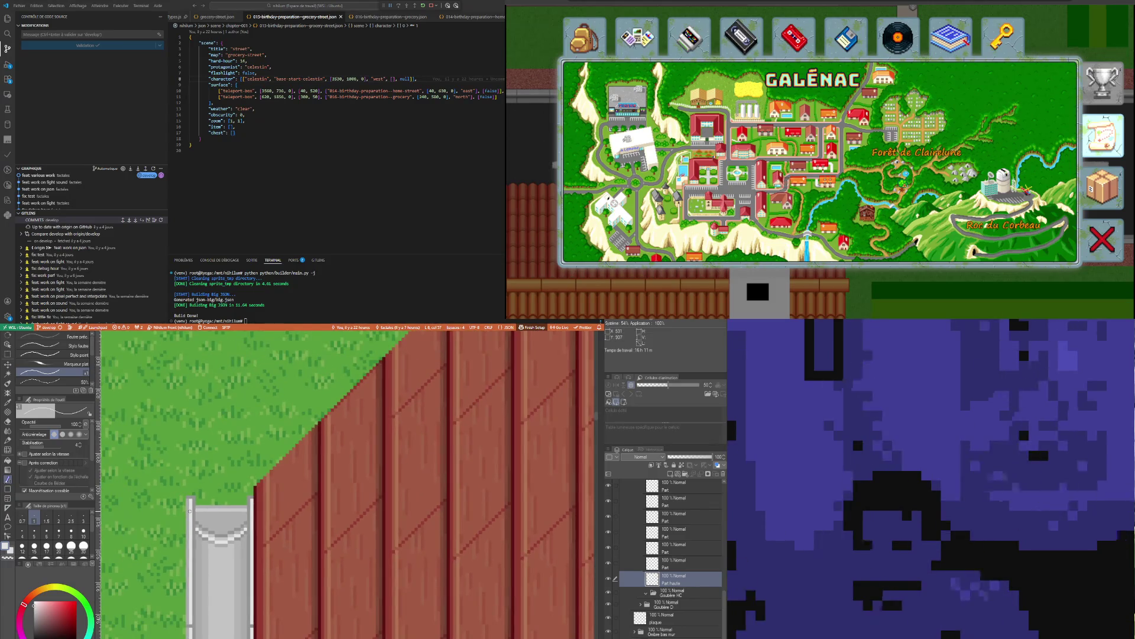
{"action": "scroll", "coordinate": [190, 510], "scroll_direction": "up", "scroll_amount": 1}
{"action": "scroll", "coordinate": [182, 511], "scroll_direction": "up", "scroll_amount": 2}
{"action": "scroll", "coordinate": [180, 512], "scroll_direction": "down", "scroll_amount": 2}
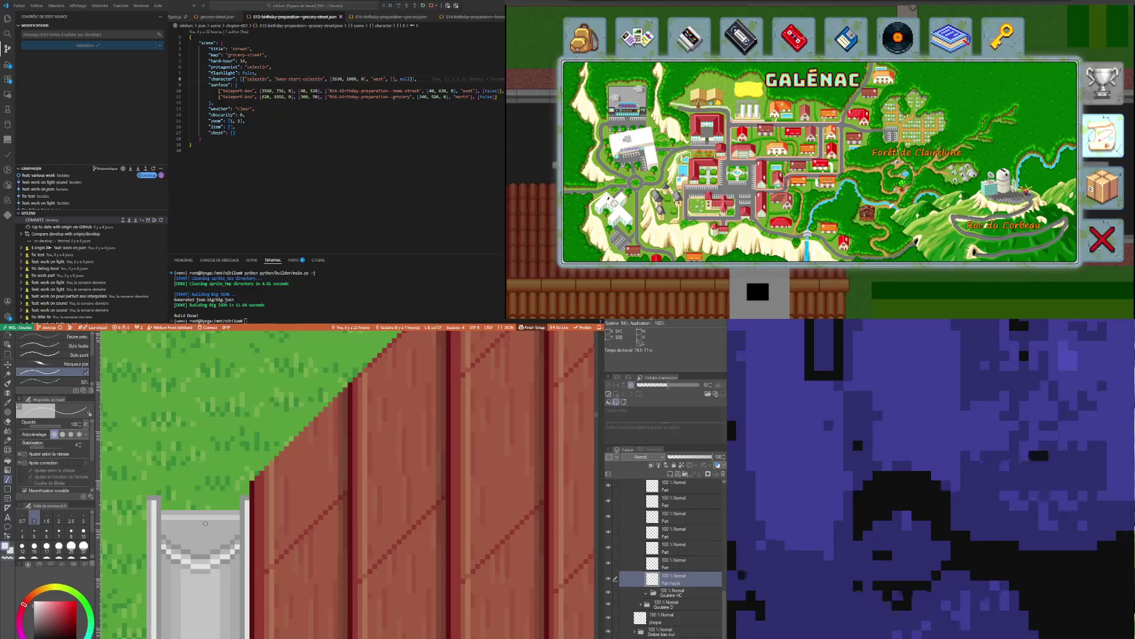
{"action": "scroll", "coordinate": [202, 525], "scroll_direction": "down", "scroll_amount": 1}
{"action": "scroll", "coordinate": [202, 523], "scroll_direction": "down", "scroll_amount": 1}
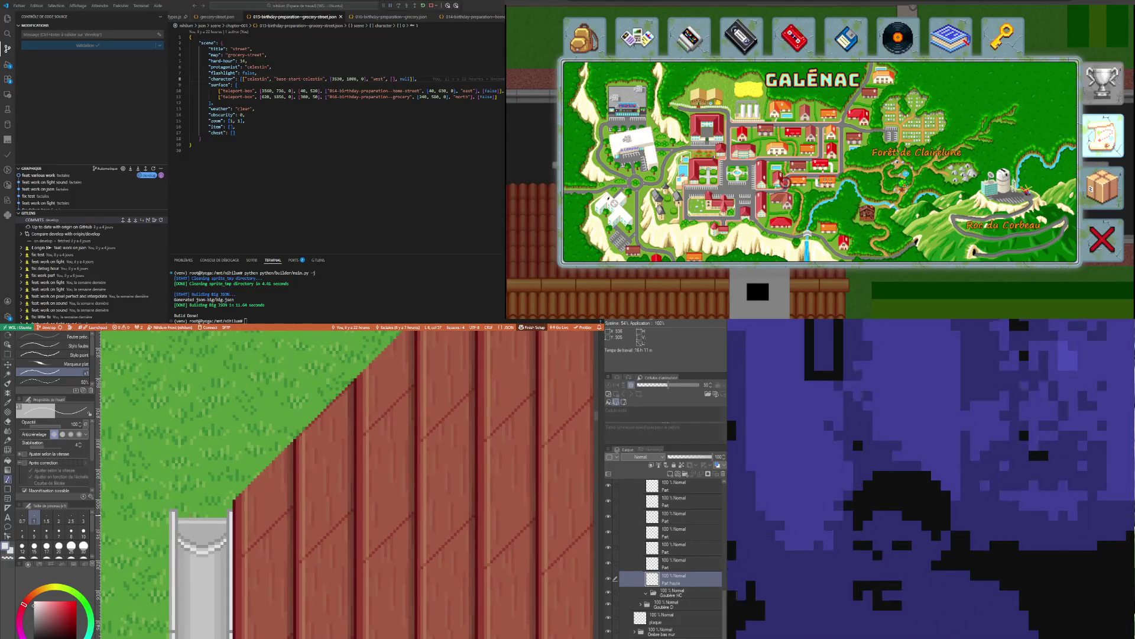
{"action": "left_click", "coordinate": [9, 355]}
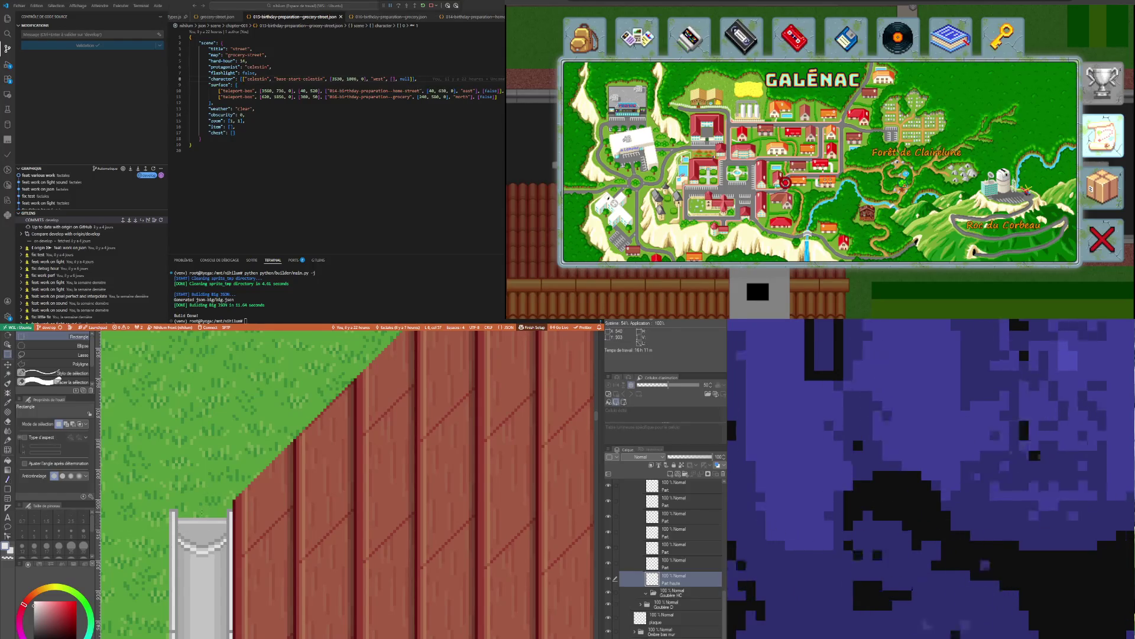
Select the pipe top, pick its Part layer in Gouttière V, and start a free transform
{"action": "left_click_drag", "start_coordinate": [196, 512], "coordinate": [209, 547]}
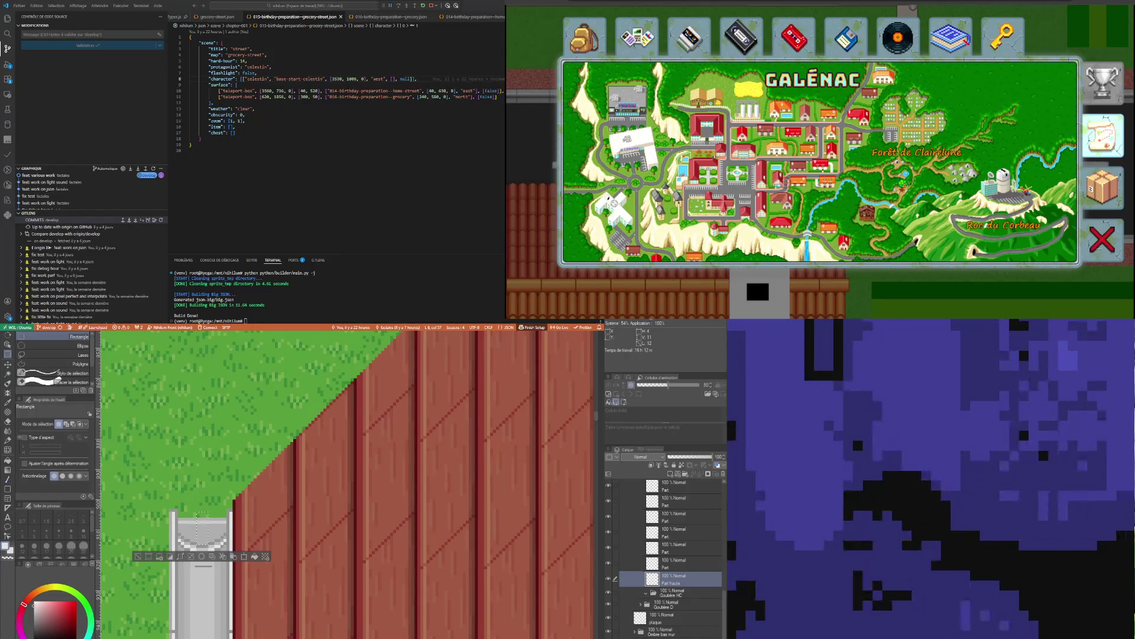
{"action": "scroll", "coordinate": [339, 494], "scroll_direction": "down", "scroll_amount": 3}
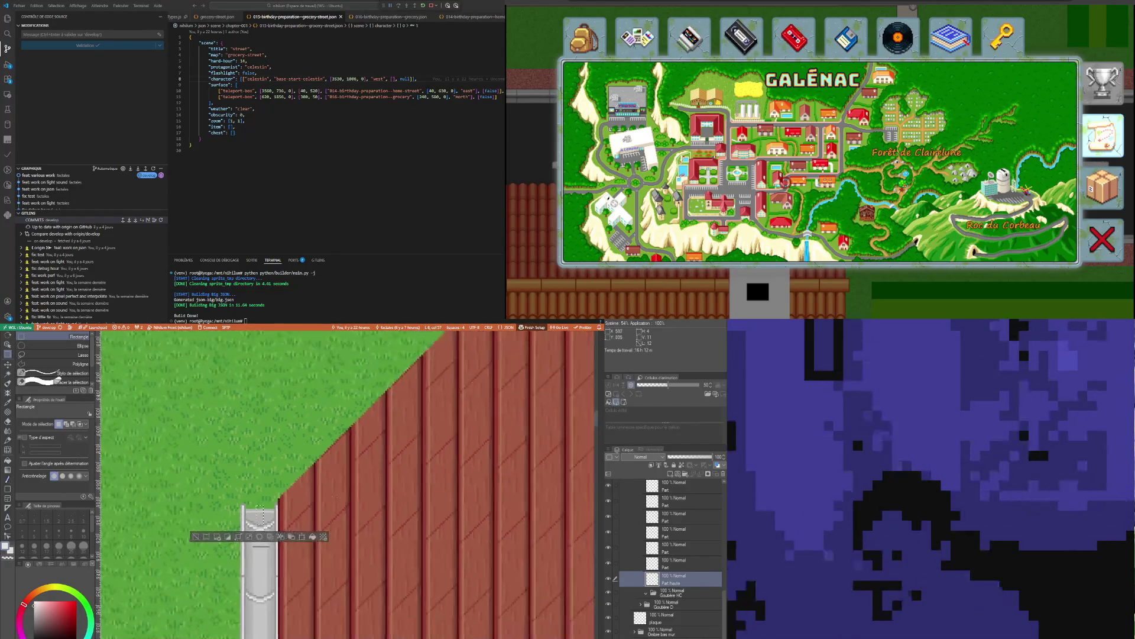
{"action": "scroll", "coordinate": [346, 484], "scroll_direction": "down", "scroll_amount": 2}
{"action": "scroll", "coordinate": [346, 483], "scroll_direction": "down", "scroll_amount": 2}
{"action": "scroll", "coordinate": [346, 484], "scroll_direction": "down", "scroll_amount": 2}
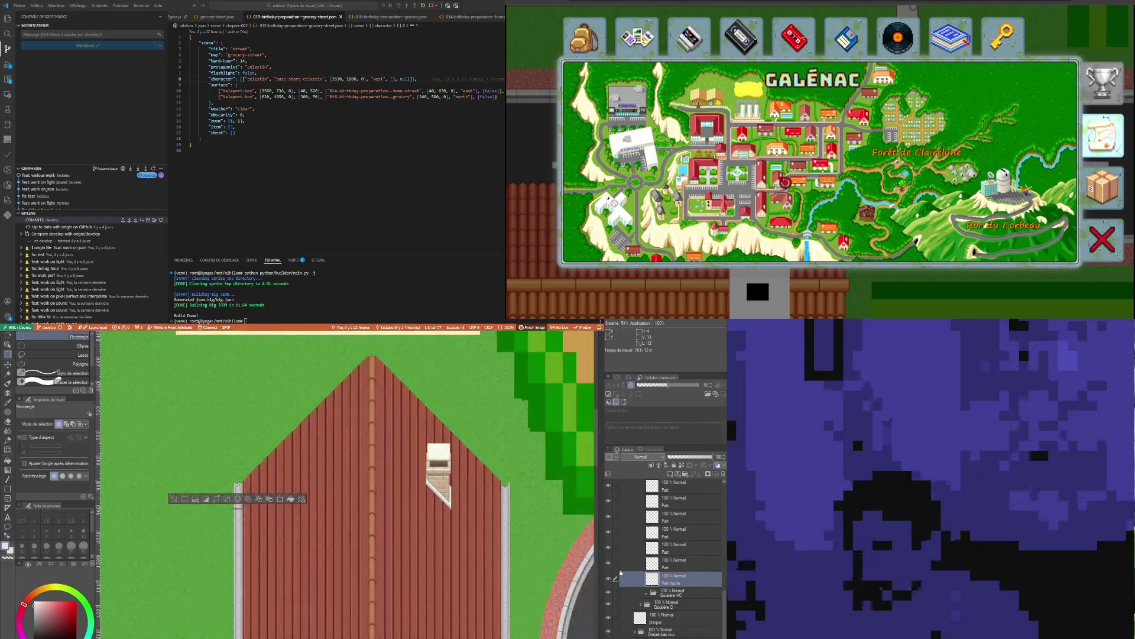
{"action": "scroll", "coordinate": [674, 581], "scroll_direction": "up", "scroll_amount": 3}
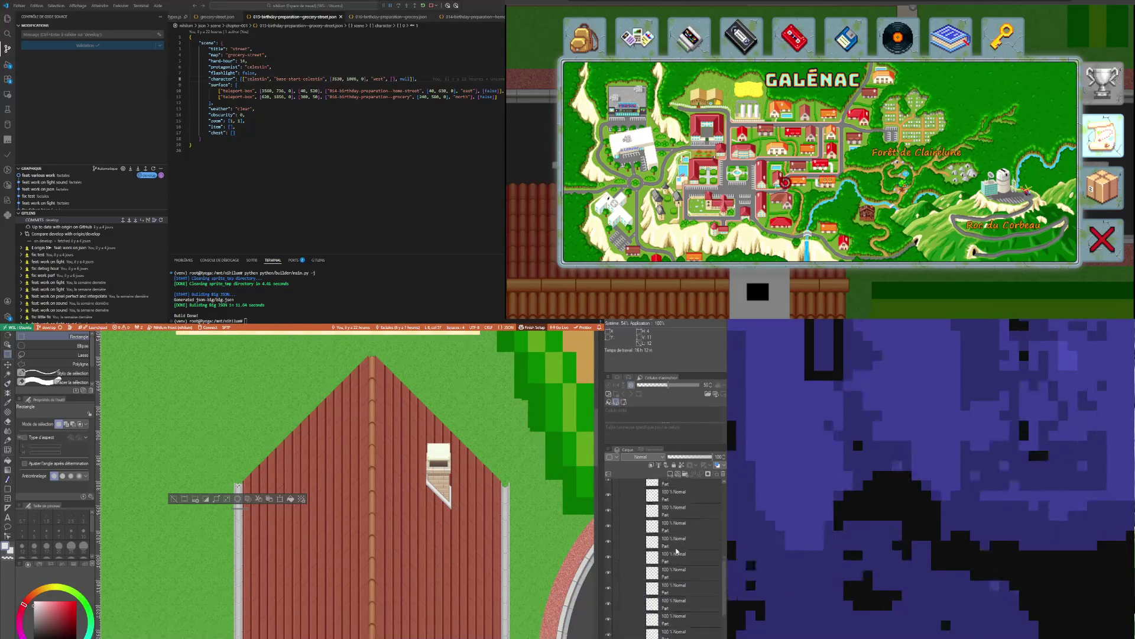
{"action": "scroll", "coordinate": [689, 568], "scroll_direction": "up", "scroll_amount": 3}
{"action": "scroll", "coordinate": [674, 564], "scroll_direction": "up", "scroll_amount": 3}
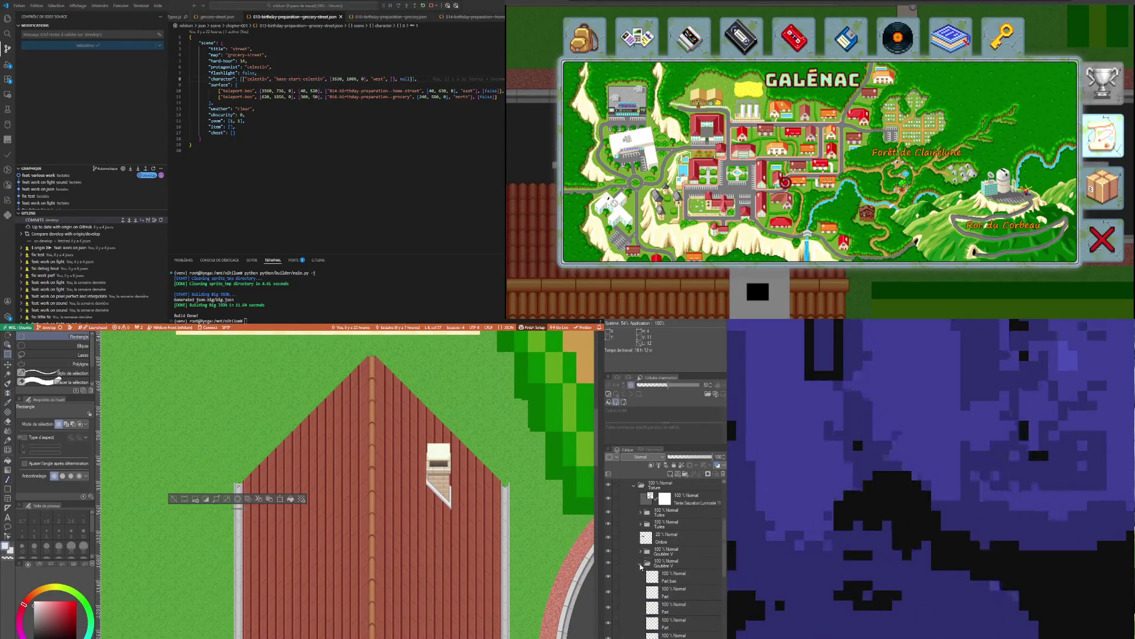
{"action": "left_click", "coordinate": [641, 561]}
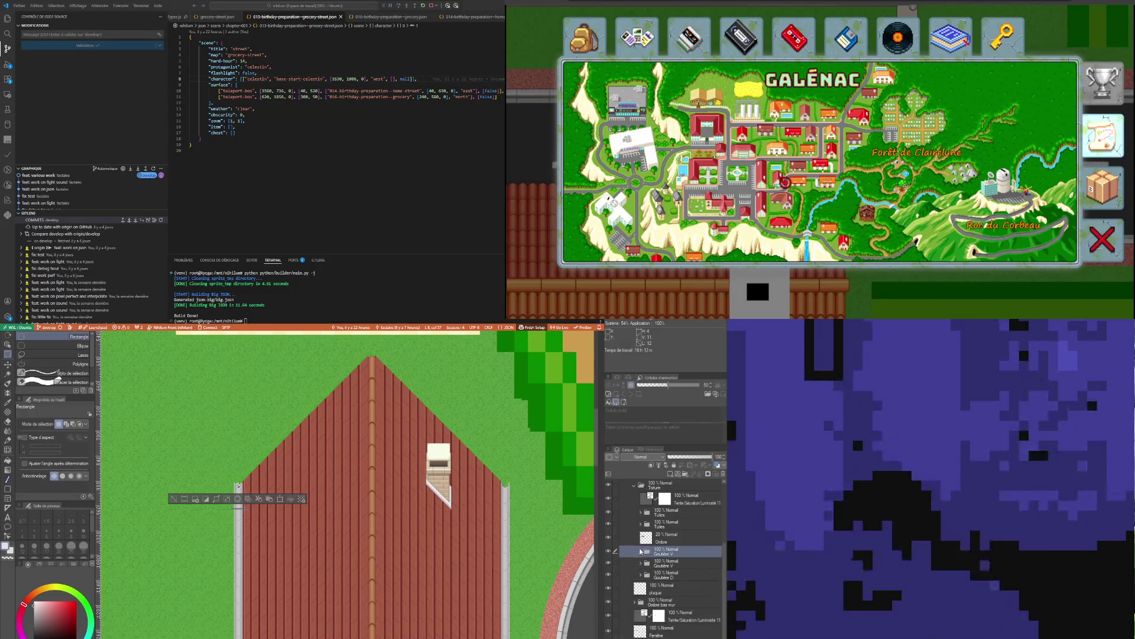
{"action": "left_click", "coordinate": [640, 552]}
{"action": "scroll", "coordinate": [670, 570], "scroll_direction": "down", "scroll_amount": 3}
{"action": "scroll", "coordinate": [671, 577], "scroll_direction": "down", "scroll_amount": 2}
{"action": "left_click", "coordinate": [671, 579]}
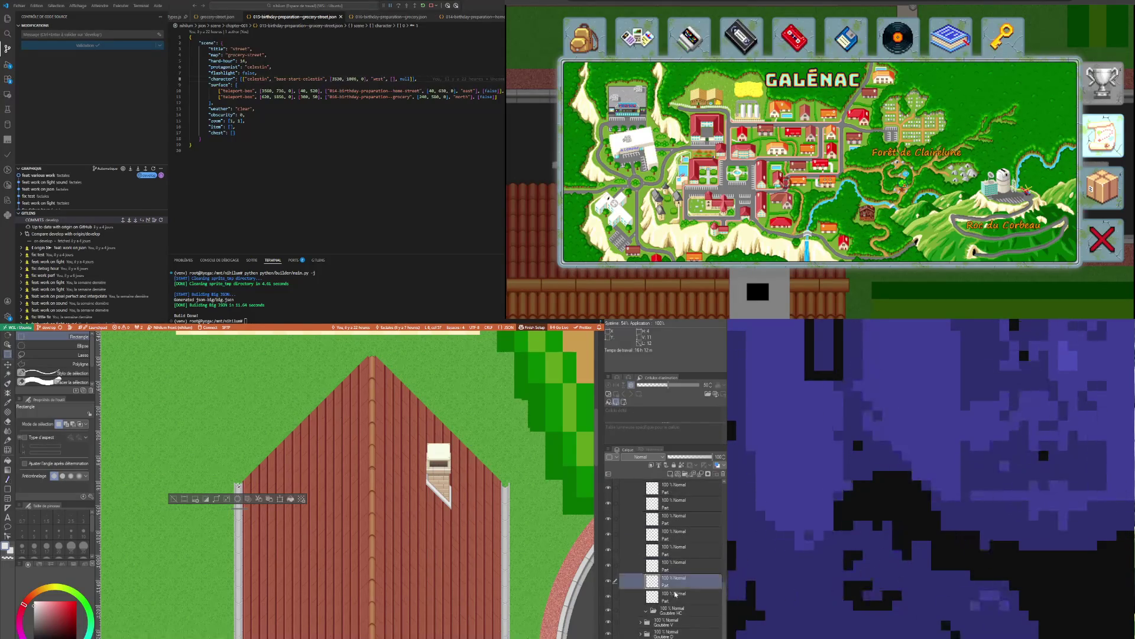
{"action": "left_click", "coordinate": [671, 594]}
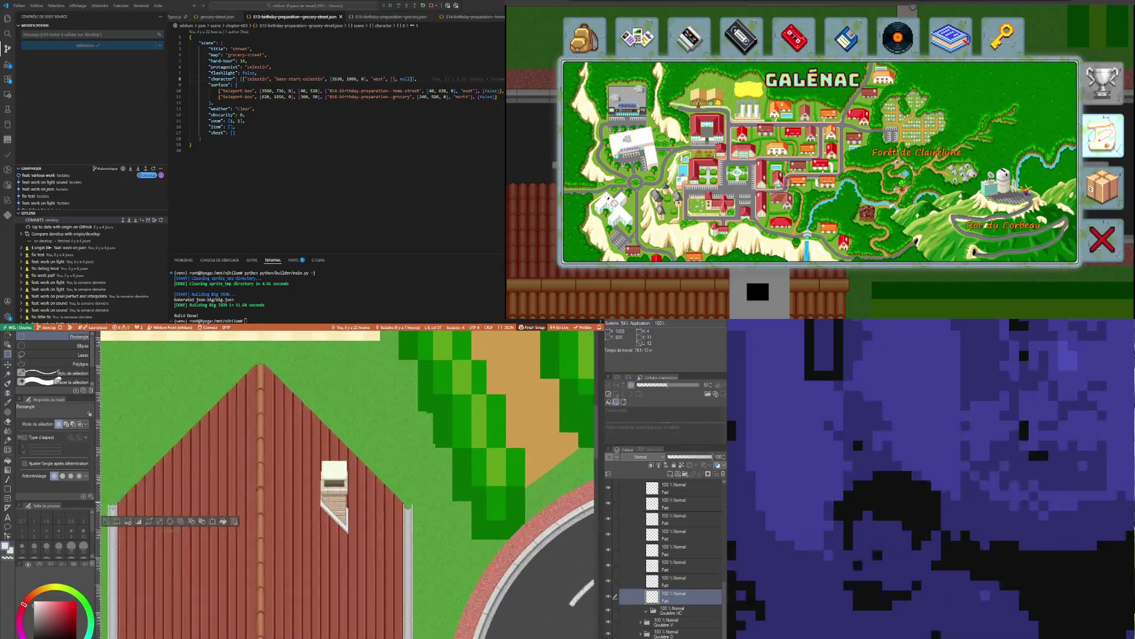
{"action": "left_click", "coordinate": [615, 595]}
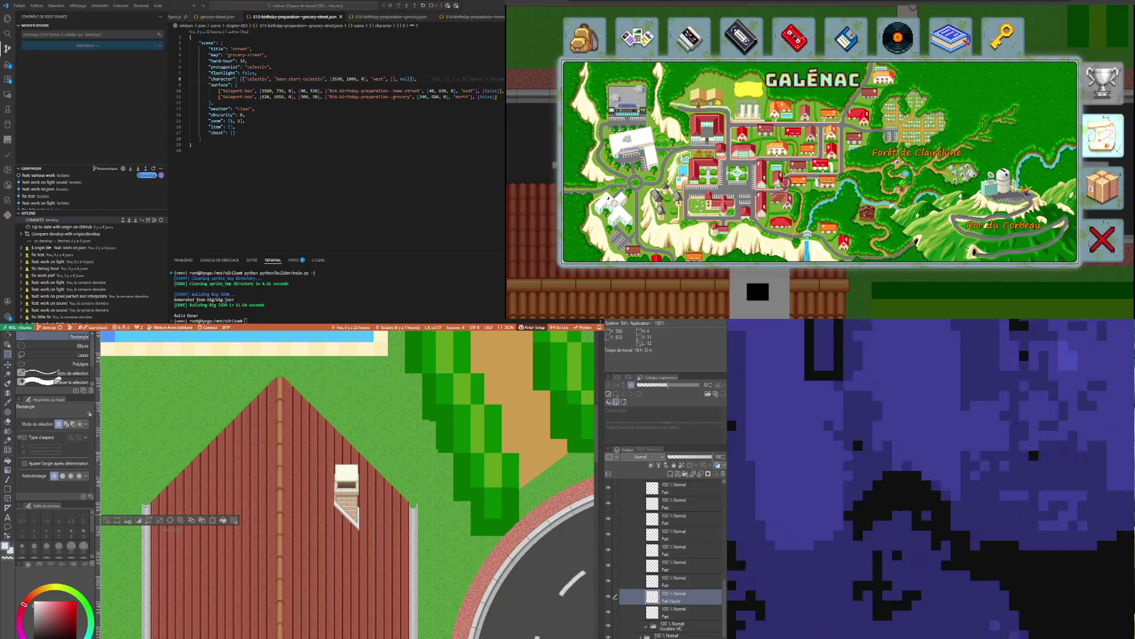
{"action": "left_click", "coordinate": [214, 520]}
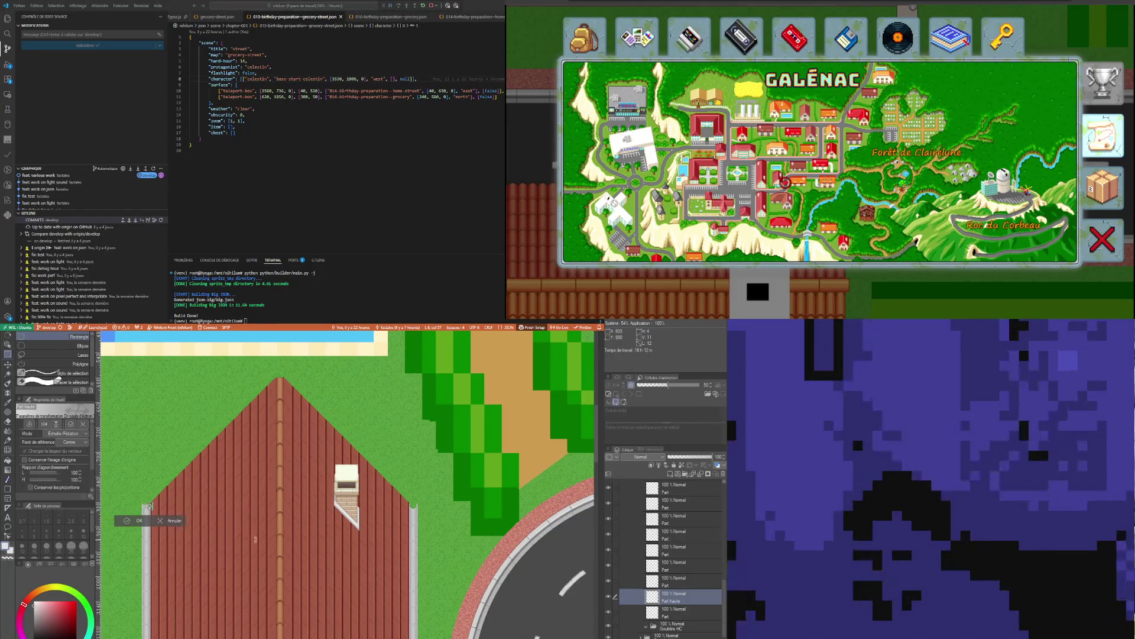
Move the pipe-top piece onto the other gutter, commit it, and reorder Part haute below Part
{"action": "left_click_drag", "start_coordinate": [255, 538], "coordinate": [444, 544]}
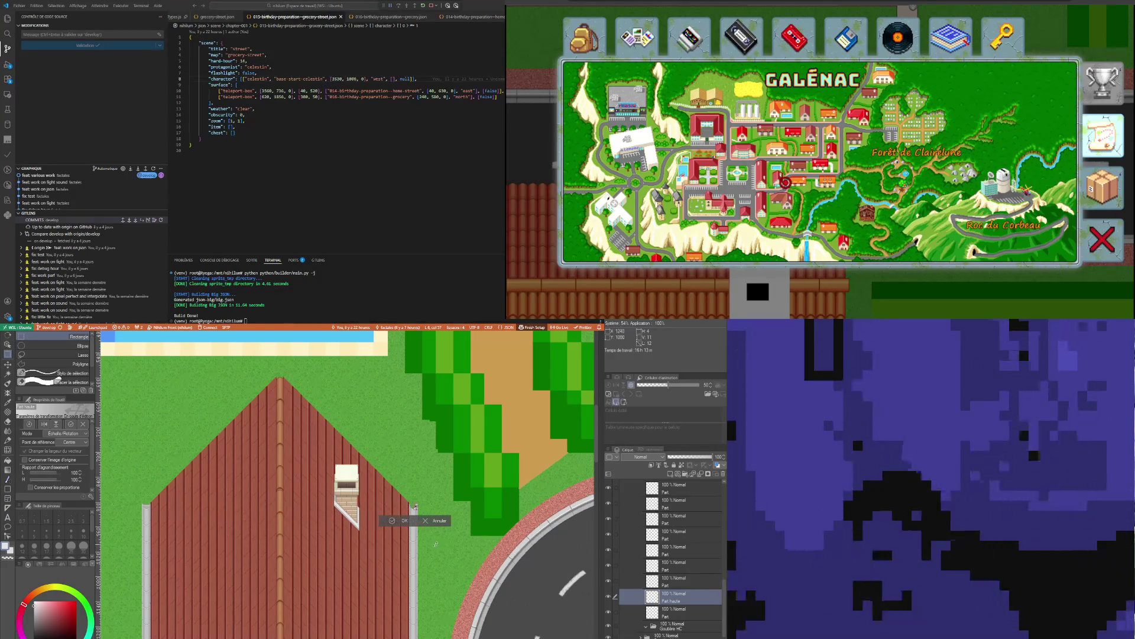
{"action": "scroll", "coordinate": [405, 507], "scroll_direction": "up", "scroll_amount": 2}
{"action": "scroll", "coordinate": [410, 512], "scroll_direction": "up", "scroll_amount": 1}
{"action": "scroll", "coordinate": [376, 499], "scroll_direction": "up", "scroll_amount": 1}
{"action": "scroll", "coordinate": [381, 505], "scroll_direction": "up", "scroll_amount": 1}
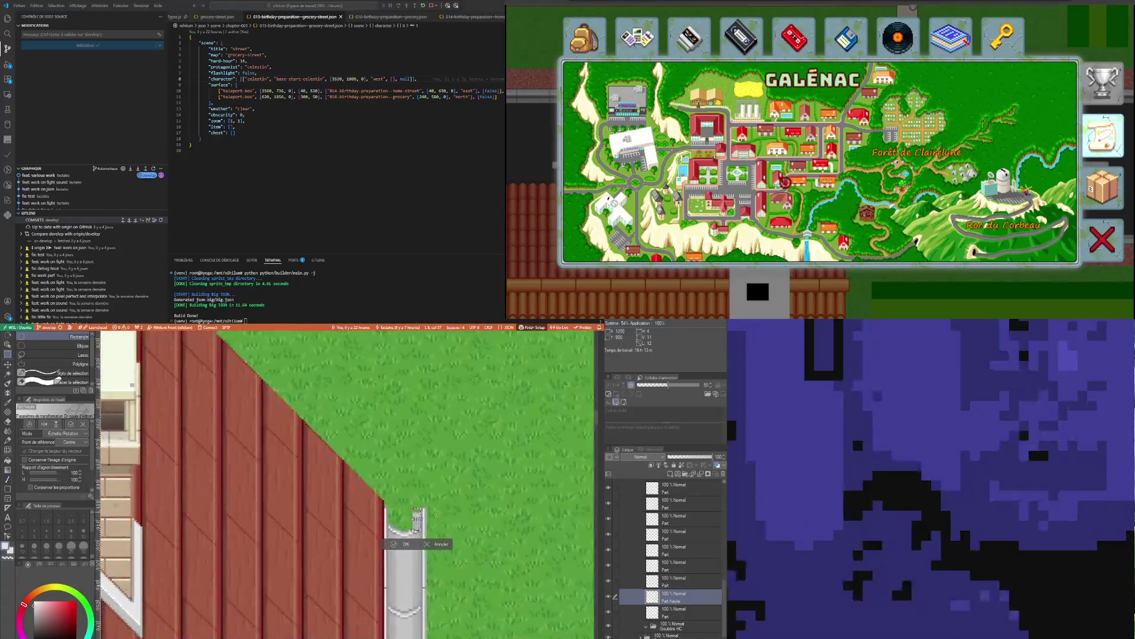
{"action": "scroll", "coordinate": [390, 508], "scroll_direction": "up", "scroll_amount": 1}
{"action": "left_click_drag", "start_coordinate": [441, 535], "coordinate": [380, 525]}
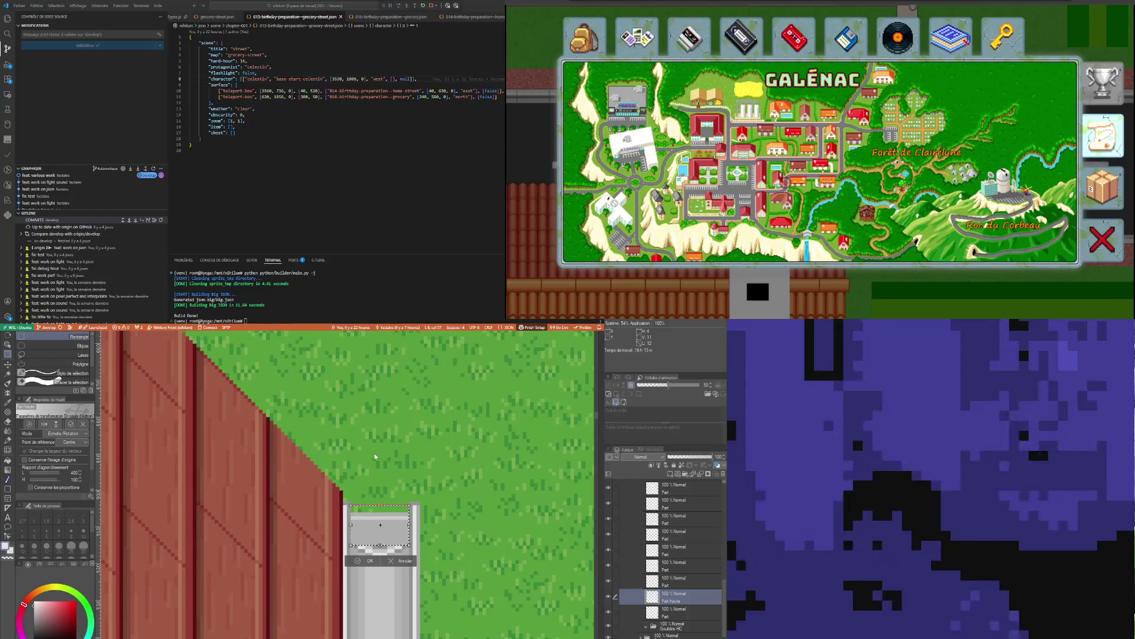
{"action": "key", "text": "Return"}
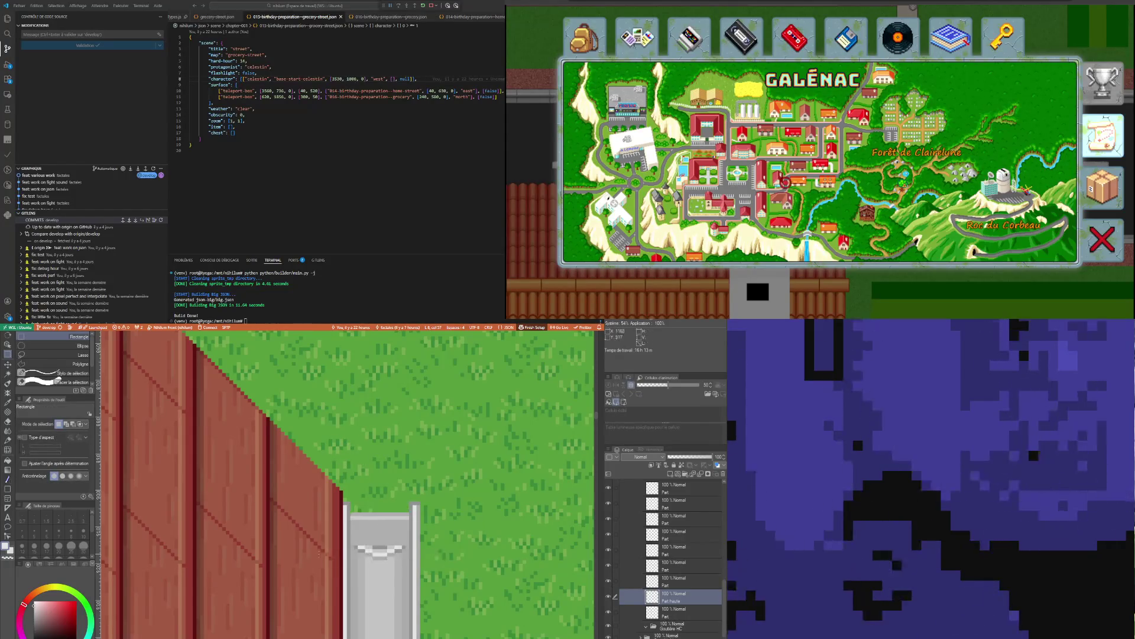
{"action": "left_click_drag", "start_coordinate": [672, 619], "coordinate": [671, 603]}
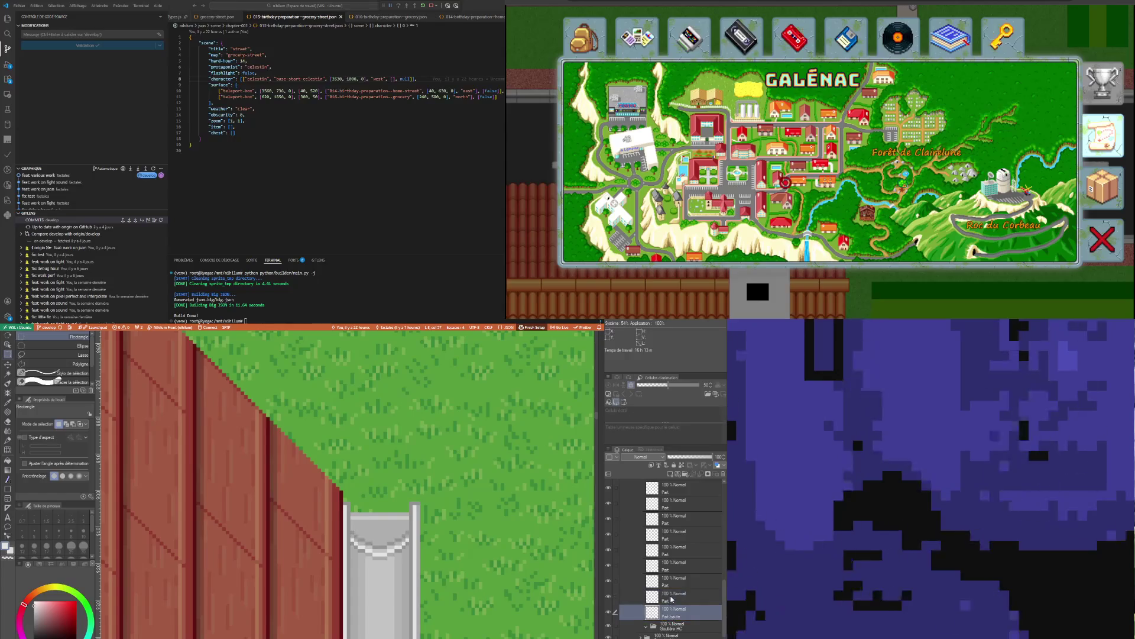
{"action": "left_click", "coordinate": [673, 599]}
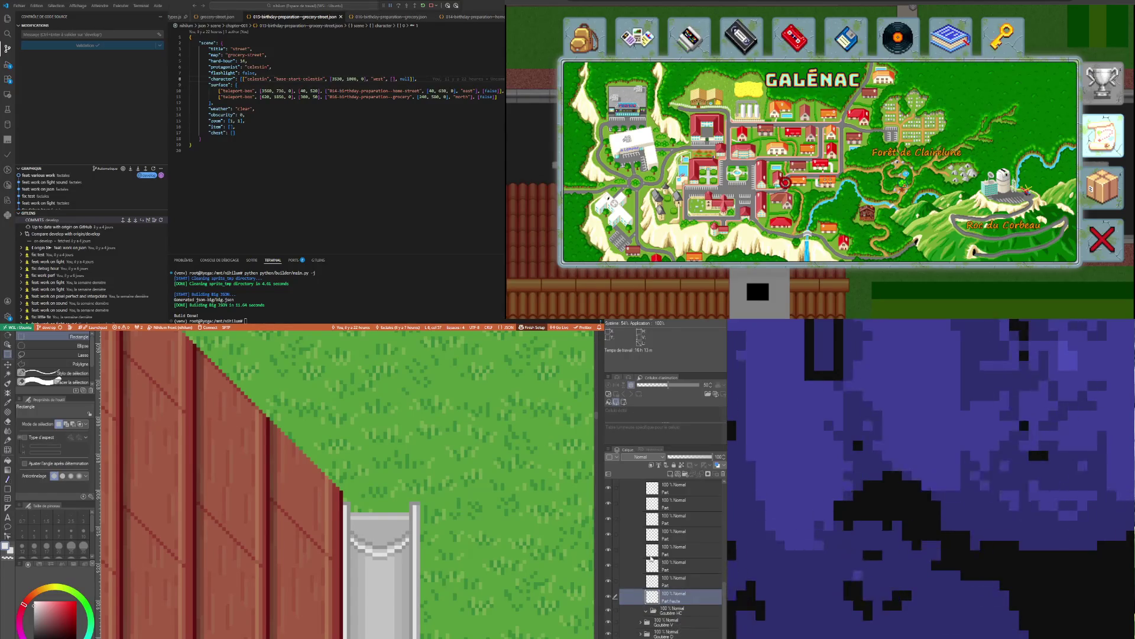
{"action": "scroll", "coordinate": [424, 487], "scroll_direction": "down", "scroll_amount": 2}
{"action": "scroll", "coordinate": [424, 487], "scroll_direction": "down", "scroll_amount": 2}
{"action": "scroll", "coordinate": [423, 488], "scroll_direction": "down", "scroll_amount": 2}
{"action": "scroll", "coordinate": [424, 486], "scroll_direction": "down", "scroll_amount": 2}
{"action": "scroll", "coordinate": [422, 488], "scroll_direction": "down", "scroll_amount": 2}
{"action": "scroll", "coordinate": [347, 590], "scroll_direction": "up", "scroll_amount": 1}
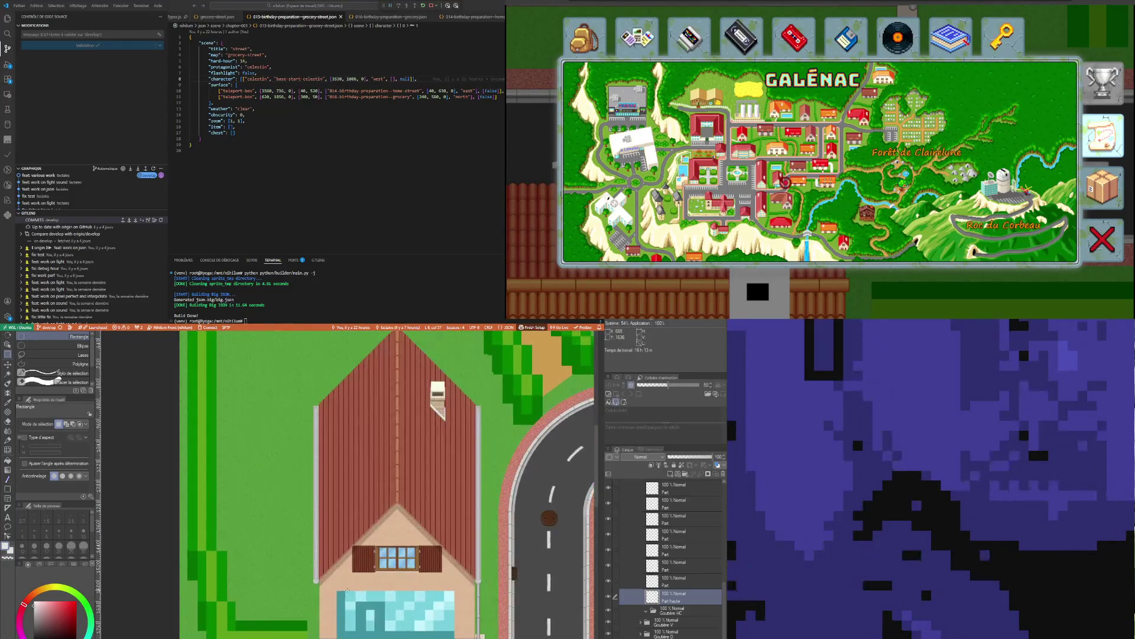
{"action": "scroll", "coordinate": [347, 591], "scroll_direction": "up", "scroll_amount": 1}
{"action": "scroll", "coordinate": [353, 580], "scroll_direction": "down", "scroll_amount": 1}
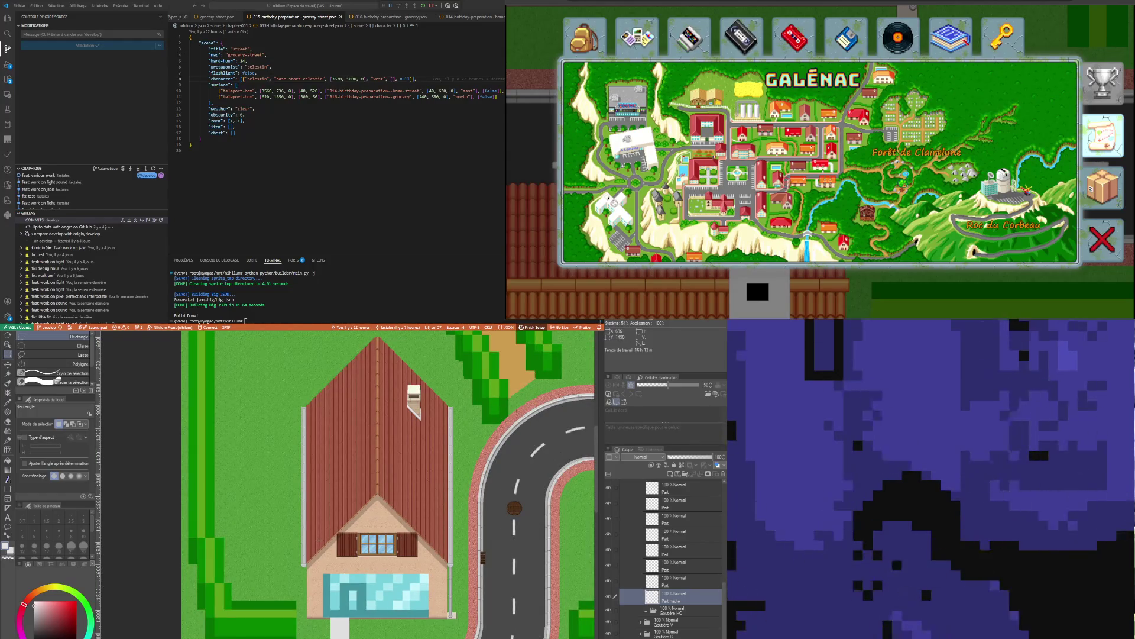
{"action": "scroll", "coordinate": [452, 559], "scroll_direction": "up", "scroll_amount": 1}
{"action": "scroll", "coordinate": [453, 559], "scroll_direction": "up", "scroll_amount": 1}
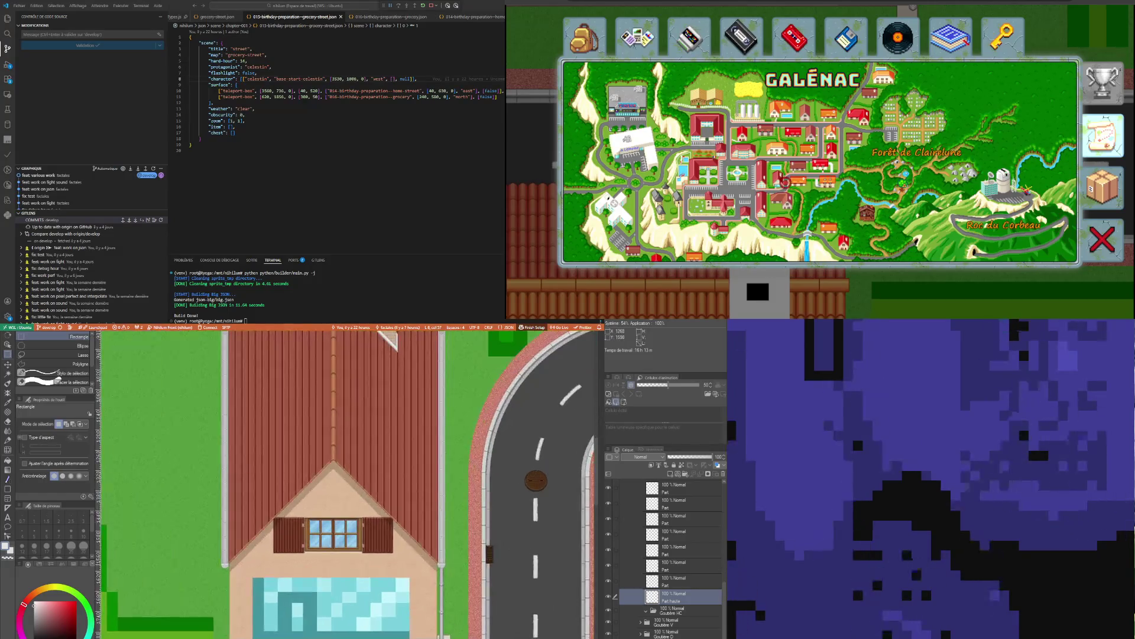
{"action": "scroll", "coordinate": [453, 559], "scroll_direction": "up", "scroll_amount": 1}
{"action": "scroll", "coordinate": [453, 559], "scroll_direction": "up", "scroll_amount": 1}
{"action": "scroll", "coordinate": [354, 484], "scroll_direction": "down", "scroll_amount": 1}
{"action": "scroll", "coordinate": [356, 483], "scroll_direction": "down", "scroll_amount": 1}
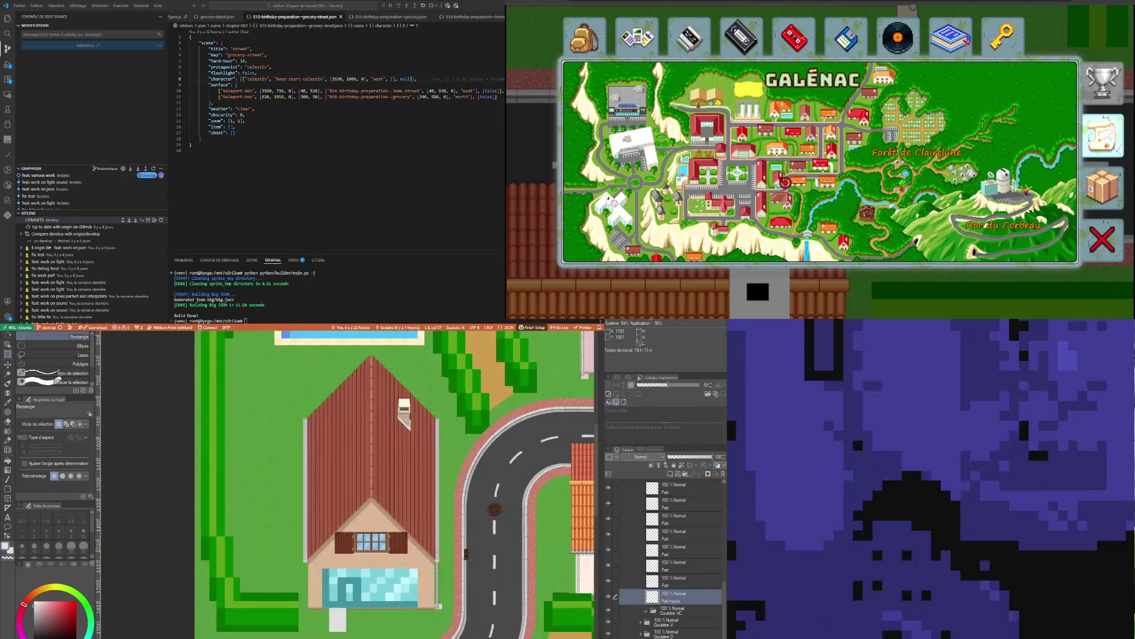
{"action": "scroll", "coordinate": [355, 483], "scroll_direction": "up", "scroll_amount": 1}
{"action": "scroll", "coordinate": [355, 484], "scroll_direction": "up", "scroll_amount": 1}
{"action": "scroll", "coordinate": [444, 497], "scroll_direction": "up", "scroll_amount": 1}
{"action": "scroll", "coordinate": [444, 497], "scroll_direction": "up", "scroll_amount": 1}
{"action": "scroll", "coordinate": [444, 497], "scroll_direction": "up", "scroll_amount": 1}
{"action": "scroll", "coordinate": [443, 498], "scroll_direction": "up", "scroll_amount": 1}
{"action": "scroll", "coordinate": [435, 493], "scroll_direction": "up", "scroll_amount": 2}
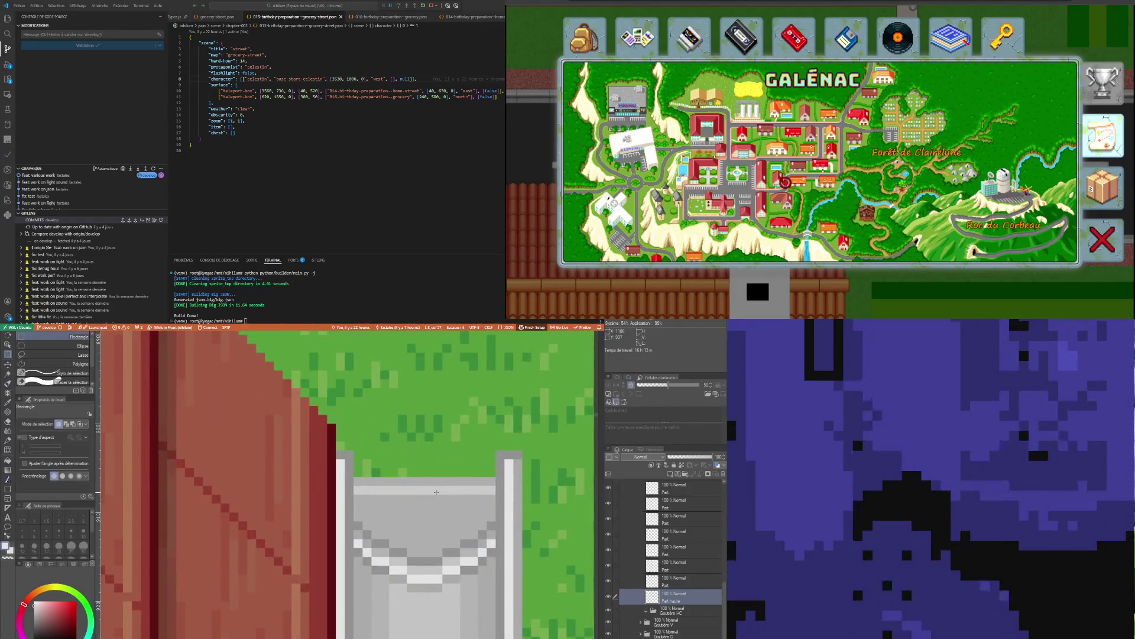
Briefly sample a colour with the Eyedropper and return to the pen
{"action": "key", "text": "i"}
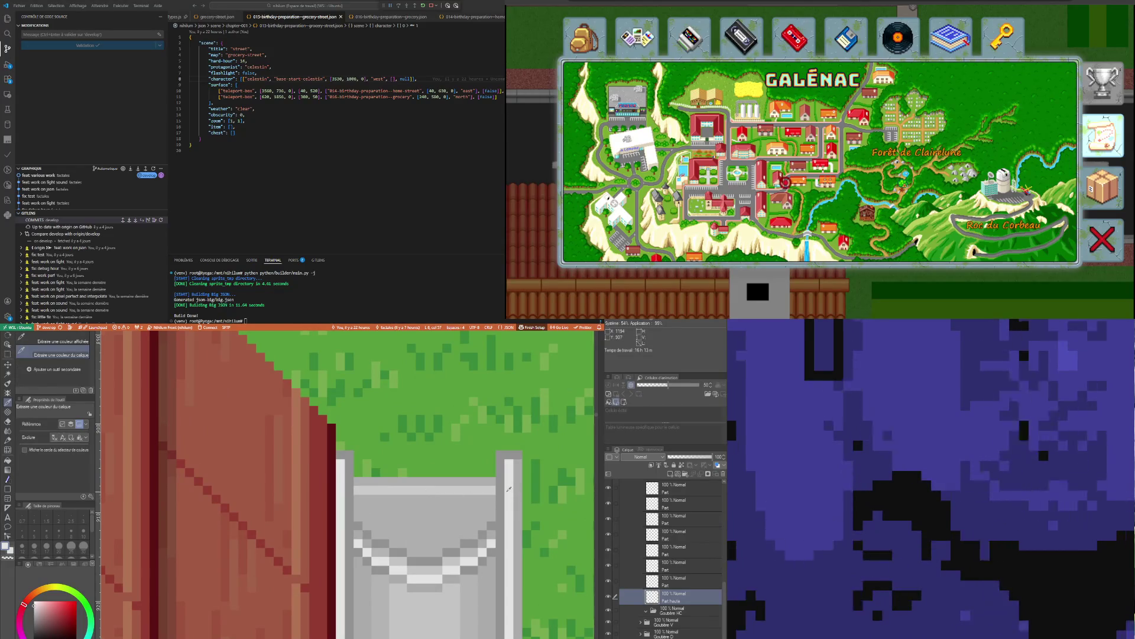
{"action": "key", "text": "p"}
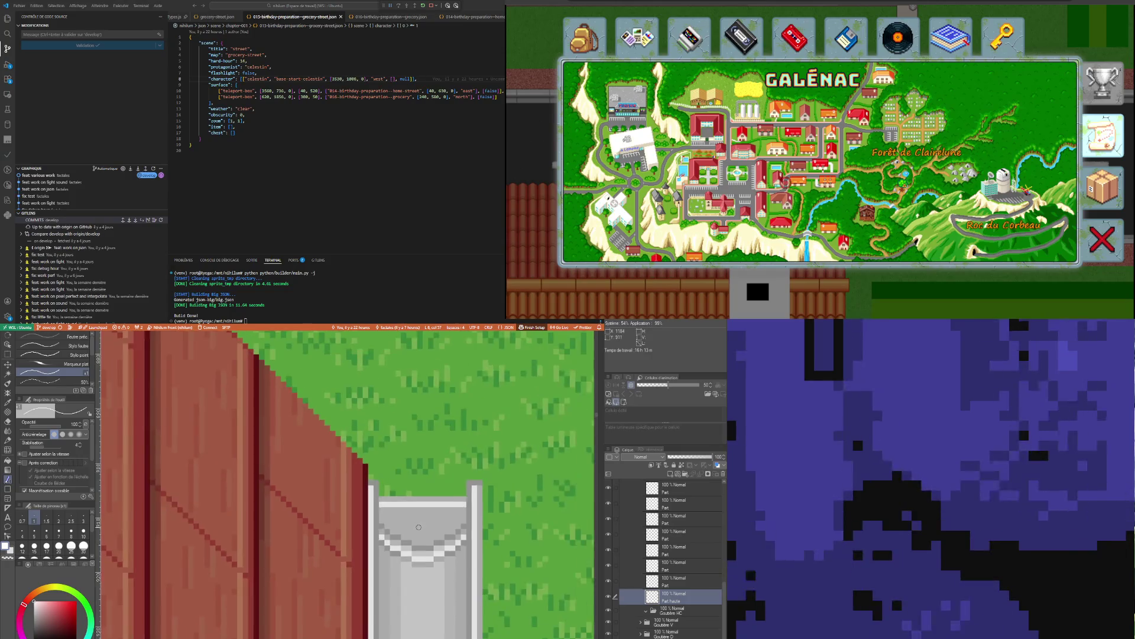
{"action": "scroll", "coordinate": [490, 493], "scroll_direction": "down", "scroll_amount": 2}
{"action": "scroll", "coordinate": [491, 492], "scroll_direction": "down", "scroll_amount": 2}
{"action": "scroll", "coordinate": [491, 492], "scroll_direction": "down", "scroll_amount": 2}
{"action": "scroll", "coordinate": [346, 484], "scroll_direction": "down", "scroll_amount": 3}
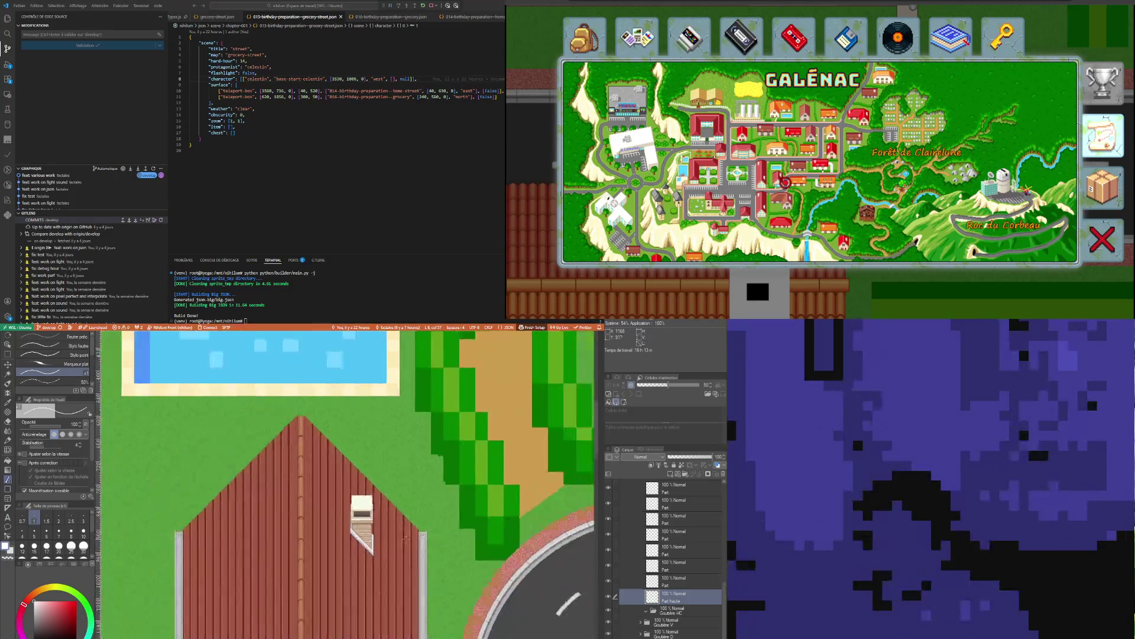
{"action": "scroll", "coordinate": [346, 484], "scroll_direction": "up", "scroll_amount": 2}
{"action": "scroll", "coordinate": [347, 483], "scroll_direction": "up", "scroll_amount": 2}
{"action": "scroll", "coordinate": [200, 533], "scroll_direction": "up", "scroll_amount": 2}
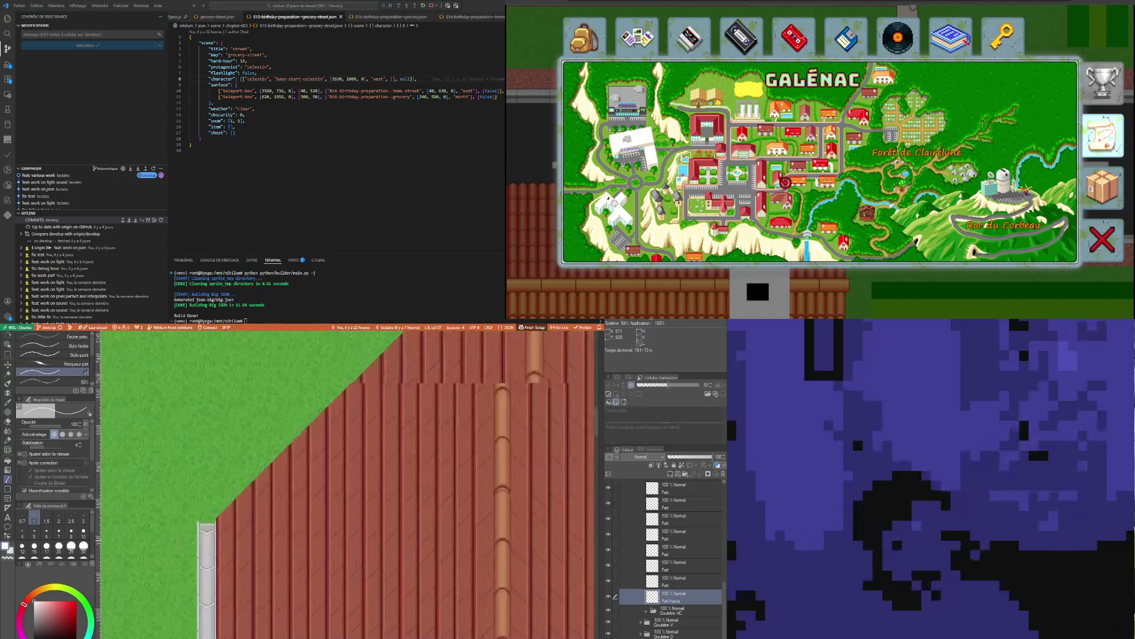
{"action": "scroll", "coordinate": [200, 533], "scroll_direction": "up", "scroll_amount": 2}
{"action": "scroll", "coordinate": [199, 532], "scroll_direction": "up", "scroll_amount": 2}
{"action": "scroll", "coordinate": [200, 533], "scroll_direction": "up", "scroll_amount": 2}
{"action": "scroll", "coordinate": [669, 555], "scroll_direction": "up", "scroll_amount": 2}
{"action": "scroll", "coordinate": [666, 552], "scroll_direction": "up", "scroll_amount": 2}
{"action": "scroll", "coordinate": [659, 551], "scroll_direction": "up", "scroll_amount": 2}
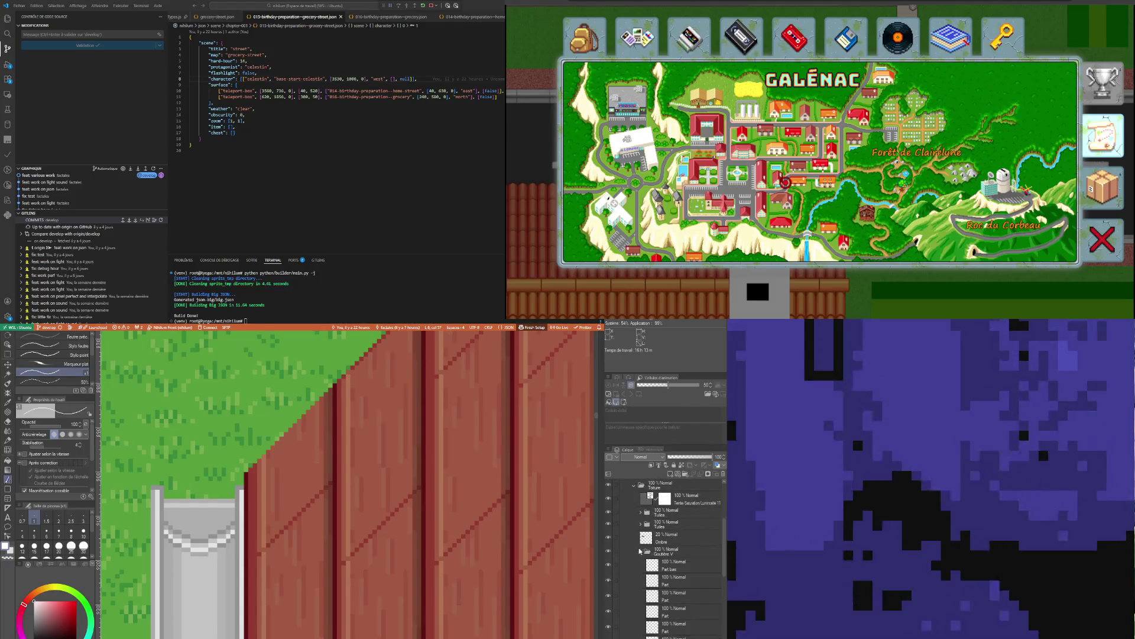
Collapse Gouttière V, check the Ombre and Hue/Saturation layers, and select the other gutter's Part haute
{"action": "left_click", "coordinate": [643, 552]}
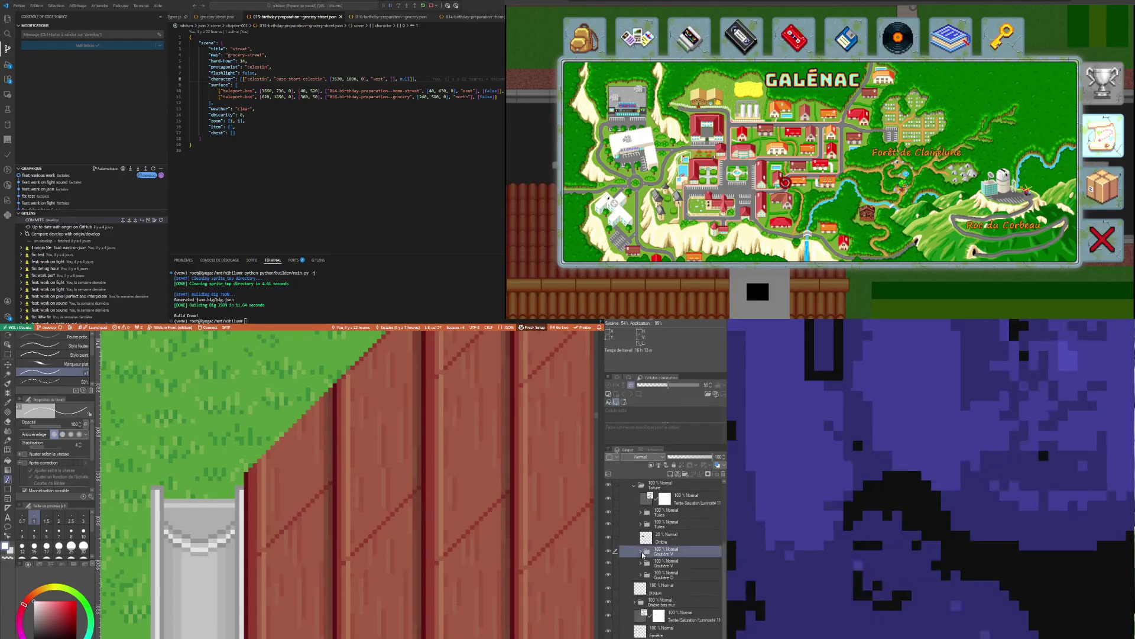
{"action": "left_click", "coordinate": [669, 537]}
{"action": "left_click", "coordinate": [671, 505]}
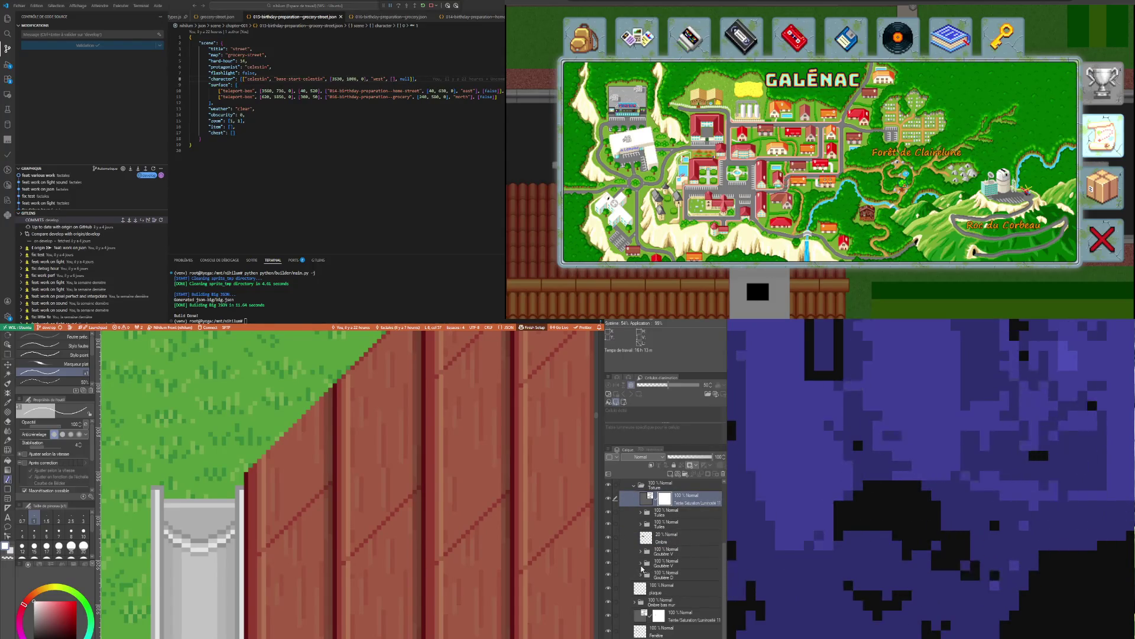
{"action": "left_click", "coordinate": [642, 562]}
{"action": "scroll", "coordinate": [678, 592], "scroll_direction": "down", "scroll_amount": 2}
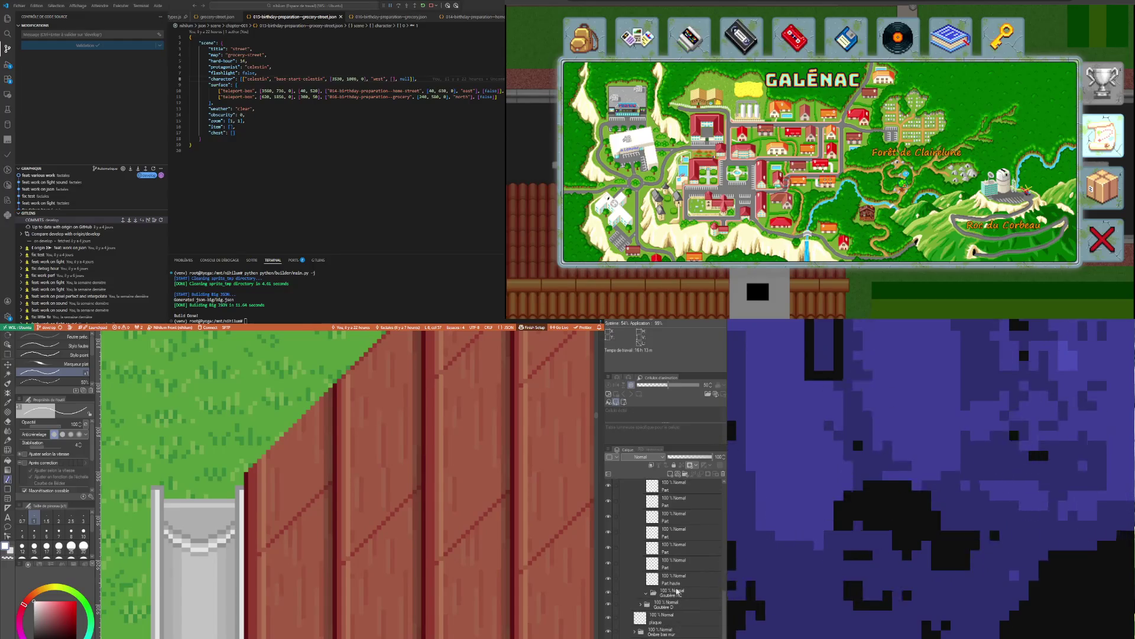
{"action": "left_click", "coordinate": [675, 579]}
{"action": "scroll", "coordinate": [159, 484], "scroll_direction": "up", "scroll_amount": 3}
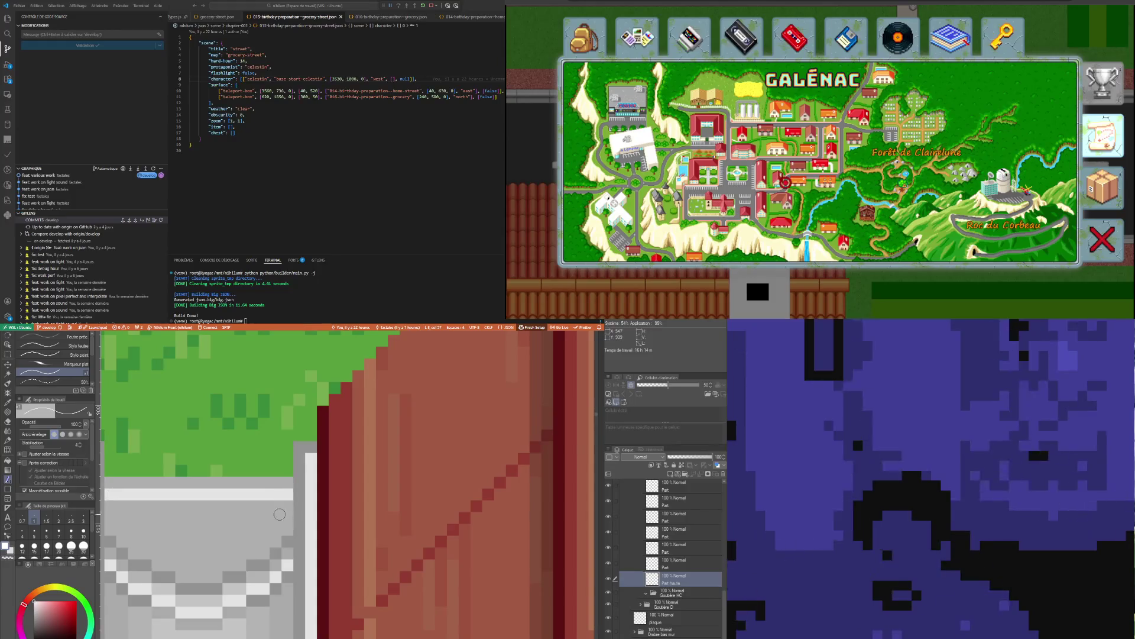
{"action": "scroll", "coordinate": [111, 494], "scroll_direction": "down", "scroll_amount": 3}
{"action": "scroll", "coordinate": [380, 503], "scroll_direction": "down", "scroll_amount": 1}
{"action": "scroll", "coordinate": [380, 503], "scroll_direction": "down", "scroll_amount": 1}
{"action": "scroll", "coordinate": [380, 502], "scroll_direction": "down", "scroll_amount": 1}
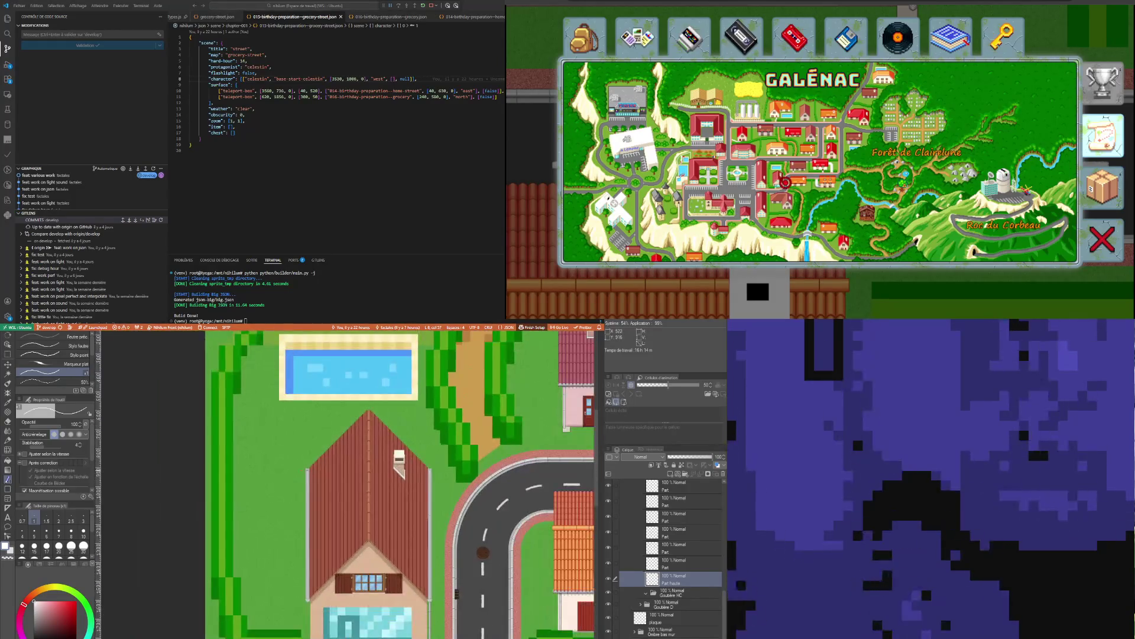
{"action": "scroll", "coordinate": [379, 503], "scroll_direction": "down", "scroll_amount": 1}
{"action": "scroll", "coordinate": [379, 503], "scroll_direction": "down", "scroll_amount": 1}
{"action": "scroll", "coordinate": [380, 503], "scroll_direction": "down", "scroll_amount": 1}
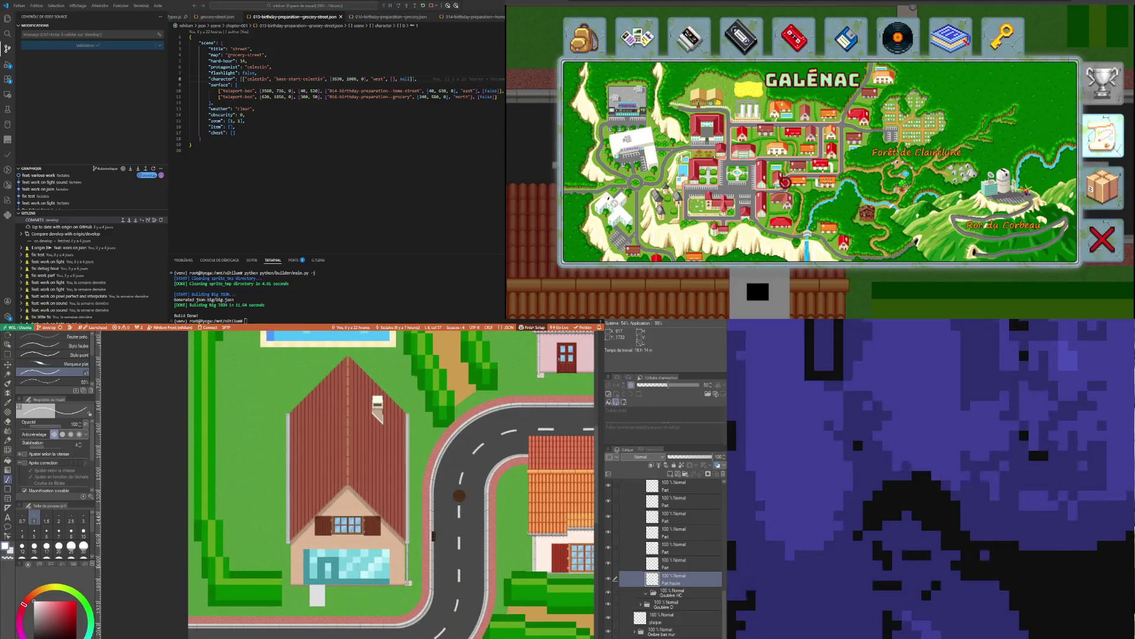
{"action": "scroll", "coordinate": [335, 533], "scroll_direction": "up", "scroll_amount": 1}
{"action": "scroll", "coordinate": [335, 532], "scroll_direction": "up", "scroll_amount": 1}
{"action": "scroll", "coordinate": [696, 556], "scroll_direction": "up", "scroll_amount": 2}
{"action": "scroll", "coordinate": [696, 557], "scroll_direction": "up", "scroll_amount": 2}
{"action": "scroll", "coordinate": [676, 557], "scroll_direction": "up", "scroll_amount": 3}
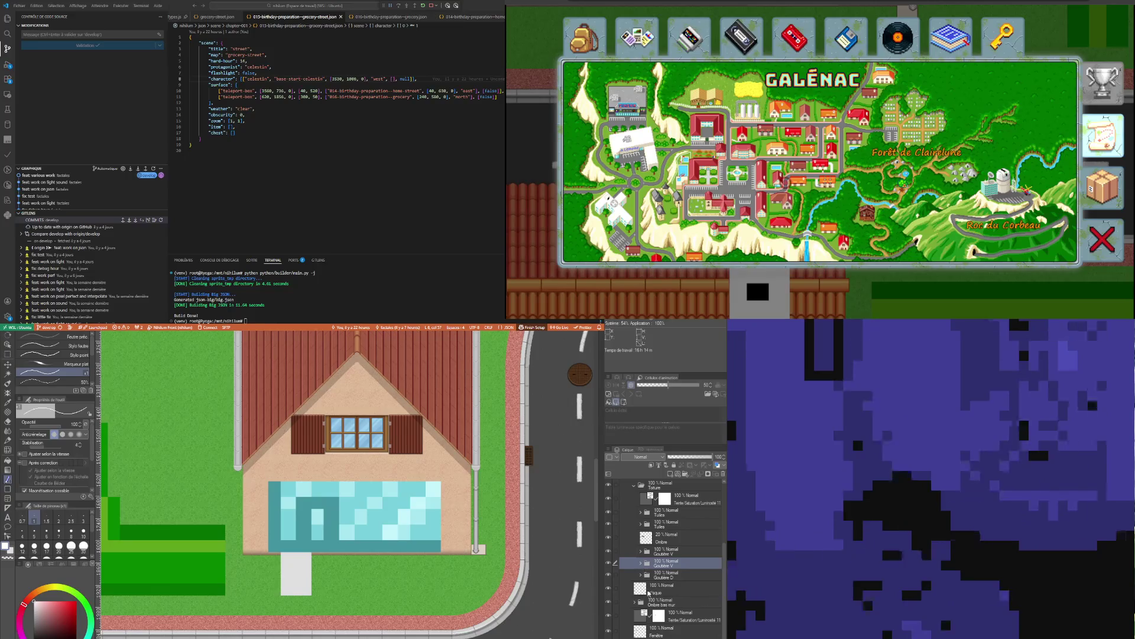
Duplicate the Gouttière D drainpipe folder and start shifting the copy across the house
{"action": "left_click", "coordinate": [666, 579]}
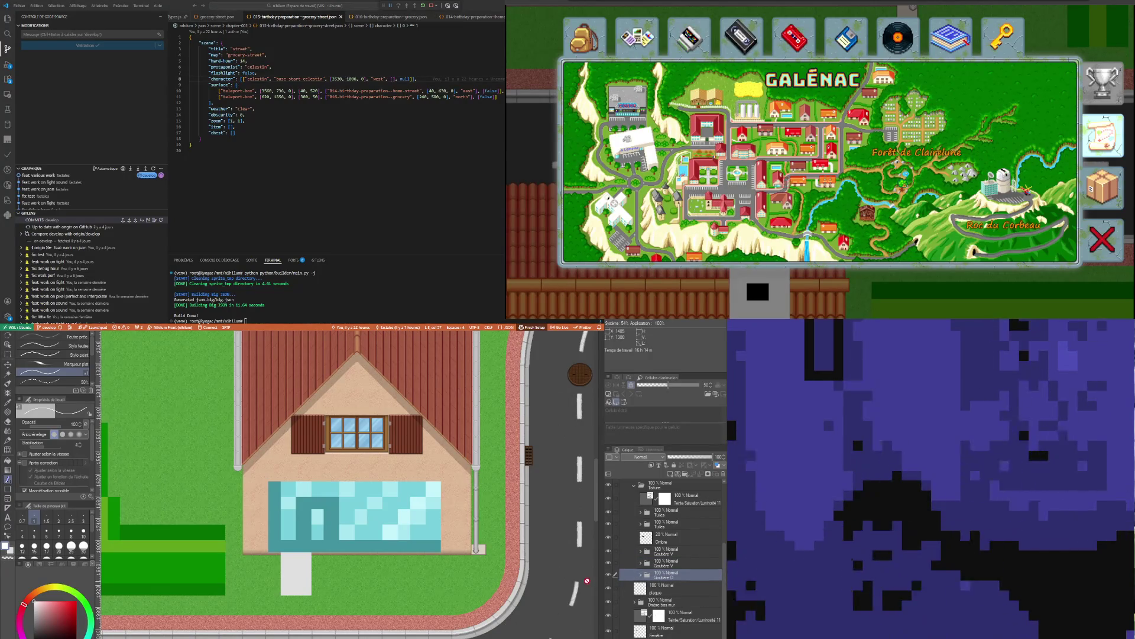
{"action": "left_click", "coordinate": [668, 583]}
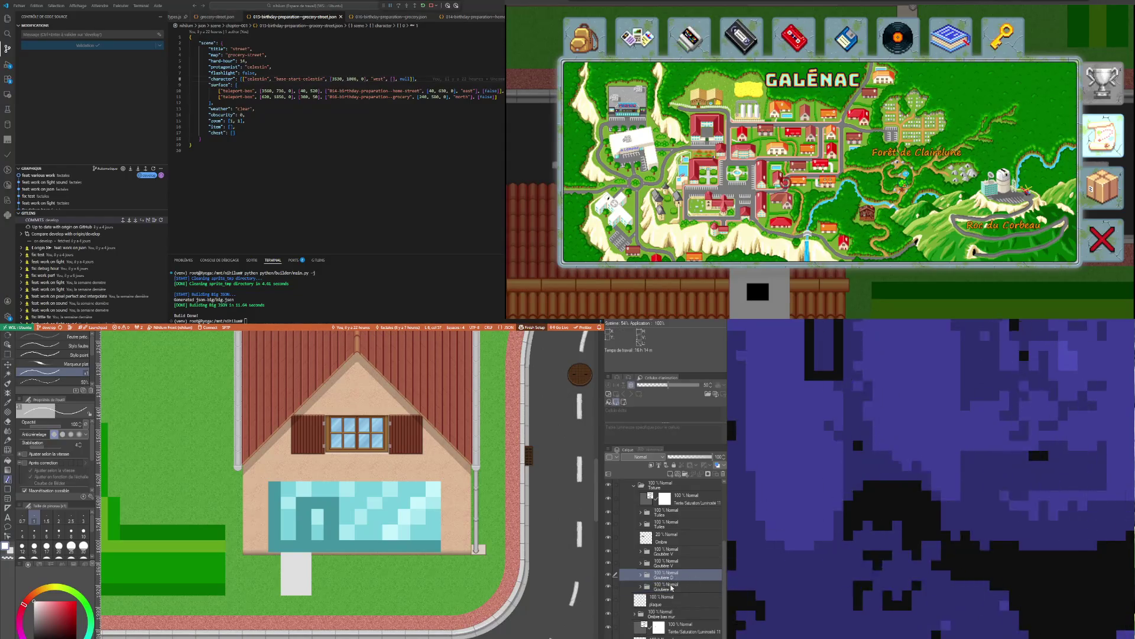
{"action": "left_click", "coordinate": [672, 585]}
{"action": "left_click", "coordinate": [8, 366]}
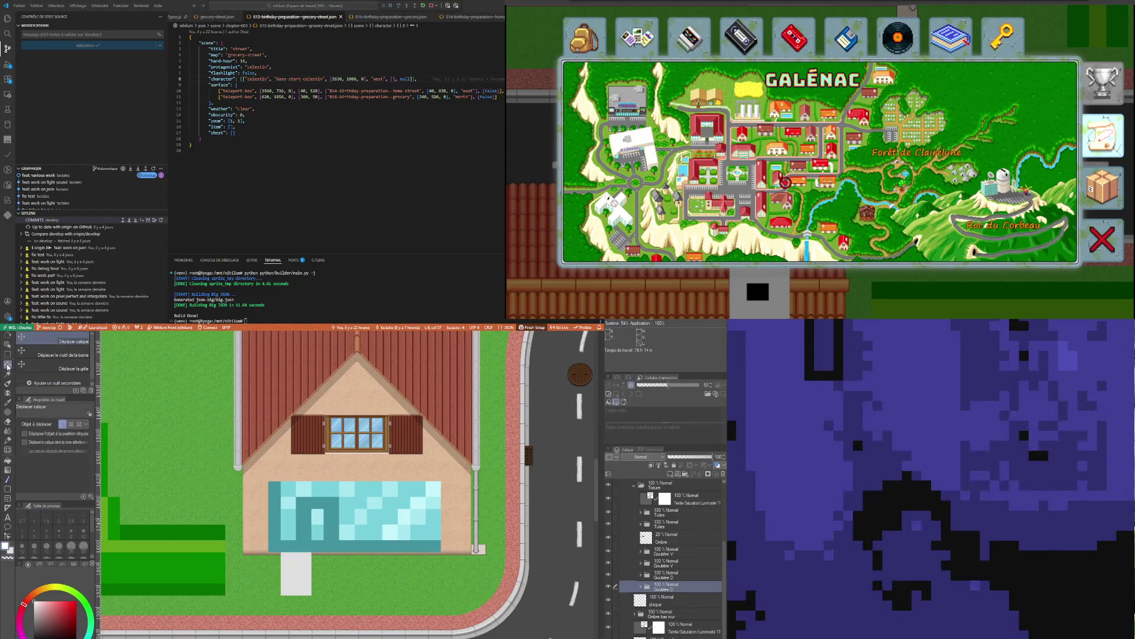
{"action": "left_click_drag", "start_coordinate": [306, 483], "coordinate": [279, 481]}
Nudge the copied drainpipe to the wall's left edge and duplicate the plaque layer
{"action": "key", "text": "Left"}
{"action": "key", "text": "Left"}
{"action": "key", "text": "Left"}
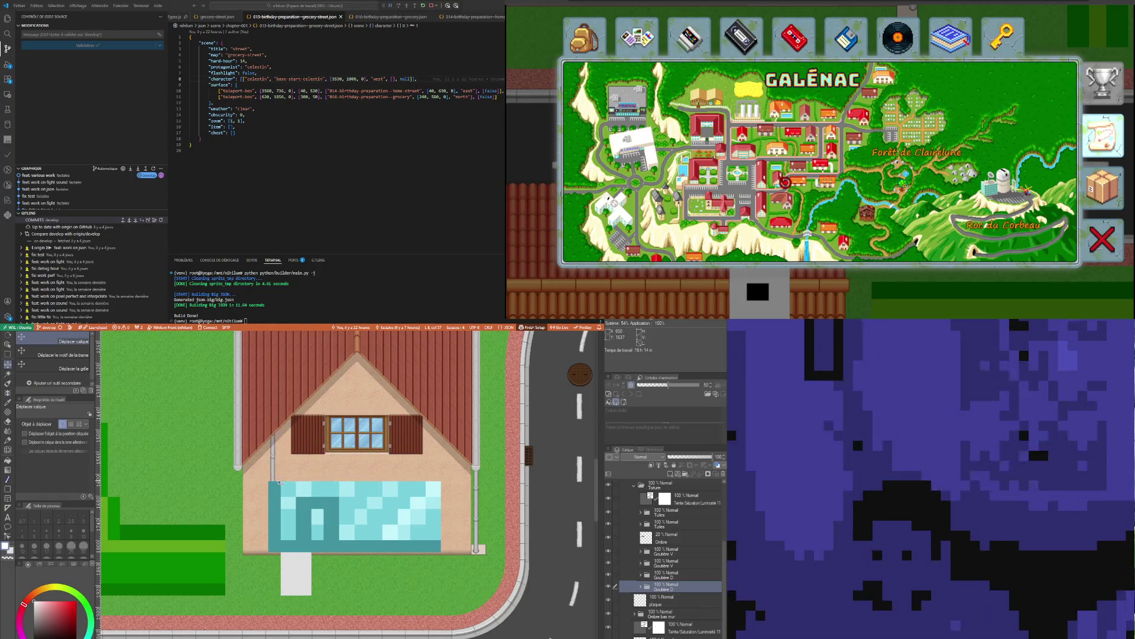
{"action": "key", "text": "Left"}
{"action": "key", "text": "Left"}
{"action": "key", "text": "Left"}
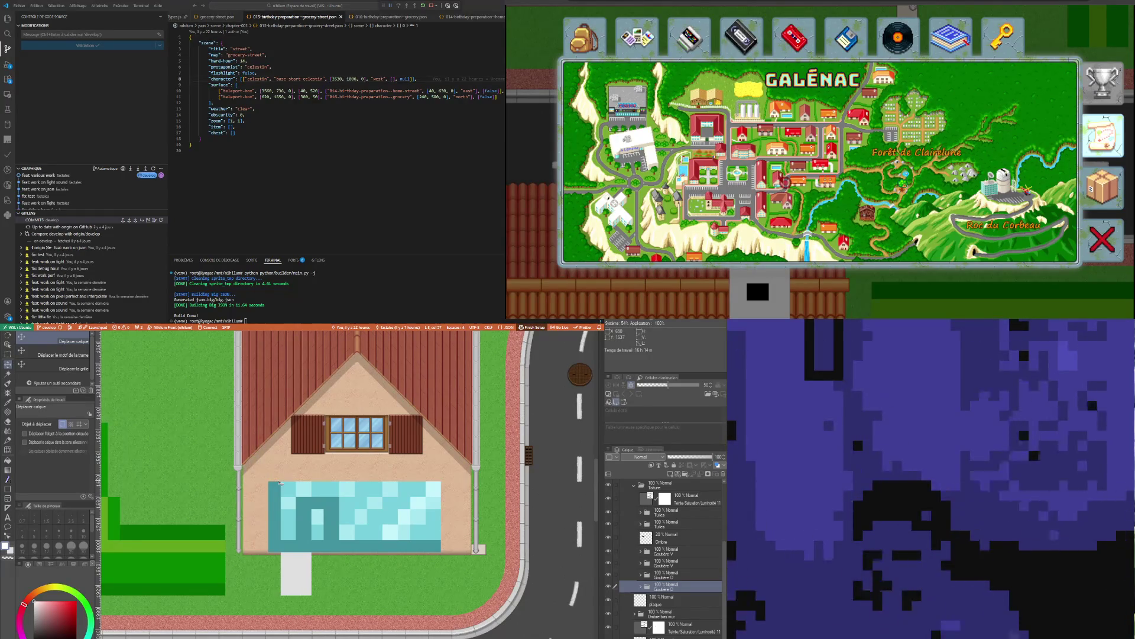
{"action": "scroll", "coordinate": [459, 533], "scroll_direction": "up", "scroll_amount": 3}
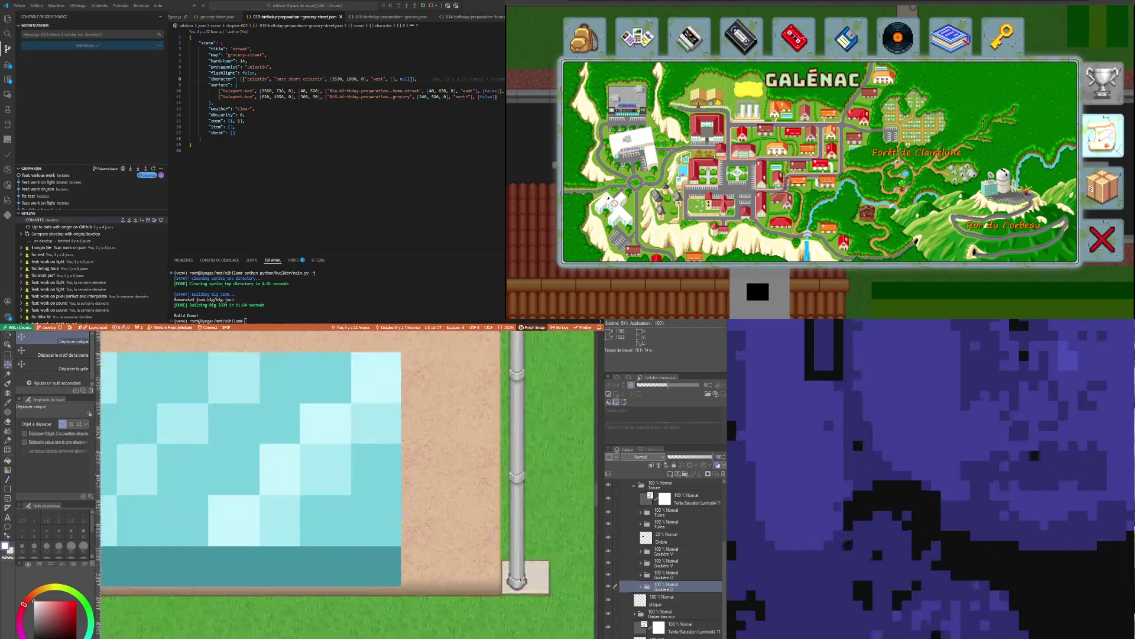
{"action": "scroll", "coordinate": [480, 578], "scroll_direction": "up", "scroll_amount": 2}
{"action": "scroll", "coordinate": [480, 578], "scroll_direction": "up", "scroll_amount": 1}
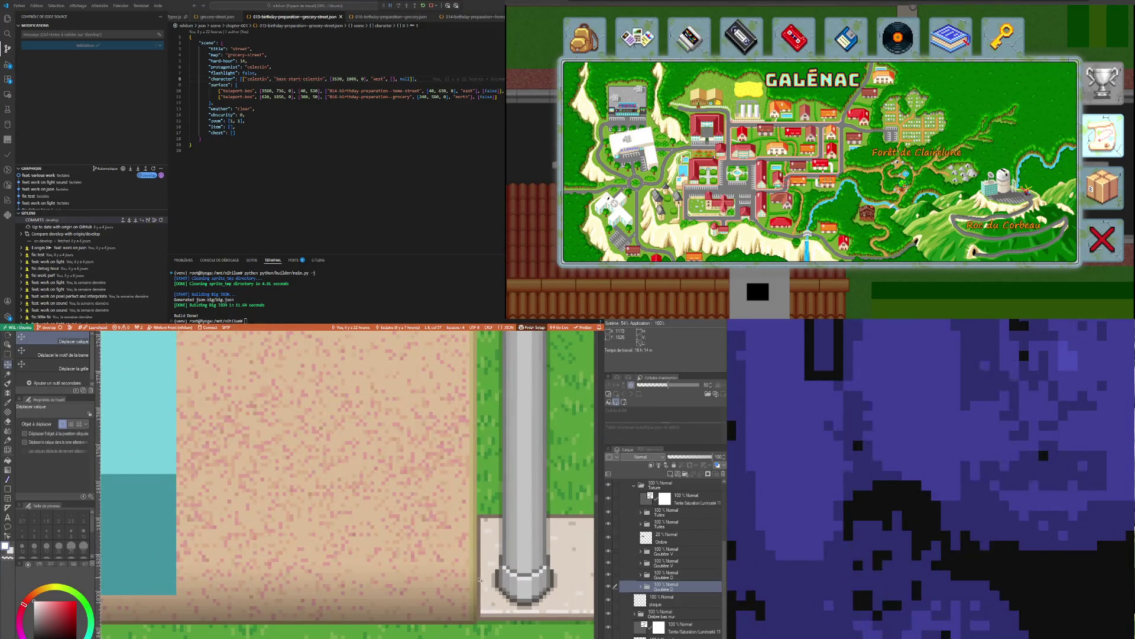
{"action": "scroll", "coordinate": [480, 579], "scroll_direction": "down", "scroll_amount": 1}
{"action": "scroll", "coordinate": [479, 579], "scroll_direction": "down", "scroll_amount": 1}
{"action": "scroll", "coordinate": [479, 579], "scroll_direction": "down", "scroll_amount": 2}
{"action": "scroll", "coordinate": [227, 546], "scroll_direction": "up", "scroll_amount": 1}
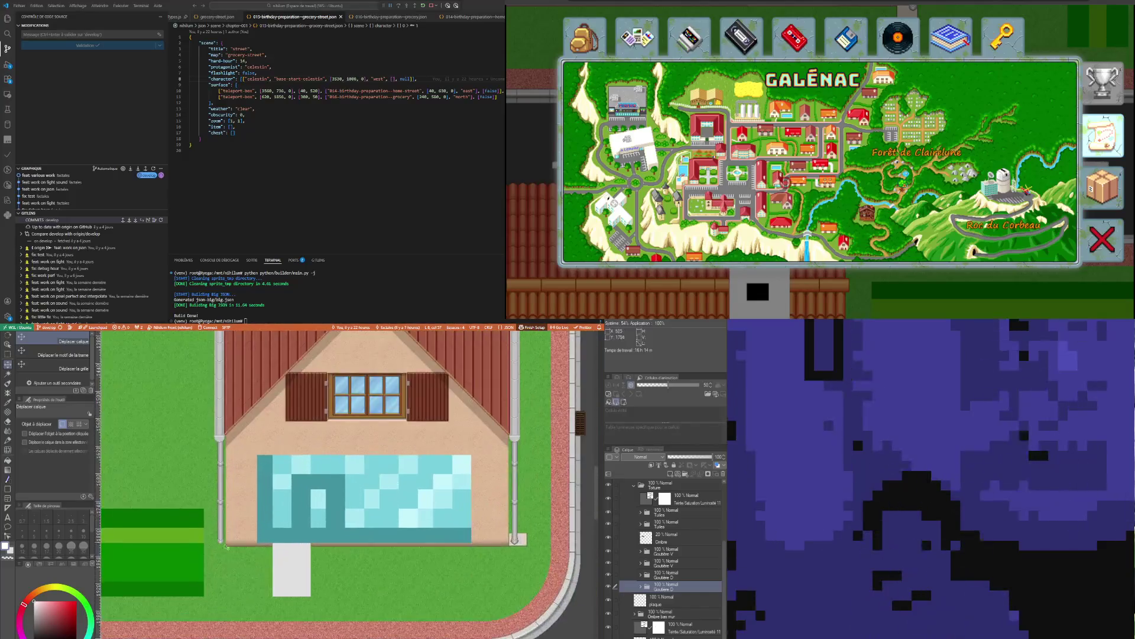
{"action": "scroll", "coordinate": [226, 547], "scroll_direction": "up", "scroll_amount": 2}
{"action": "scroll", "coordinate": [226, 547], "scroll_direction": "down", "scroll_amount": 1}
{"action": "left_click", "coordinate": [662, 602]}
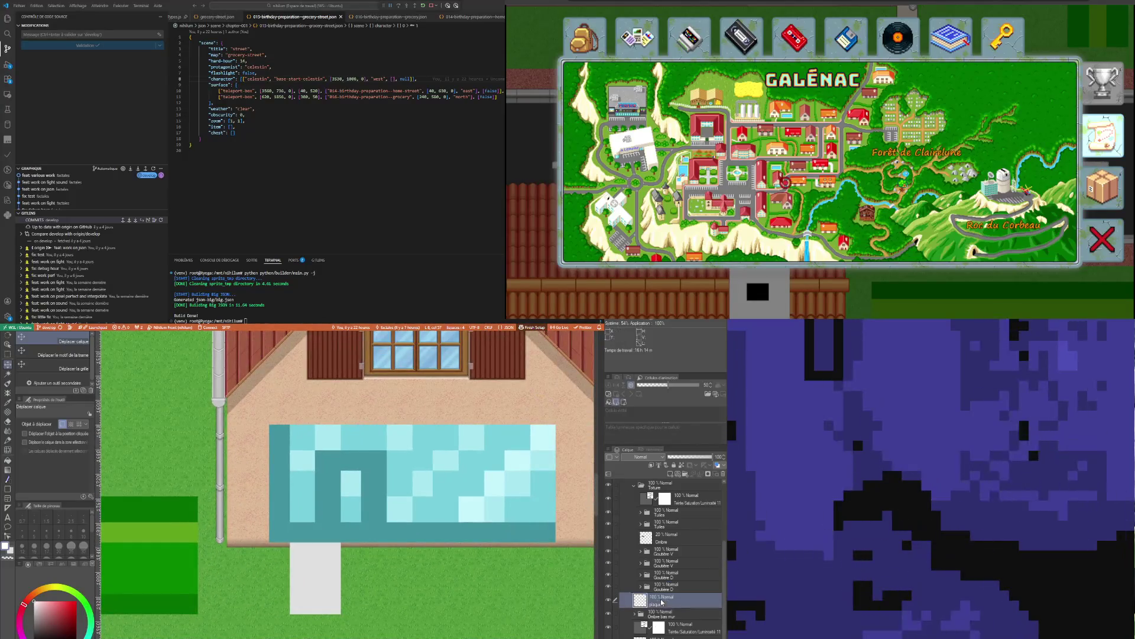
{"action": "key", "text": "ctrl+j"}
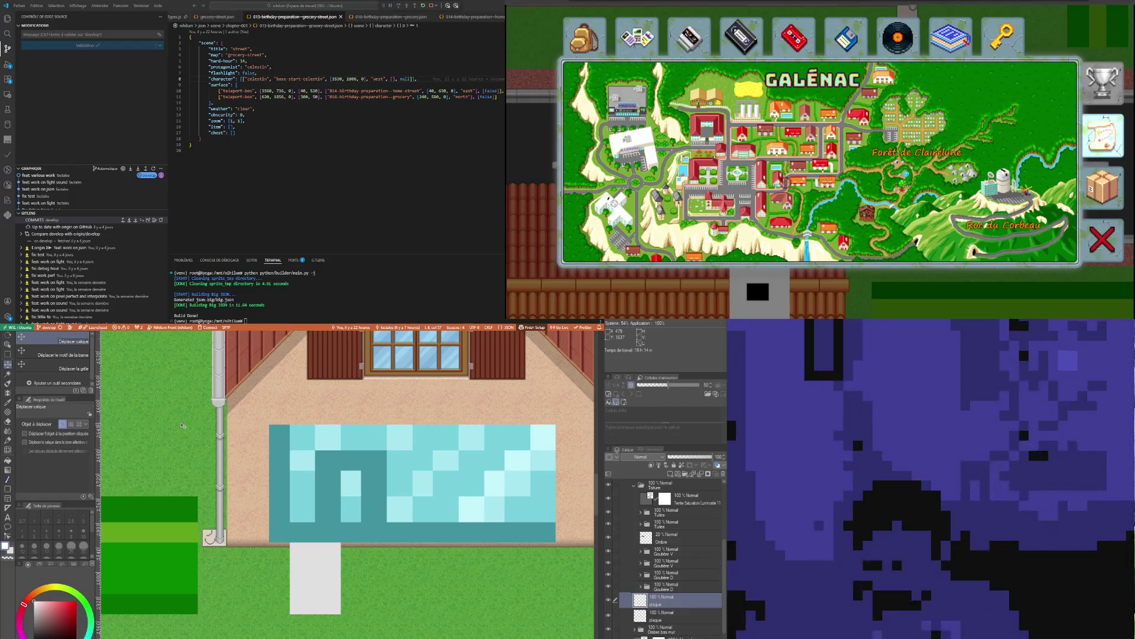
Rectangle-select the drainpipe base, transform it with Ctrl+T, confirm and deselect
{"action": "key", "text": "m"}
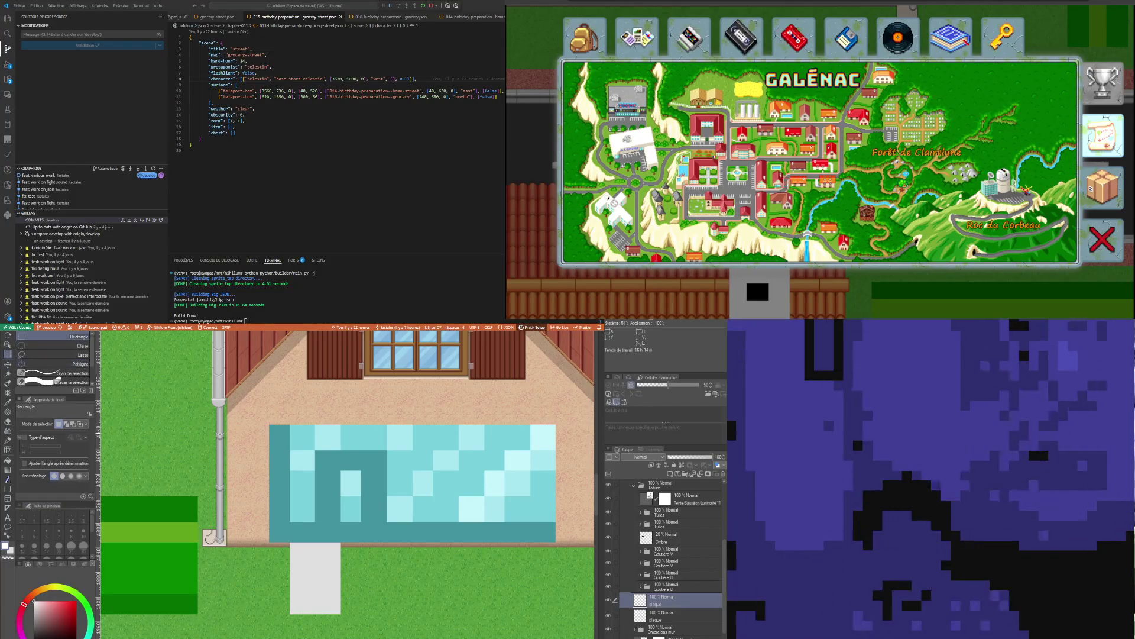
{"action": "left_click_drag", "start_coordinate": [183, 496], "coordinate": [232, 592]}
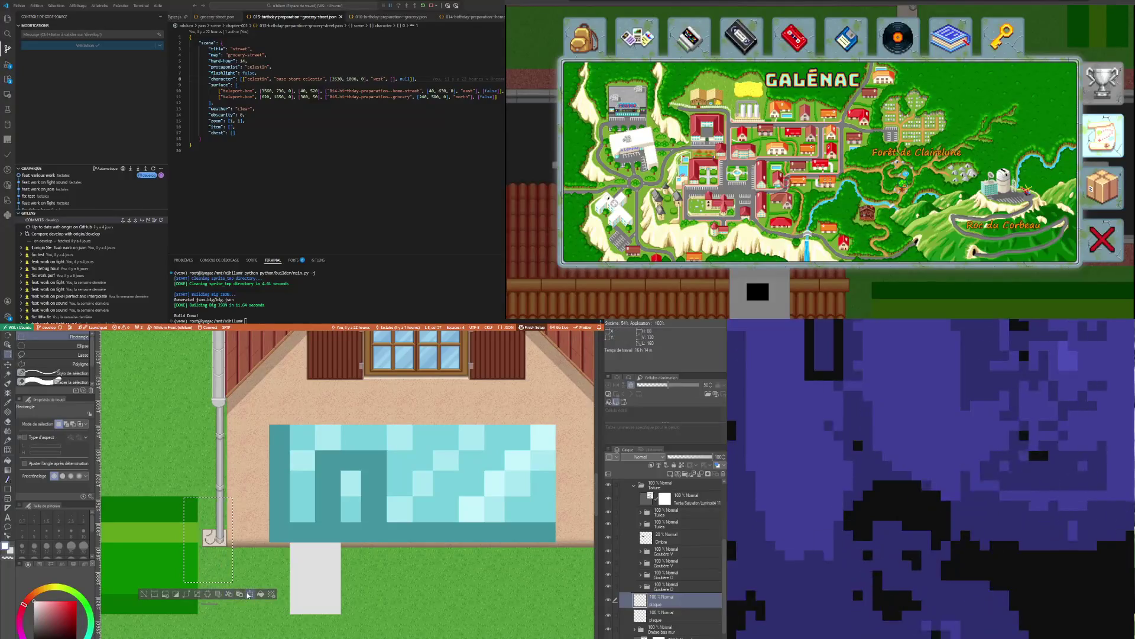
{"action": "key", "text": "ctrl+t"}
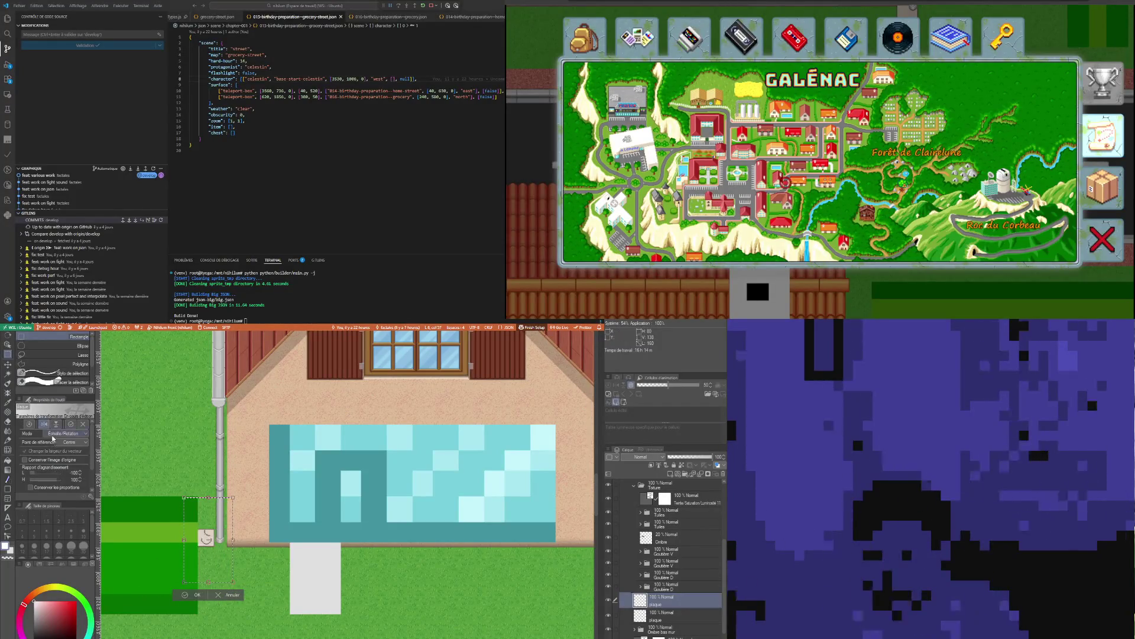
{"action": "left_click", "coordinate": [202, 596]}
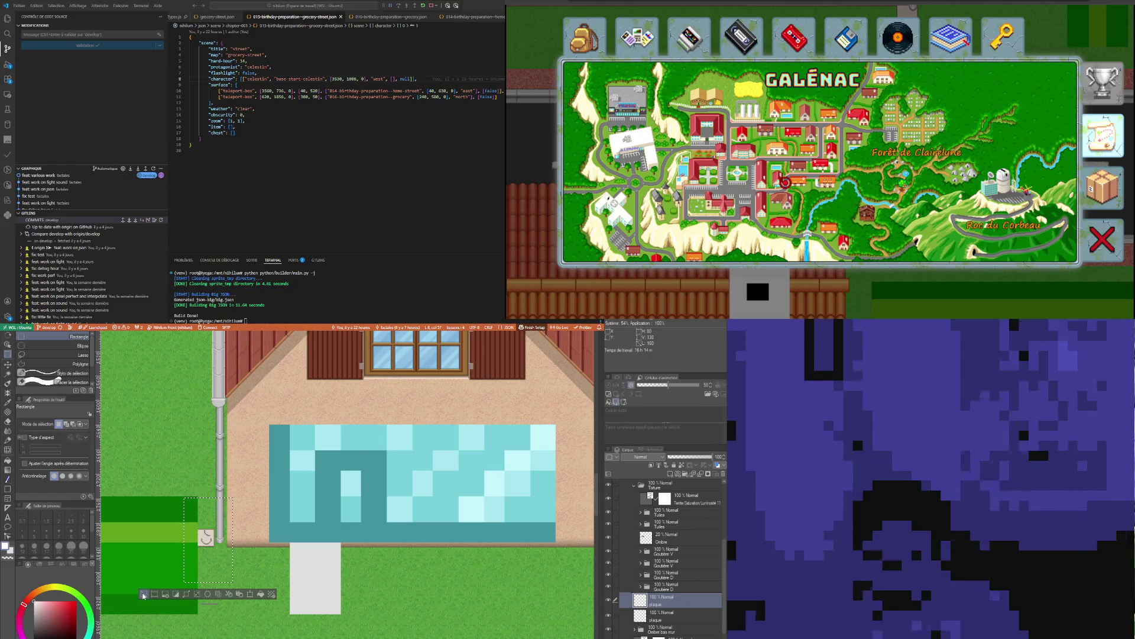
{"action": "left_click", "coordinate": [144, 595]}
{"action": "key", "text": "k"}
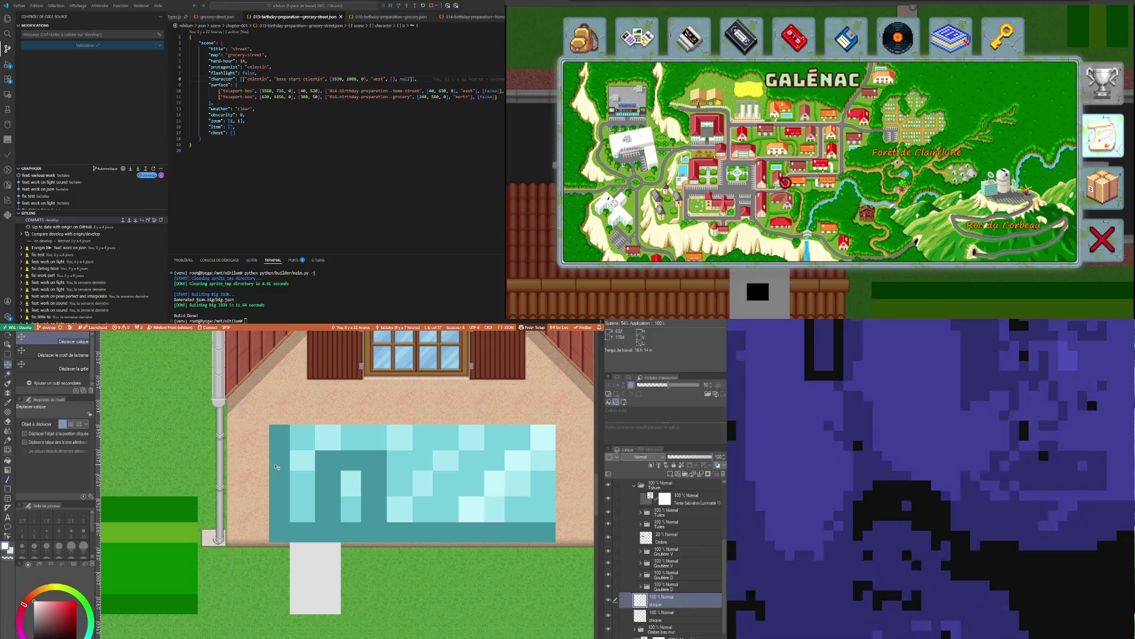
{"action": "scroll", "coordinate": [197, 537], "scroll_direction": "up", "scroll_amount": 2}
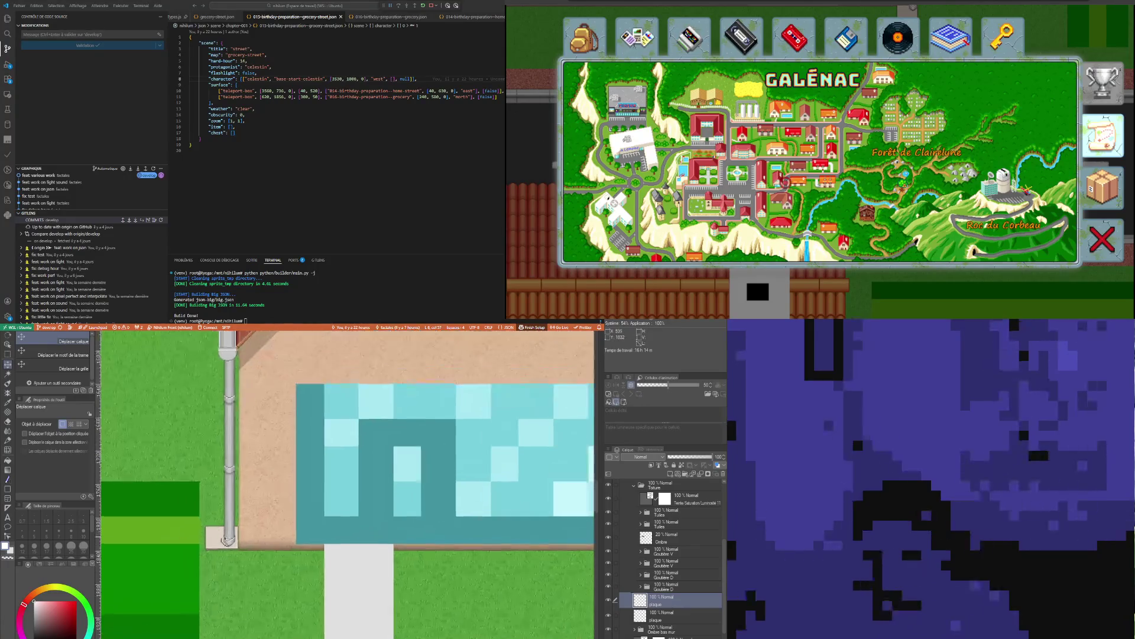
{"action": "left_click", "coordinate": [679, 587]}
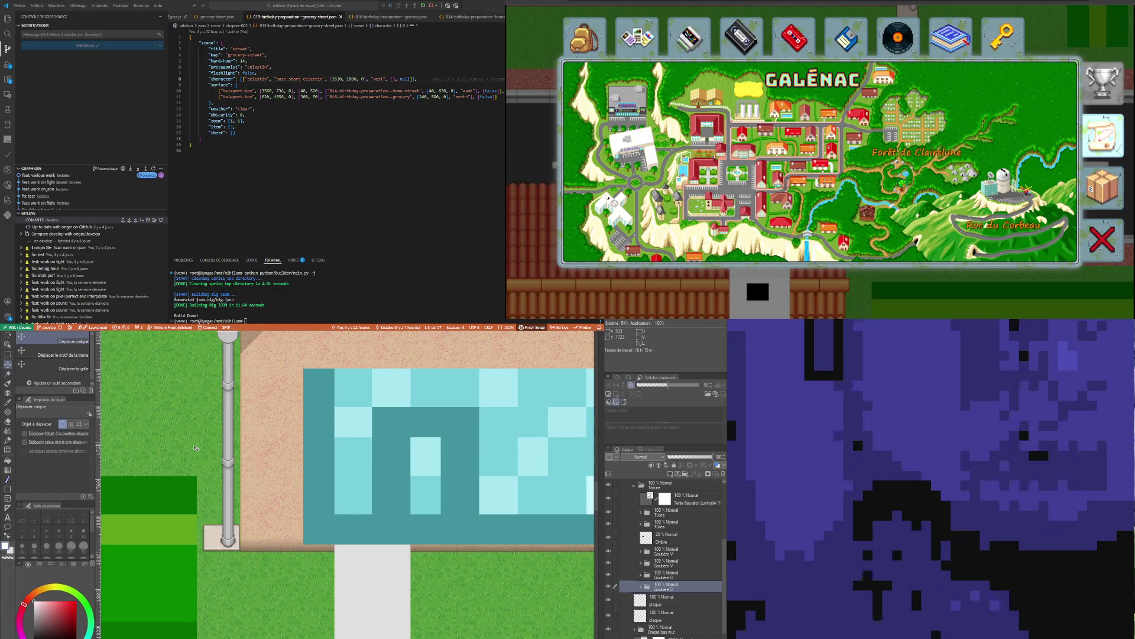
{"action": "scroll", "coordinate": [196, 448], "scroll_direction": "down", "scroll_amount": 1}
{"action": "scroll", "coordinate": [232, 527], "scroll_direction": "down", "scroll_amount": 1}
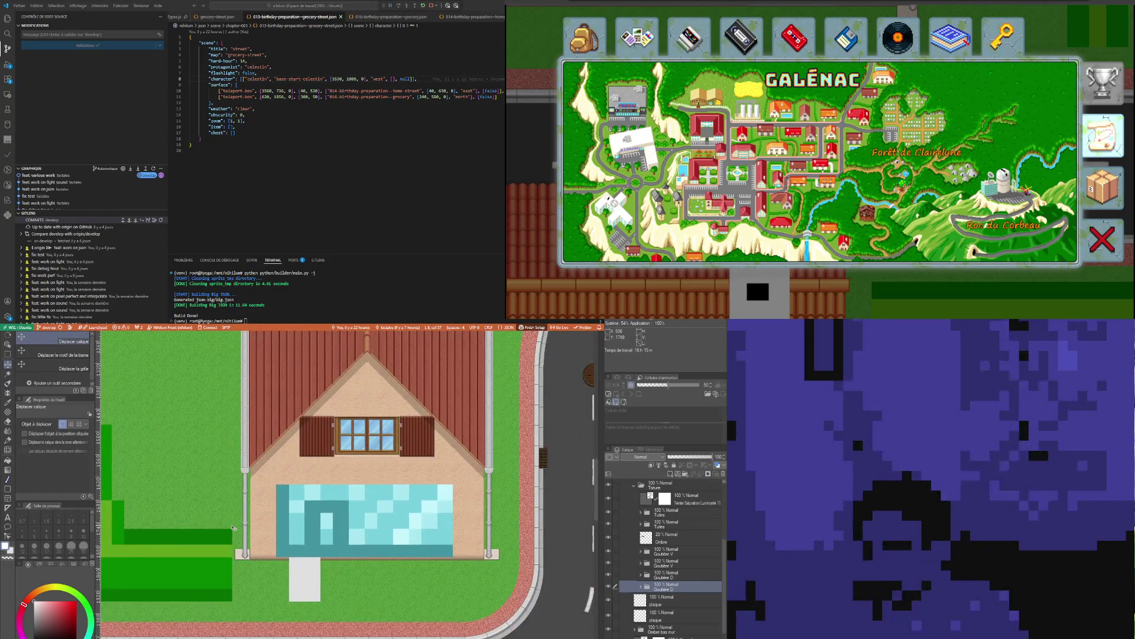
{"action": "scroll", "coordinate": [233, 527], "scroll_direction": "down", "scroll_amount": 1}
{"action": "scroll", "coordinate": [232, 524], "scroll_direction": "down", "scroll_amount": 1}
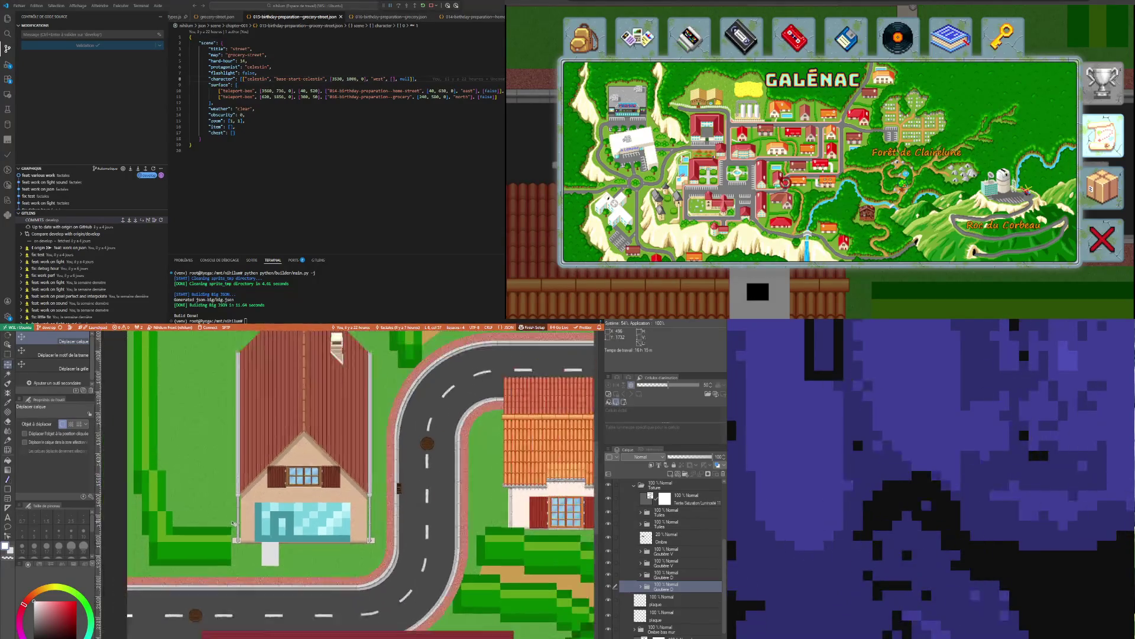
{"action": "scroll", "coordinate": [234, 522], "scroll_direction": "up", "scroll_amount": 1}
{"action": "scroll", "coordinate": [239, 524], "scroll_direction": "down", "scroll_amount": 2}
{"action": "scroll", "coordinate": [253, 525], "scroll_direction": "up", "scroll_amount": 1}
{"action": "scroll", "coordinate": [268, 527], "scroll_direction": "up", "scroll_amount": 2}
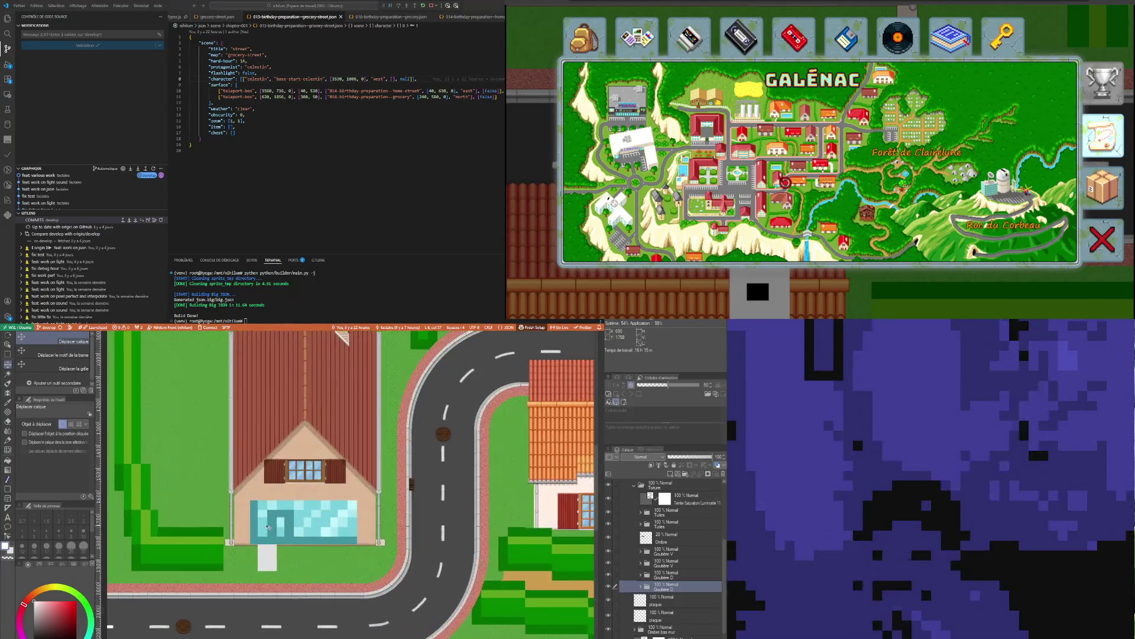
{"action": "scroll", "coordinate": [269, 528], "scroll_direction": "up", "scroll_amount": 1}
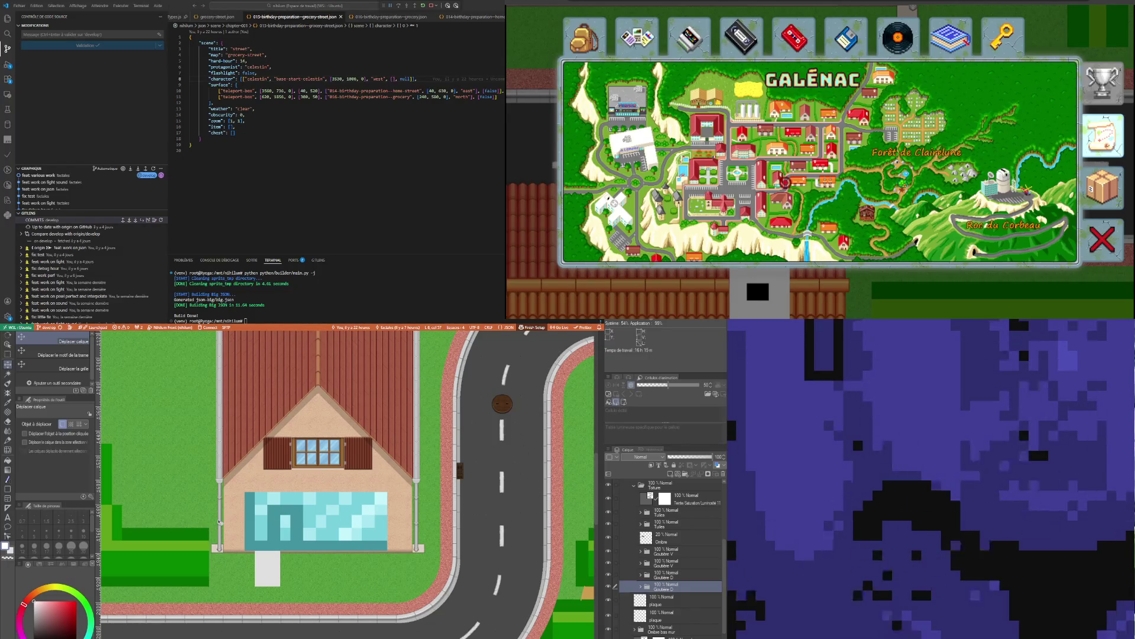
{"action": "scroll", "coordinate": [248, 505], "scroll_direction": "down", "scroll_amount": 1}
{"action": "scroll", "coordinate": [246, 506], "scroll_direction": "down", "scroll_amount": 1}
{"action": "scroll", "coordinate": [247, 506], "scroll_direction": "down", "scroll_amount": 2}
{"action": "scroll", "coordinate": [317, 613], "scroll_direction": "up", "scroll_amount": 3}
{"action": "scroll", "coordinate": [317, 613], "scroll_direction": "up", "scroll_amount": 2}
{"action": "scroll", "coordinate": [325, 605], "scroll_direction": "up", "scroll_amount": 2}
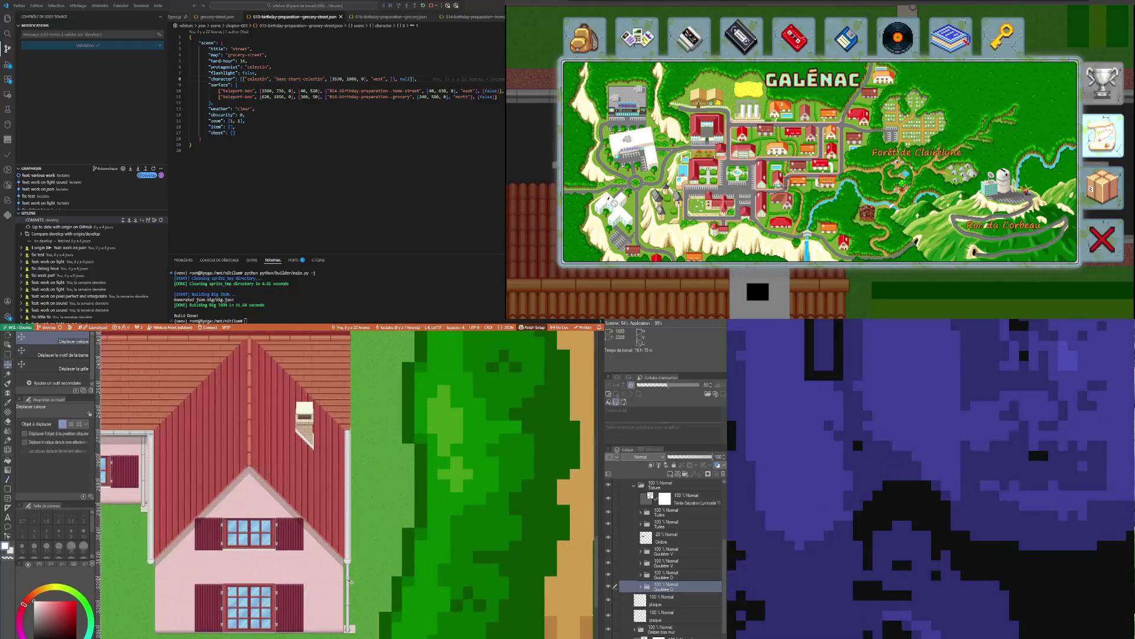
{"action": "scroll", "coordinate": [337, 595], "scroll_direction": "up", "scroll_amount": 2}
{"action": "scroll", "coordinate": [349, 585], "scroll_direction": "up", "scroll_amount": 2}
{"action": "scroll", "coordinate": [349, 584], "scroll_direction": "down", "scroll_amount": 1}
{"action": "scroll", "coordinate": [349, 584], "scroll_direction": "down", "scroll_amount": 2}
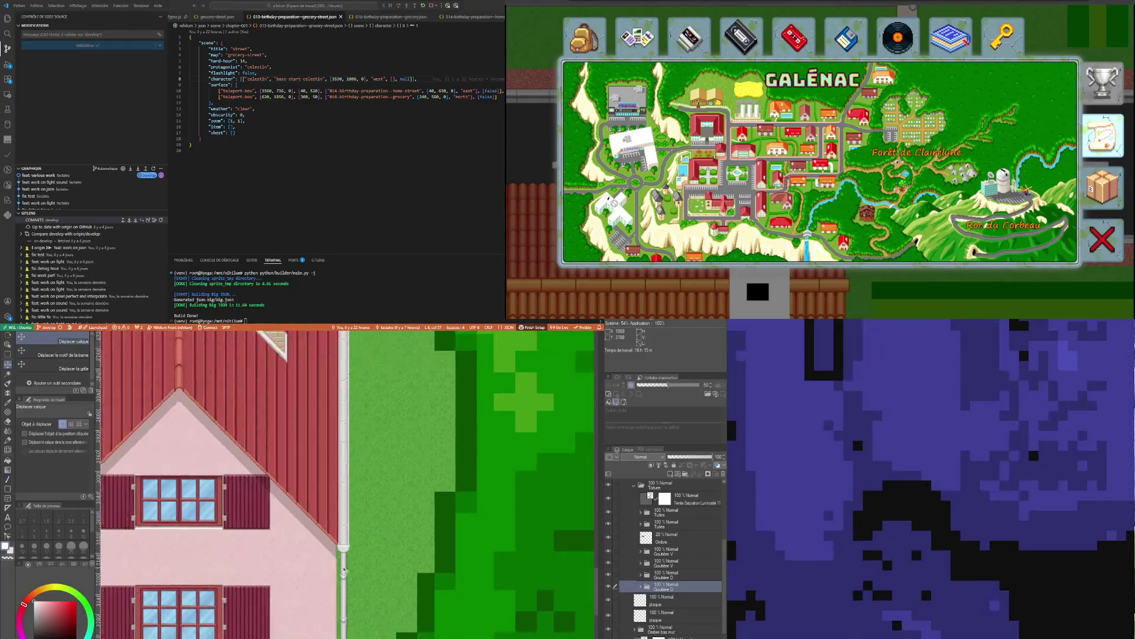
{"action": "scroll", "coordinate": [333, 552], "scroll_direction": "up", "scroll_amount": 1}
{"action": "scroll", "coordinate": [332, 553], "scroll_direction": "up", "scroll_amount": 2}
{"action": "scroll", "coordinate": [332, 552], "scroll_direction": "up", "scroll_amount": 2}
{"action": "scroll", "coordinate": [333, 551], "scroll_direction": "up", "scroll_amount": 1}
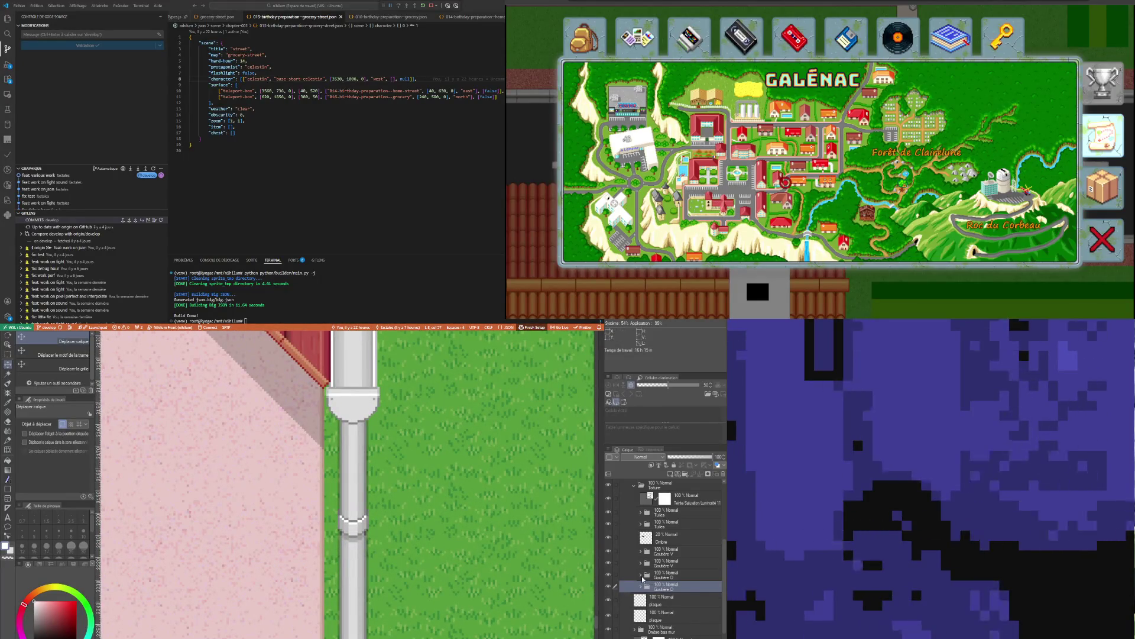
{"action": "scroll", "coordinate": [376, 590], "scroll_direction": "down", "scroll_amount": 1}
{"action": "scroll", "coordinate": [375, 590], "scroll_direction": "down", "scroll_amount": 2}
{"action": "scroll", "coordinate": [375, 590], "scroll_direction": "down", "scroll_amount": 2}
{"action": "scroll", "coordinate": [375, 590], "scroll_direction": "down", "scroll_amount": 2}
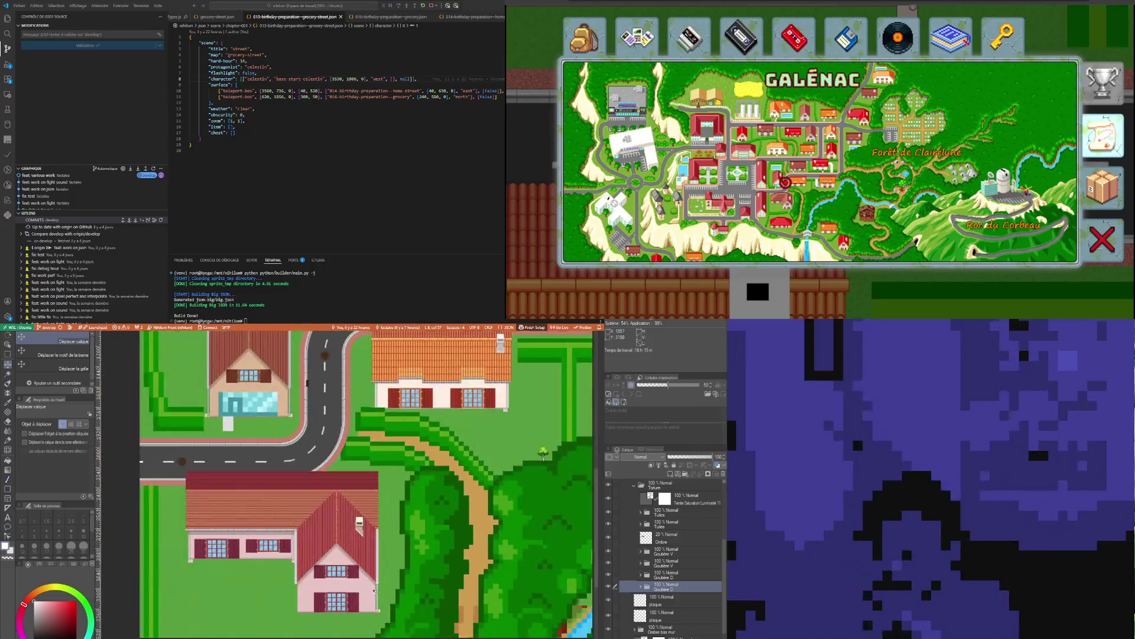
{"action": "scroll", "coordinate": [374, 590], "scroll_direction": "up", "scroll_amount": 1}
{"action": "scroll", "coordinate": [355, 568], "scroll_direction": "up", "scroll_amount": 2}
{"action": "scroll", "coordinate": [293, 506], "scroll_direction": "up", "scroll_amount": 2}
{"action": "scroll", "coordinate": [249, 453], "scroll_direction": "up", "scroll_amount": 2}
{"action": "scroll", "coordinate": [249, 451], "scroll_direction": "up", "scroll_amount": 1}
{"action": "scroll", "coordinate": [249, 450], "scroll_direction": "up", "scroll_amount": 1}
{"action": "scroll", "coordinate": [249, 451], "scroll_direction": "up", "scroll_amount": 1}
{"action": "scroll", "coordinate": [249, 450], "scroll_direction": "up", "scroll_amount": 1}
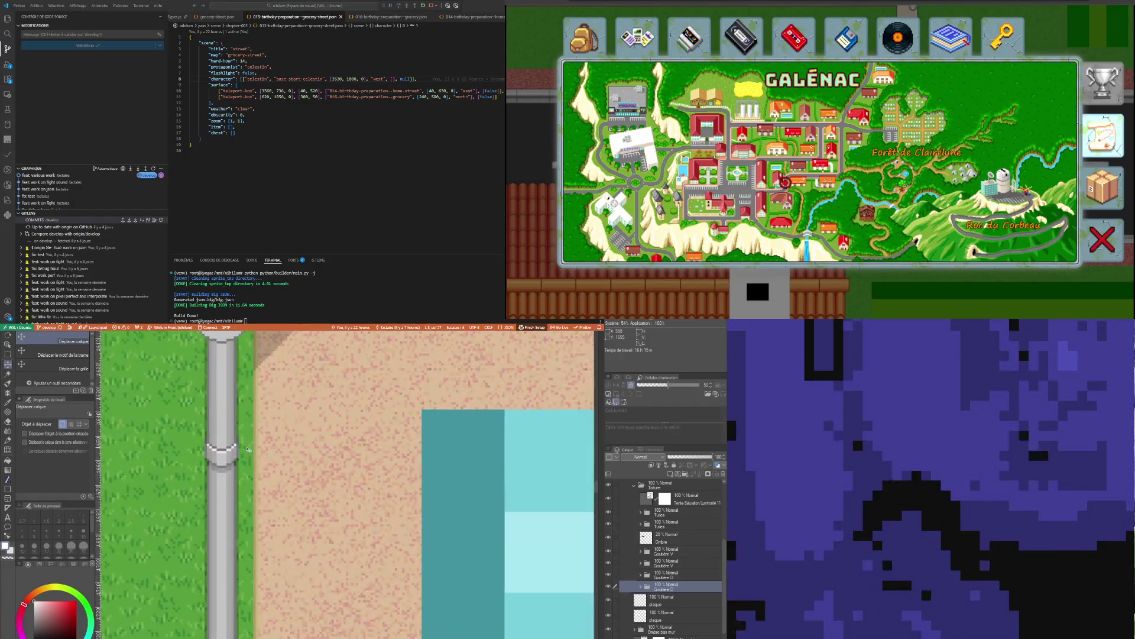
{"action": "scroll", "coordinate": [249, 449], "scroll_direction": "up", "scroll_amount": 1}
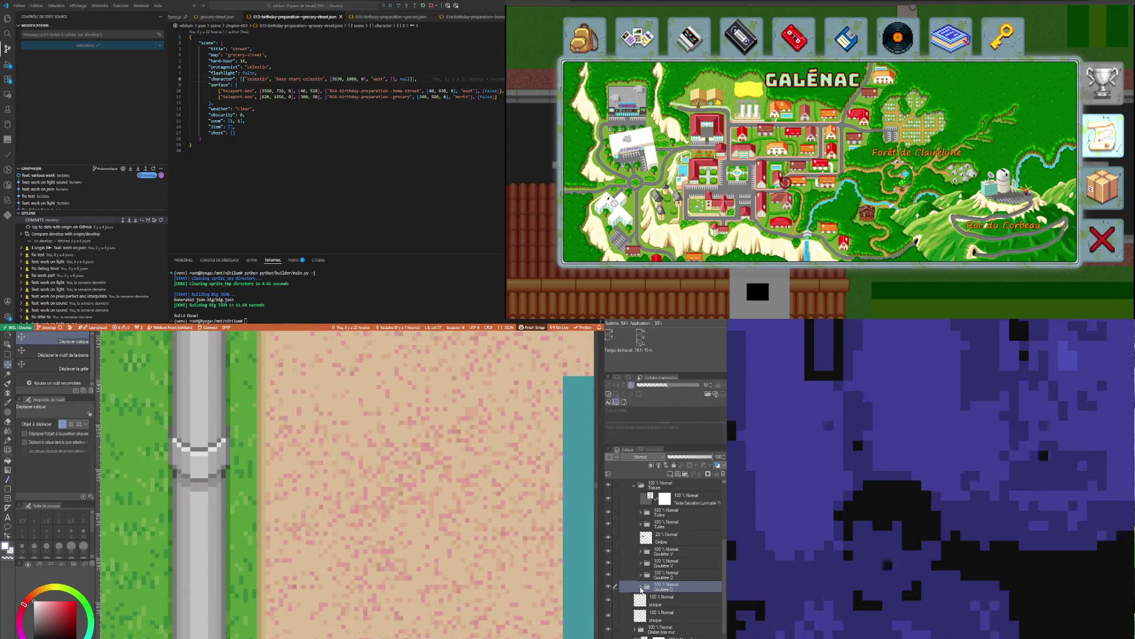
{"action": "left_click", "coordinate": [645, 588]}
{"action": "left_click", "coordinate": [667, 604]}
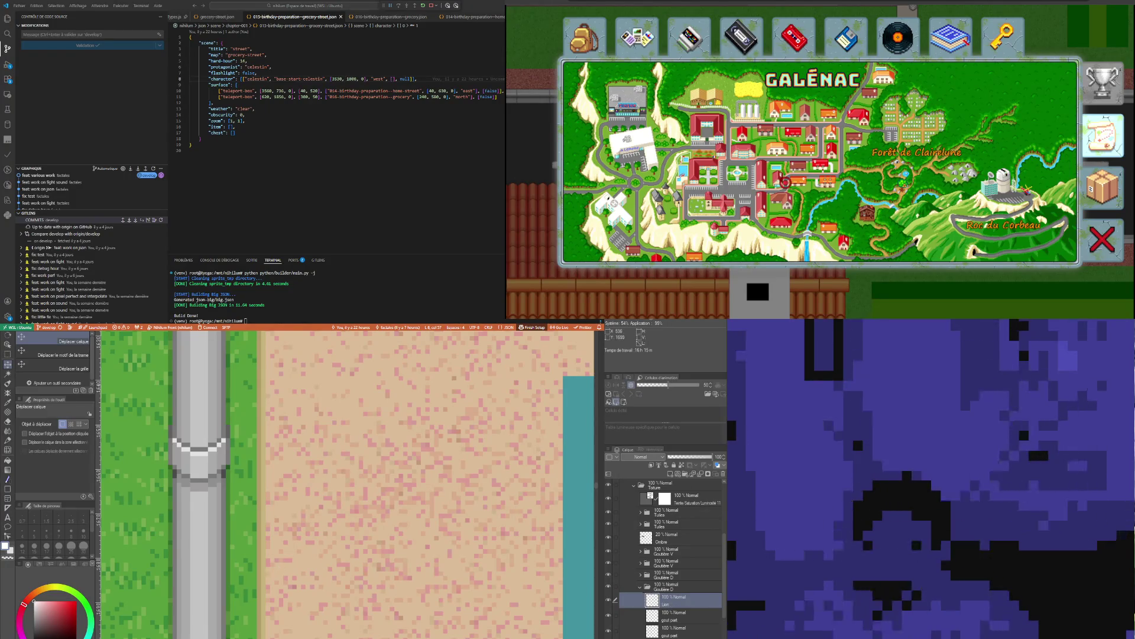
{"action": "left_click", "coordinate": [8, 401]}
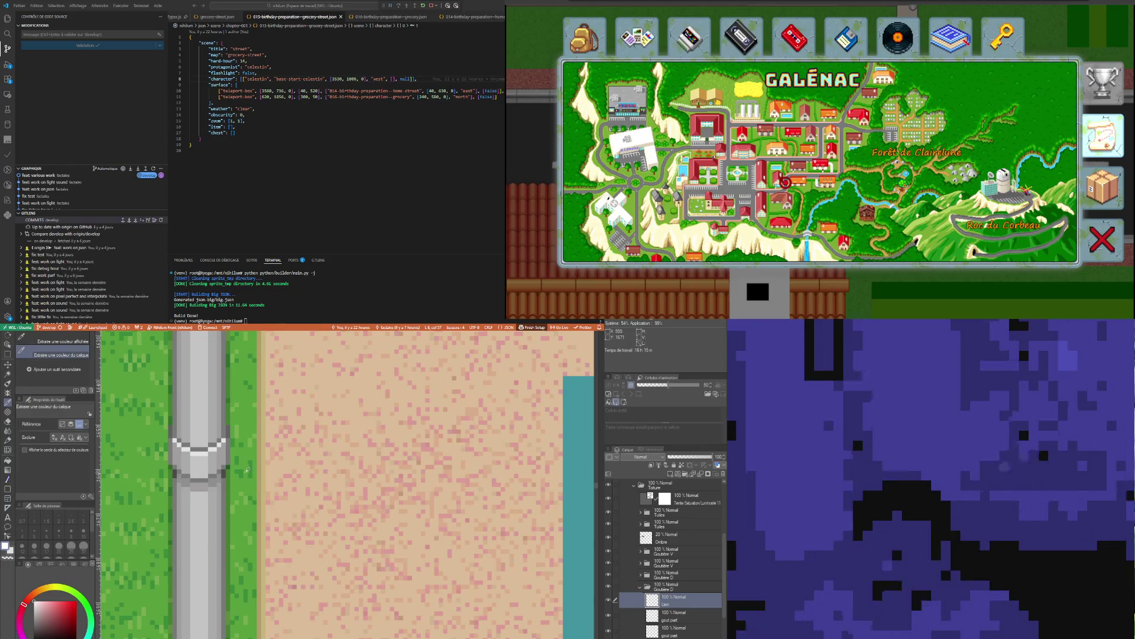
{"action": "key", "text": "p"}
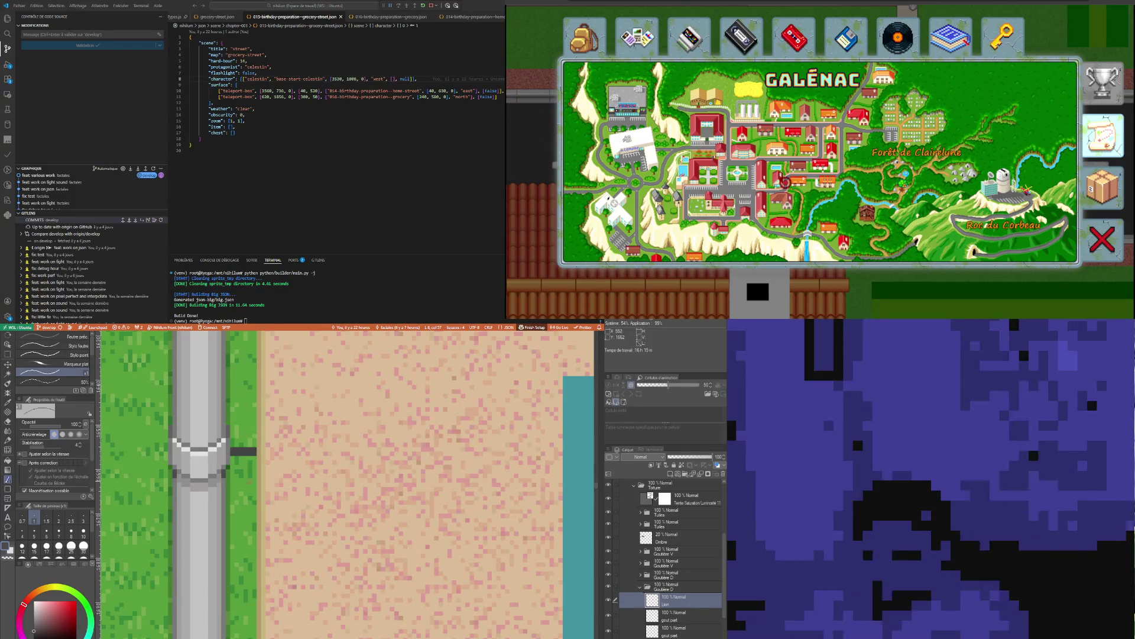
{"action": "scroll", "coordinate": [346, 484], "scroll_direction": "up", "scroll_amount": 3}
{"action": "scroll", "coordinate": [346, 484], "scroll_direction": "down", "scroll_amount": 3}
{"action": "scroll", "coordinate": [346, 483], "scroll_direction": "up", "scroll_amount": 1}
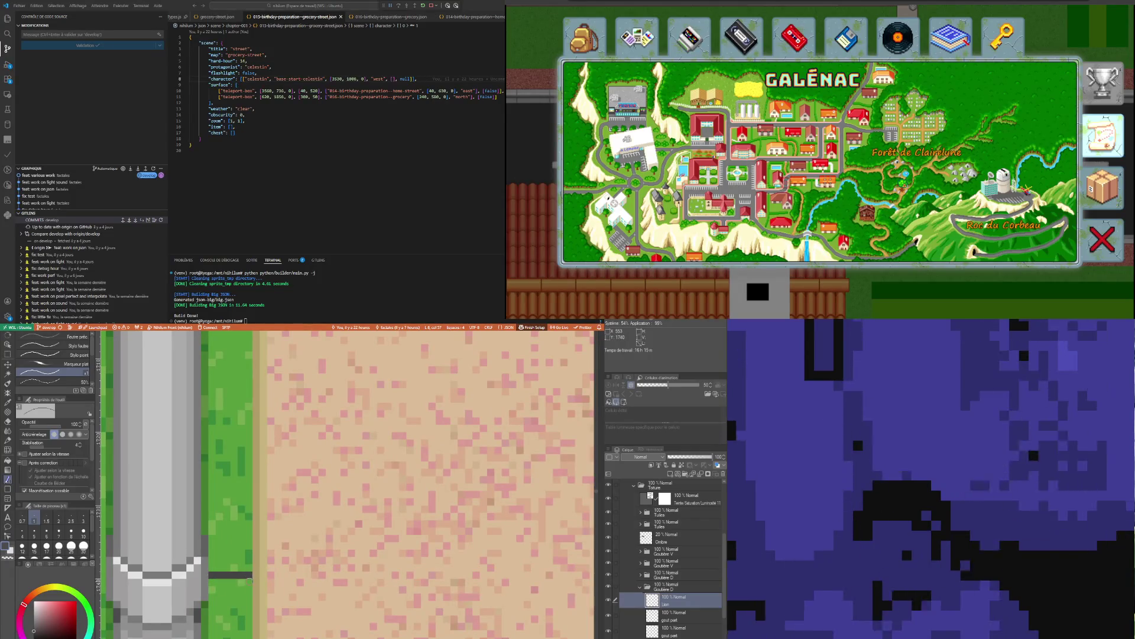
{"action": "left_click", "coordinate": [212, 582], "text": "shift"}
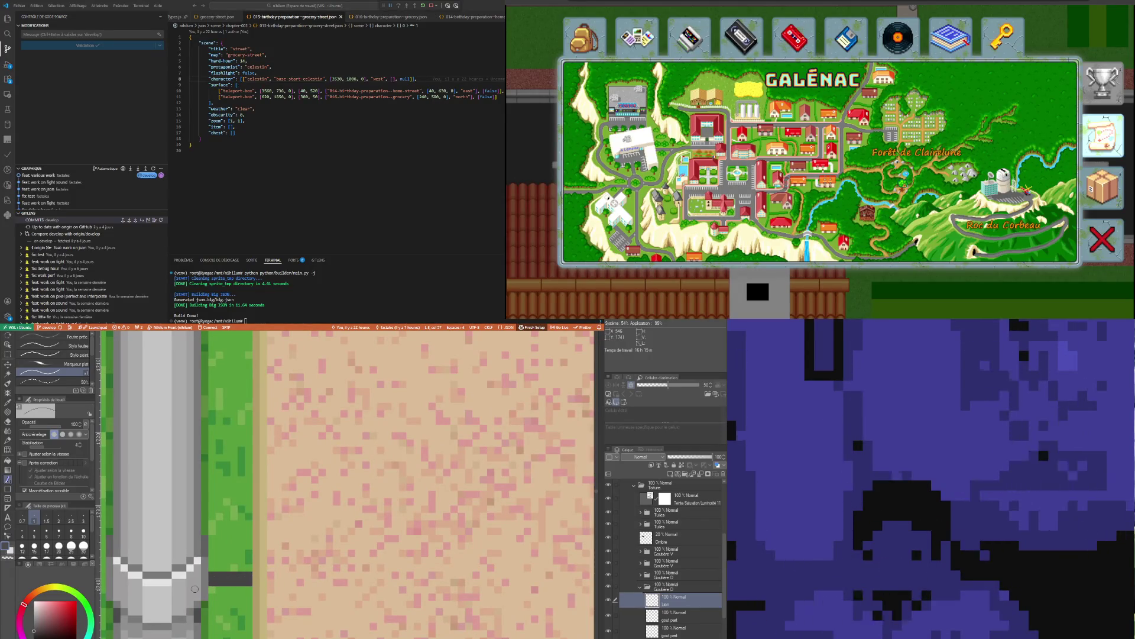
{"action": "key", "text": "i"}
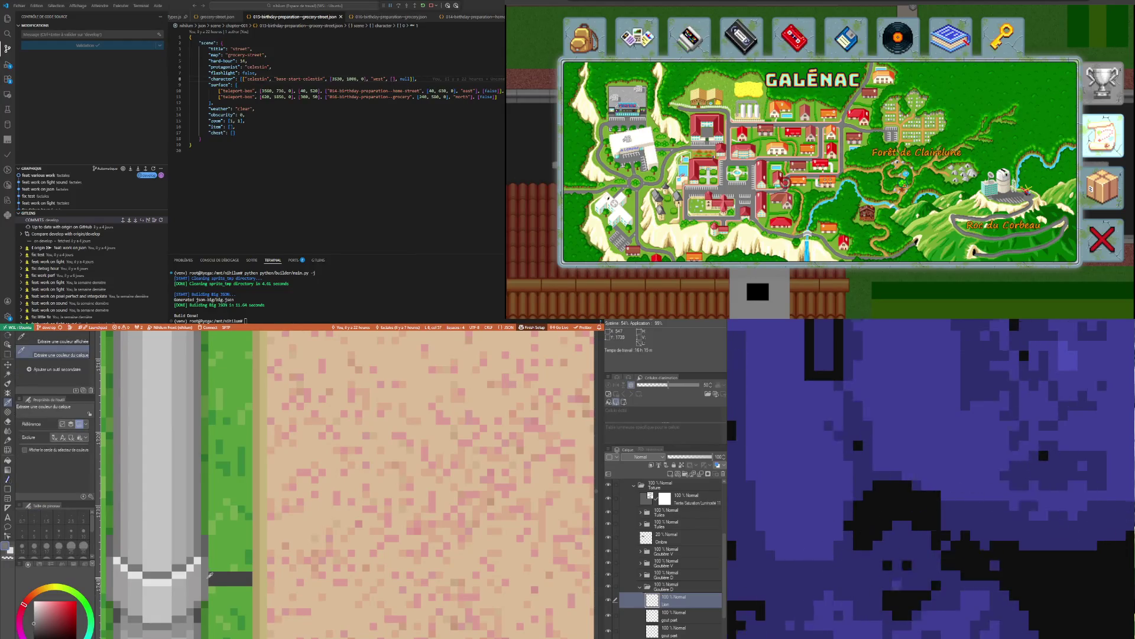
{"action": "key", "text": "b"}
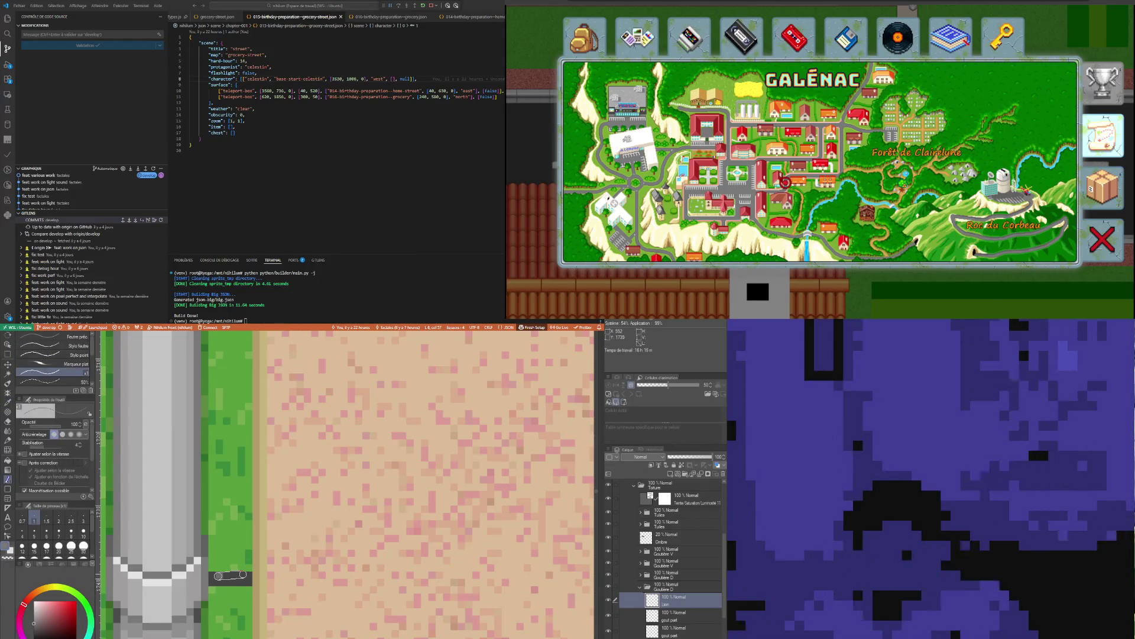
{"action": "scroll", "coordinate": [230, 575], "scroll_direction": "down", "scroll_amount": 2}
{"action": "scroll", "coordinate": [230, 533], "scroll_direction": "down", "scroll_amount": 2}
{"action": "scroll", "coordinate": [230, 430], "scroll_direction": "down", "scroll_amount": 2}
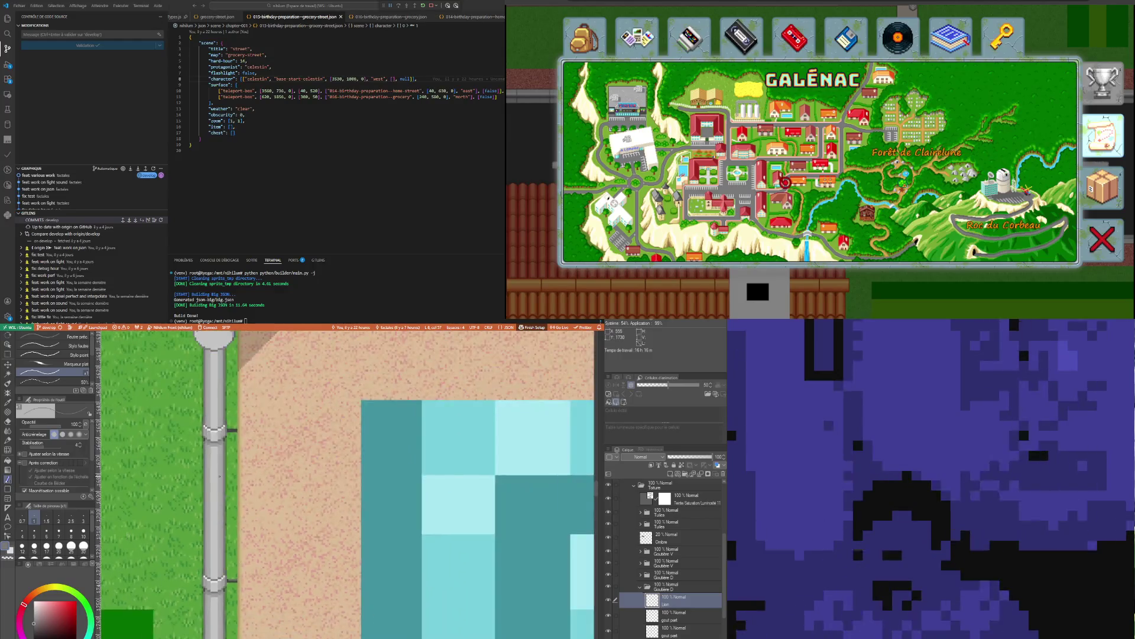
{"action": "scroll", "coordinate": [229, 431], "scroll_direction": "up", "scroll_amount": 2}
{"action": "scroll", "coordinate": [274, 504], "scroll_direction": "up", "scroll_amount": 2}
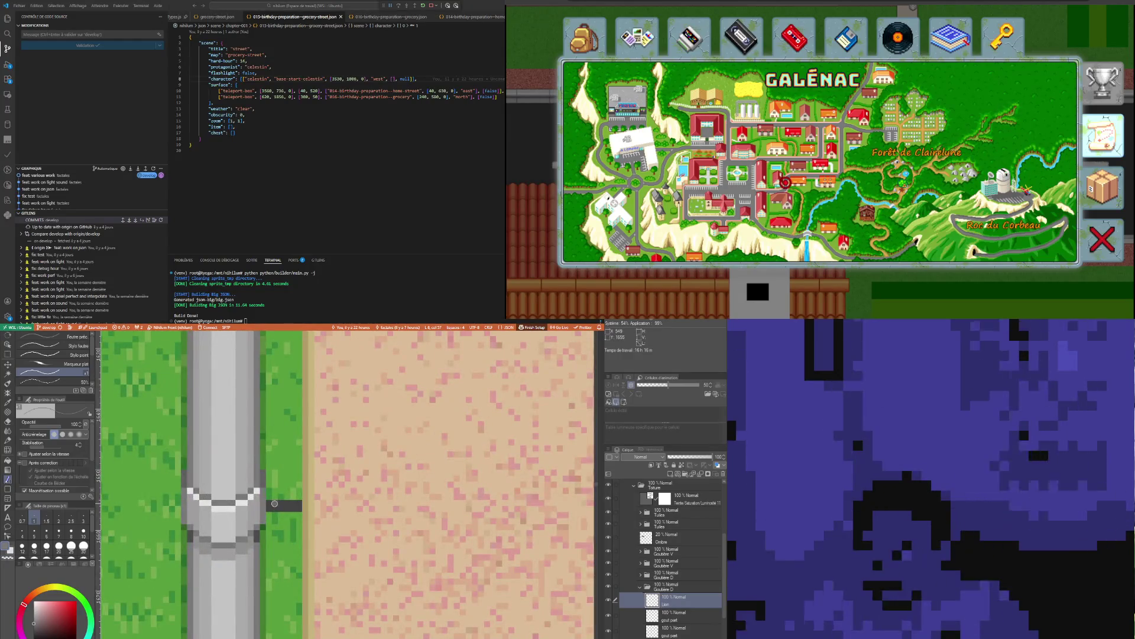
{"action": "scroll", "coordinate": [274, 503], "scroll_direction": "down", "scroll_amount": 1}
{"action": "scroll", "coordinate": [278, 494], "scroll_direction": "down", "scroll_amount": 1}
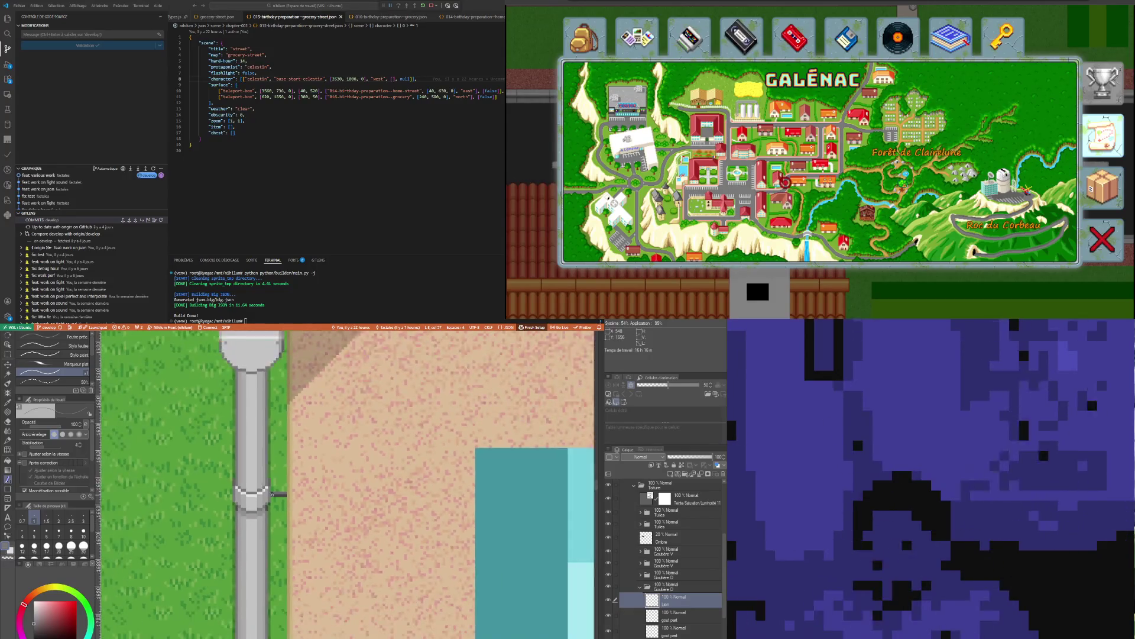
{"action": "scroll", "coordinate": [277, 494], "scroll_direction": "down", "scroll_amount": 2}
{"action": "scroll", "coordinate": [278, 494], "scroll_direction": "up", "scroll_amount": 1}
{"action": "scroll", "coordinate": [277, 495], "scroll_direction": "up", "scroll_amount": 1}
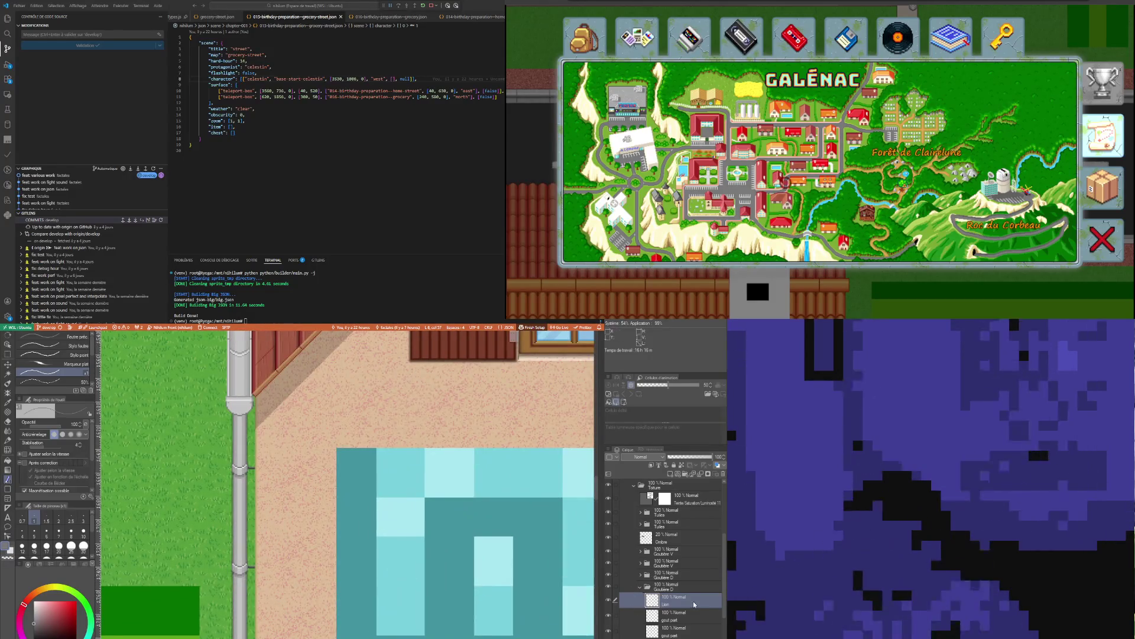
{"action": "scroll", "coordinate": [333, 531], "scroll_direction": "down", "scroll_amount": 1}
{"action": "scroll", "coordinate": [333, 532], "scroll_direction": "down", "scroll_amount": 1}
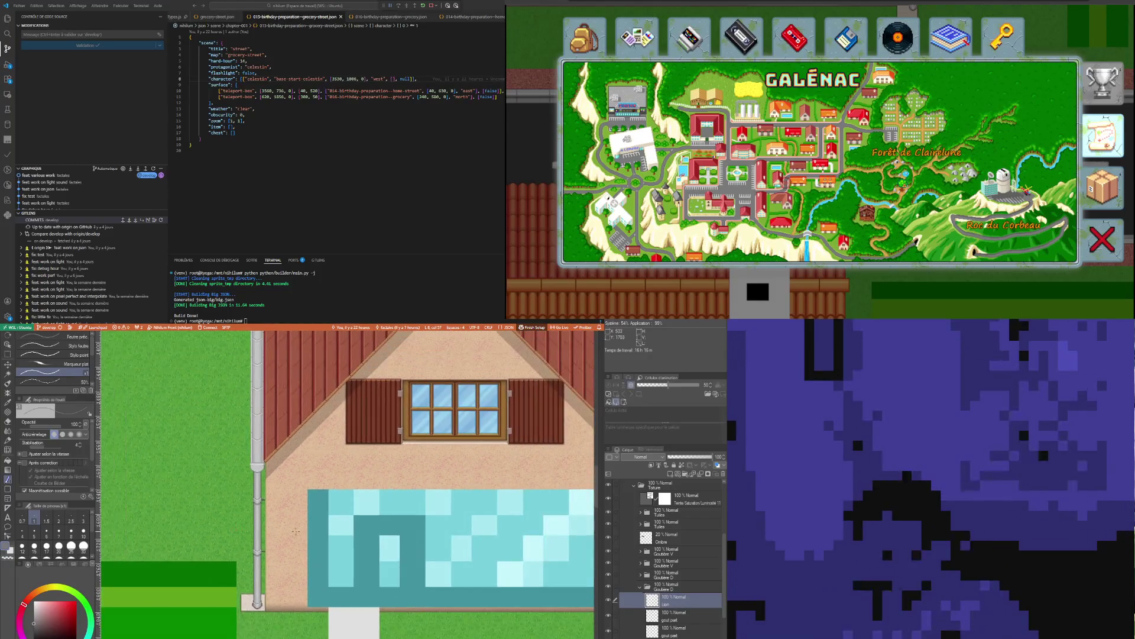
{"action": "scroll", "coordinate": [333, 531], "scroll_direction": "up", "scroll_amount": 1}
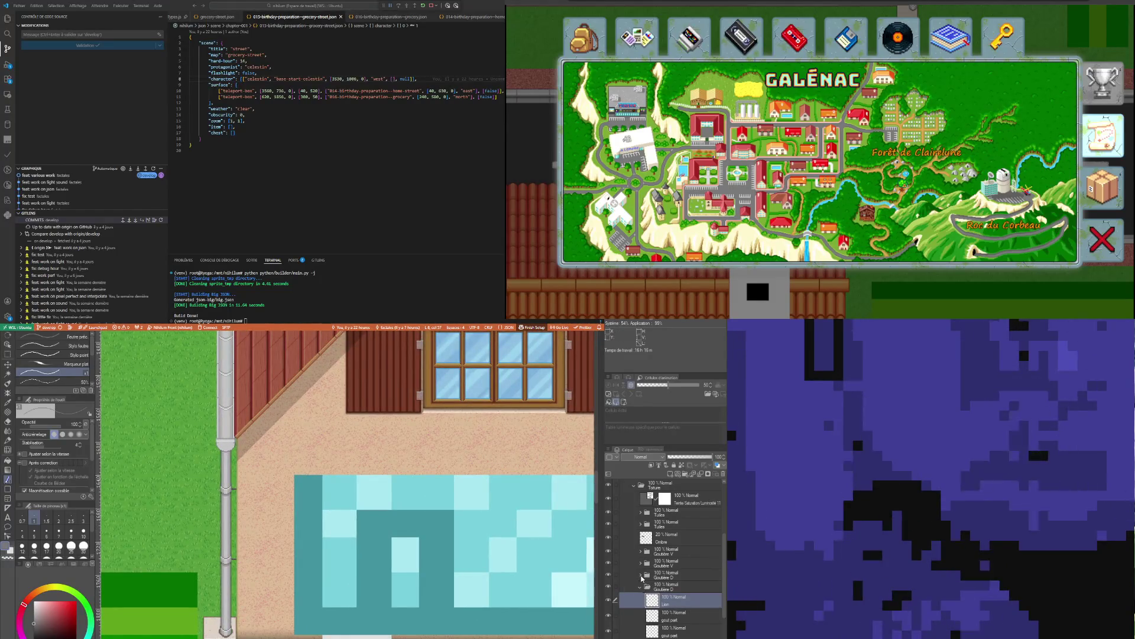
{"action": "left_click", "coordinate": [640, 574]}
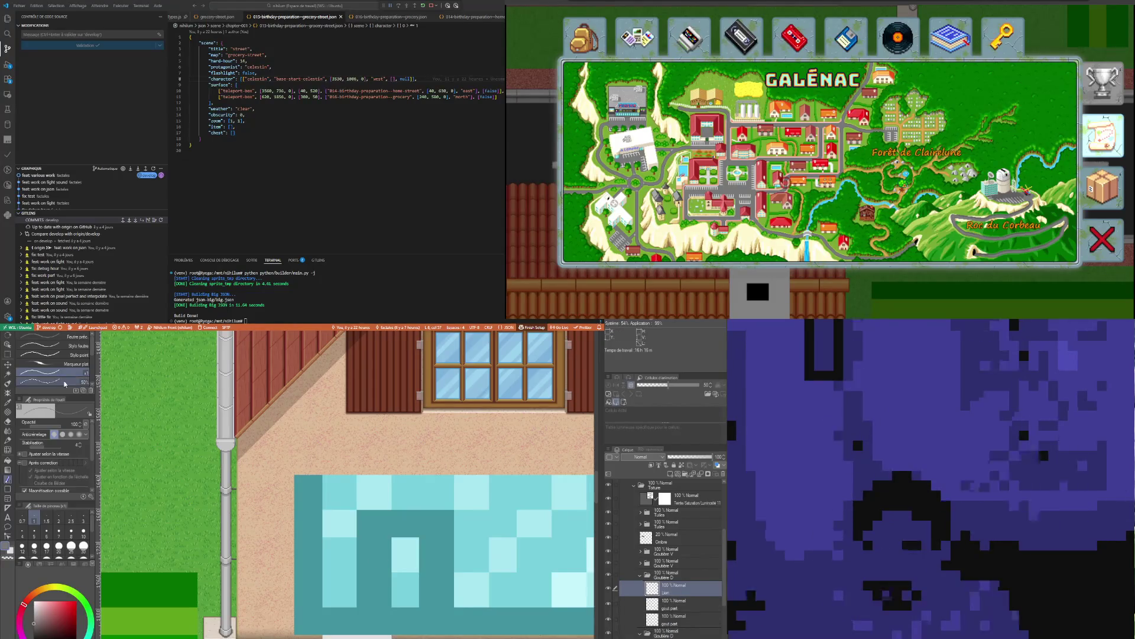
{"action": "left_click", "coordinate": [9, 371]}
{"action": "scroll", "coordinate": [333, 497], "scroll_direction": "down", "scroll_amount": 1}
{"action": "scroll", "coordinate": [333, 497], "scroll_direction": "down", "scroll_amount": 1}
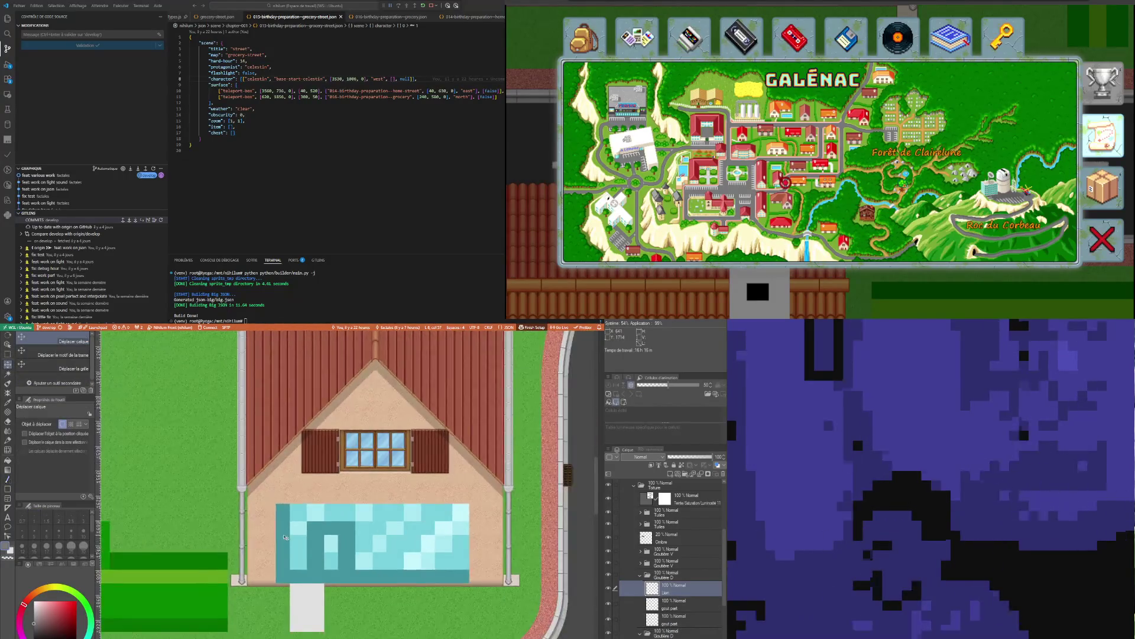
{"action": "scroll", "coordinate": [460, 508], "scroll_direction": "right", "scroll_amount": 1}
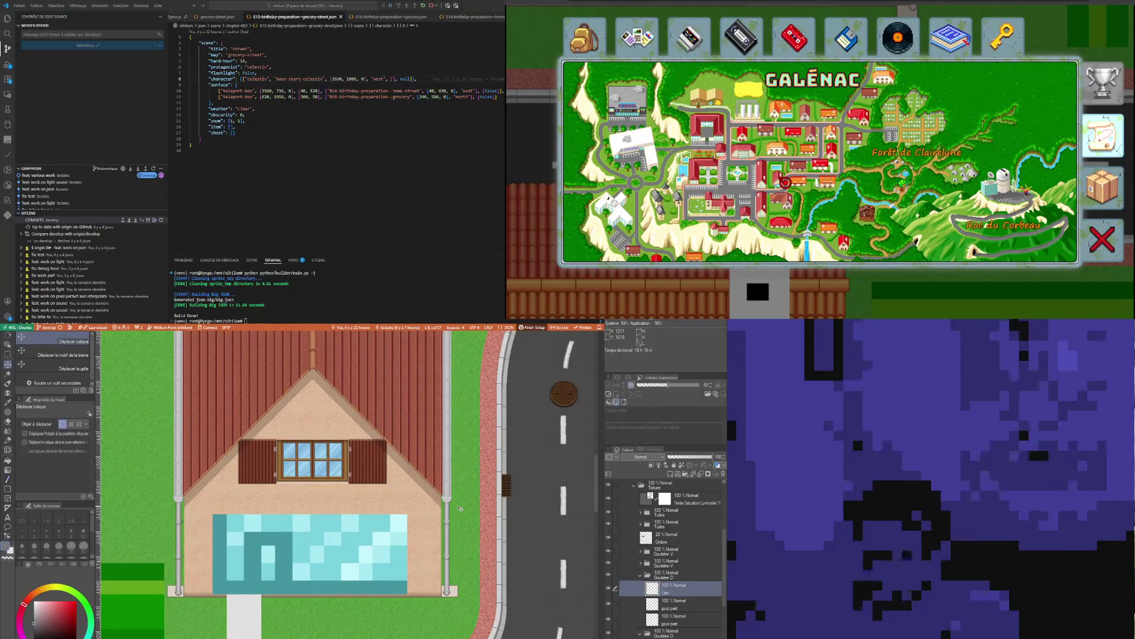
{"action": "scroll", "coordinate": [459, 519], "scroll_direction": "up", "scroll_amount": 1}
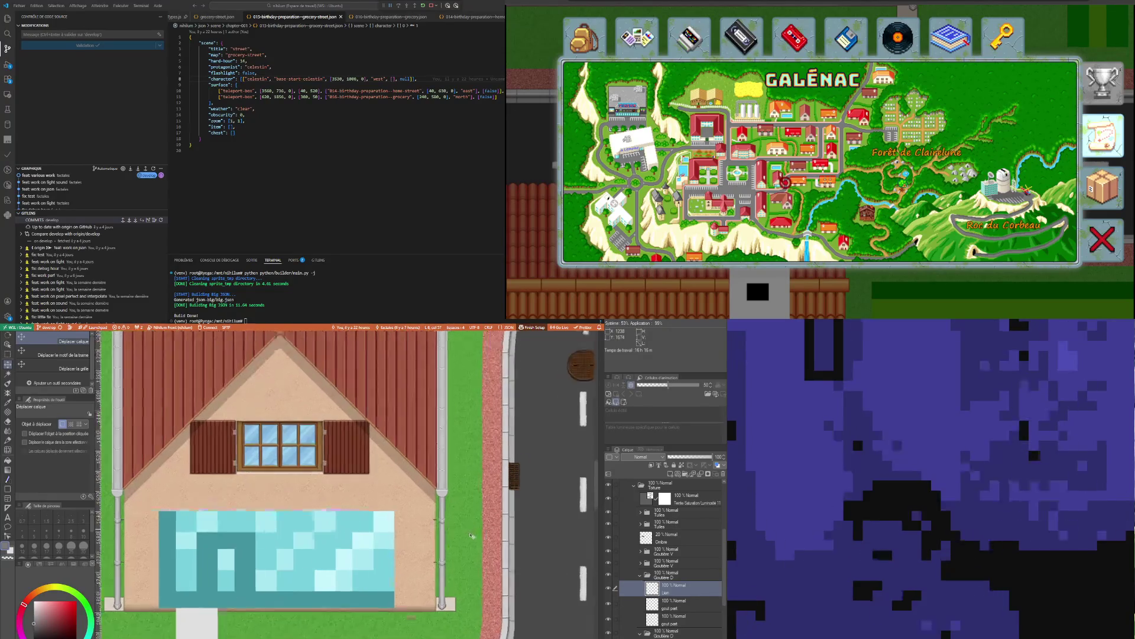
{"action": "scroll", "coordinate": [458, 524], "scroll_direction": "up", "scroll_amount": 2}
{"action": "scroll", "coordinate": [458, 528], "scroll_direction": "up", "scroll_amount": 2}
{"action": "scroll", "coordinate": [457, 535], "scroll_direction": "up", "scroll_amount": 2}
{"action": "scroll", "coordinate": [457, 536], "scroll_direction": "up", "scroll_amount": 1}
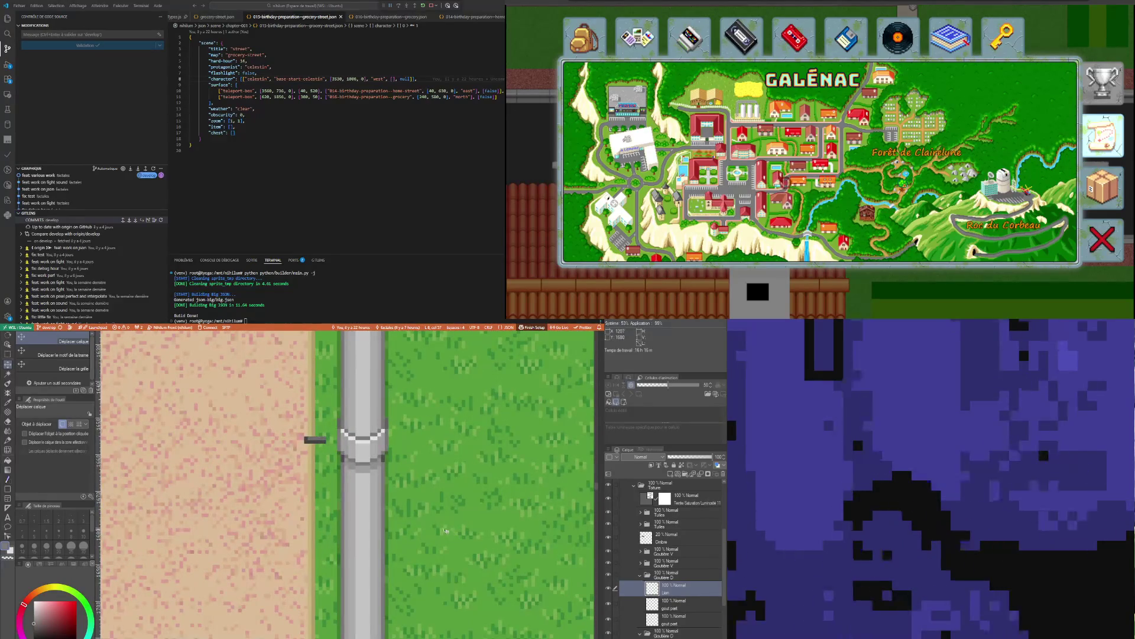
{"action": "scroll", "coordinate": [424, 538], "scroll_direction": "down", "scroll_amount": 2}
{"action": "scroll", "coordinate": [425, 537], "scroll_direction": "down", "scroll_amount": 2}
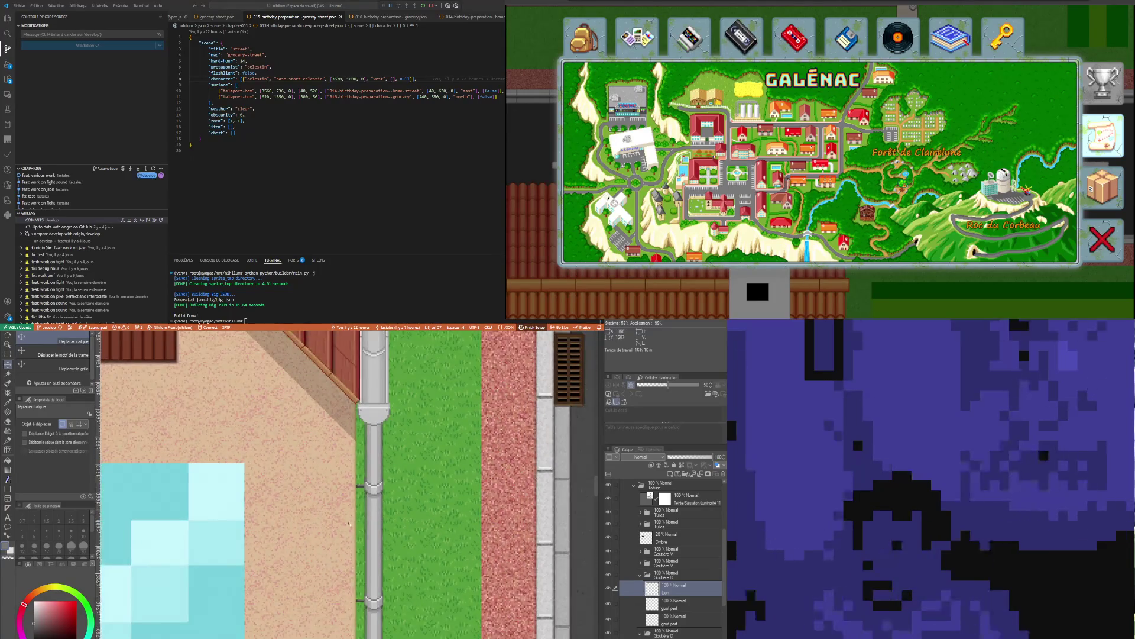
{"action": "left_click", "coordinate": [7, 353]}
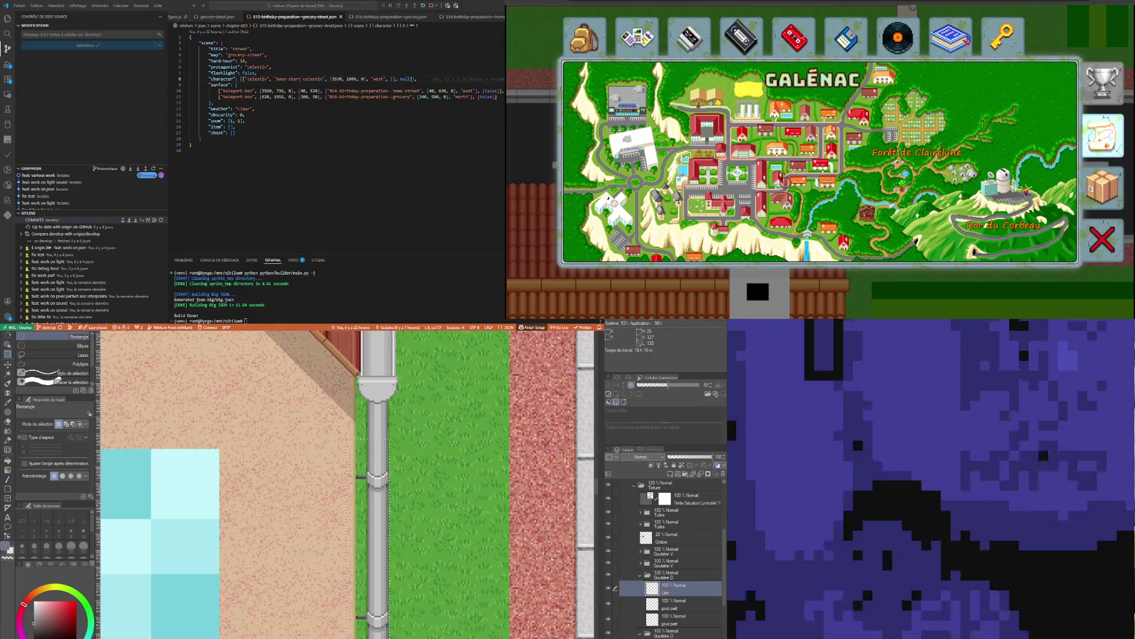
{"action": "key", "text": "ctrl+t"}
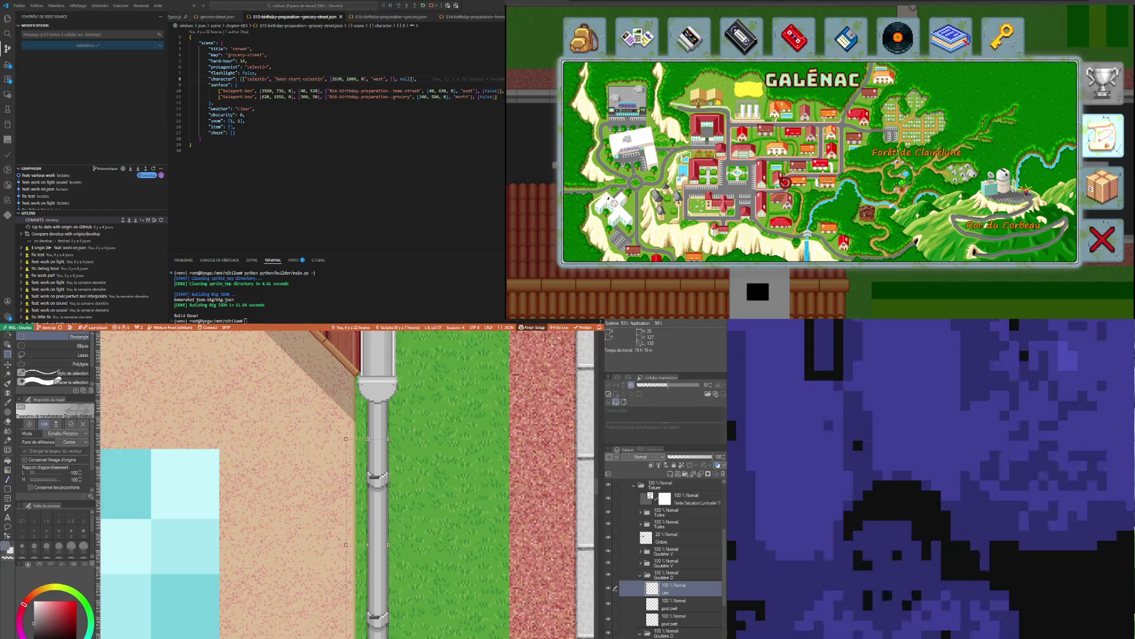
{"action": "key", "text": "Return"}
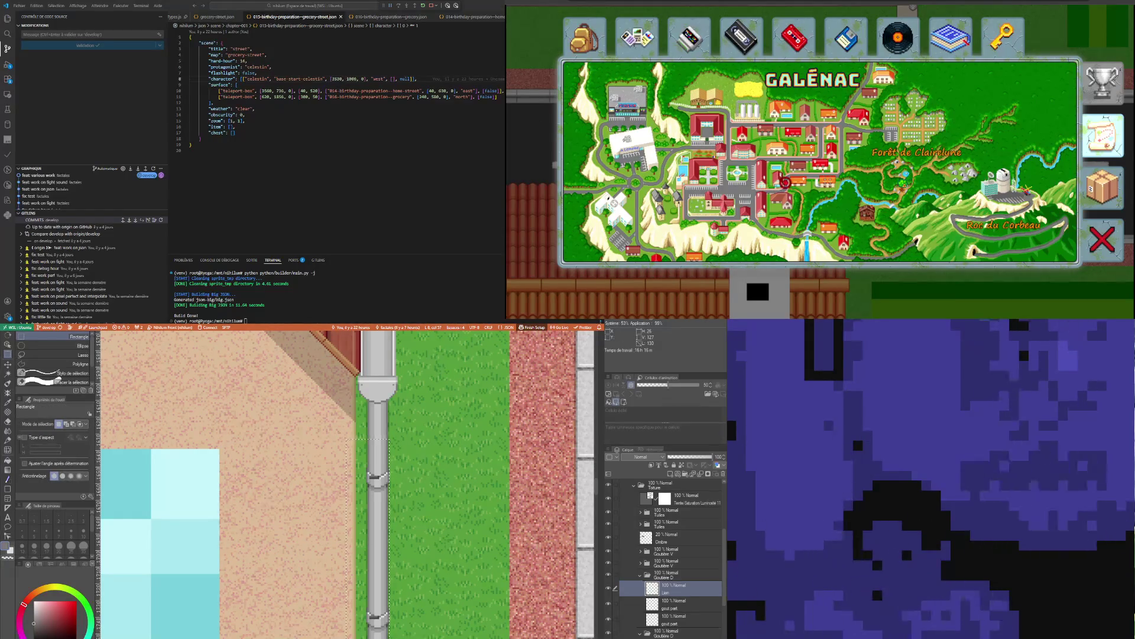
{"action": "left_click", "coordinate": [7, 365]}
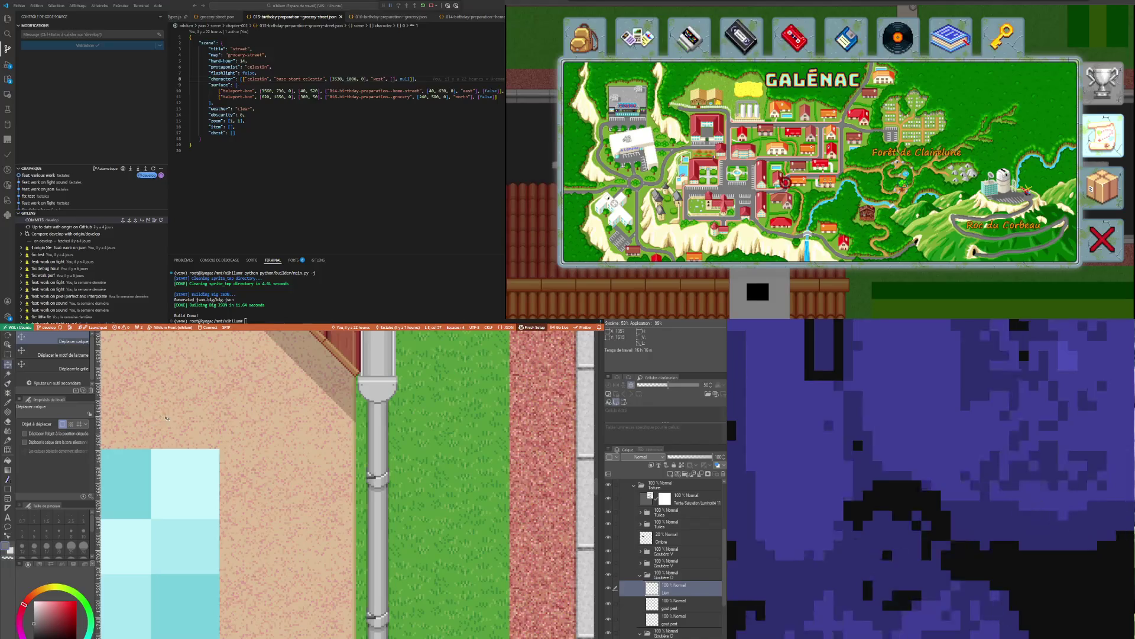
{"action": "scroll", "coordinate": [165, 582], "scroll_direction": "down", "scroll_amount": 2}
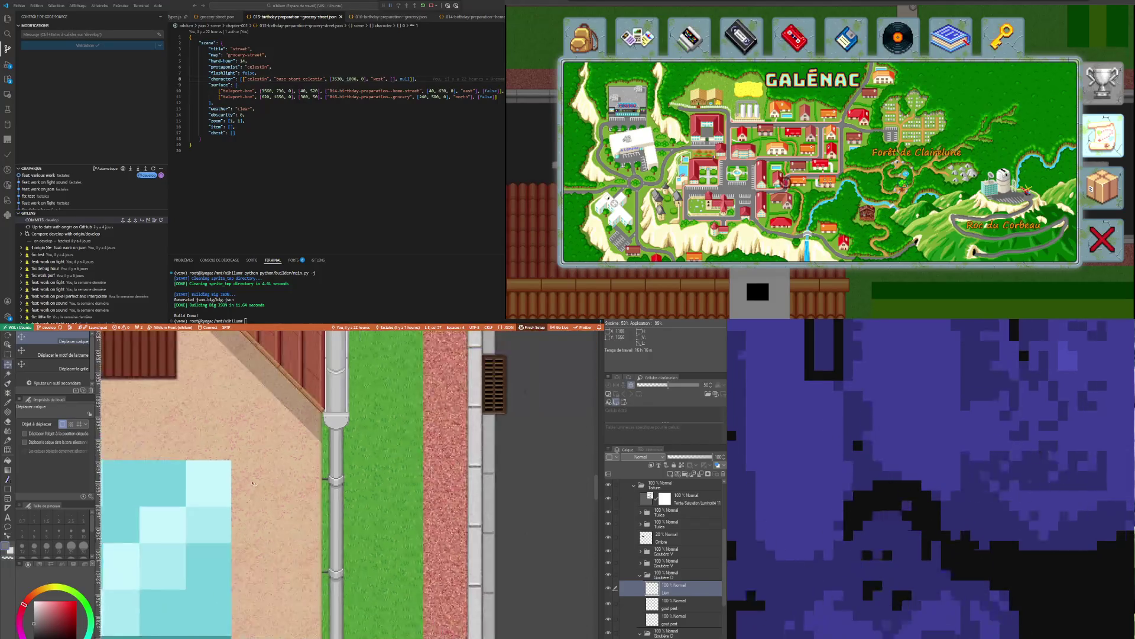
{"action": "scroll", "coordinate": [166, 582], "scroll_direction": "down", "scroll_amount": 2}
{"action": "scroll", "coordinate": [165, 580], "scroll_direction": "down", "scroll_amount": 2}
{"action": "scroll", "coordinate": [165, 582], "scroll_direction": "down", "scroll_amount": 2}
{"action": "scroll", "coordinate": [165, 582], "scroll_direction": "up", "scroll_amount": 1}
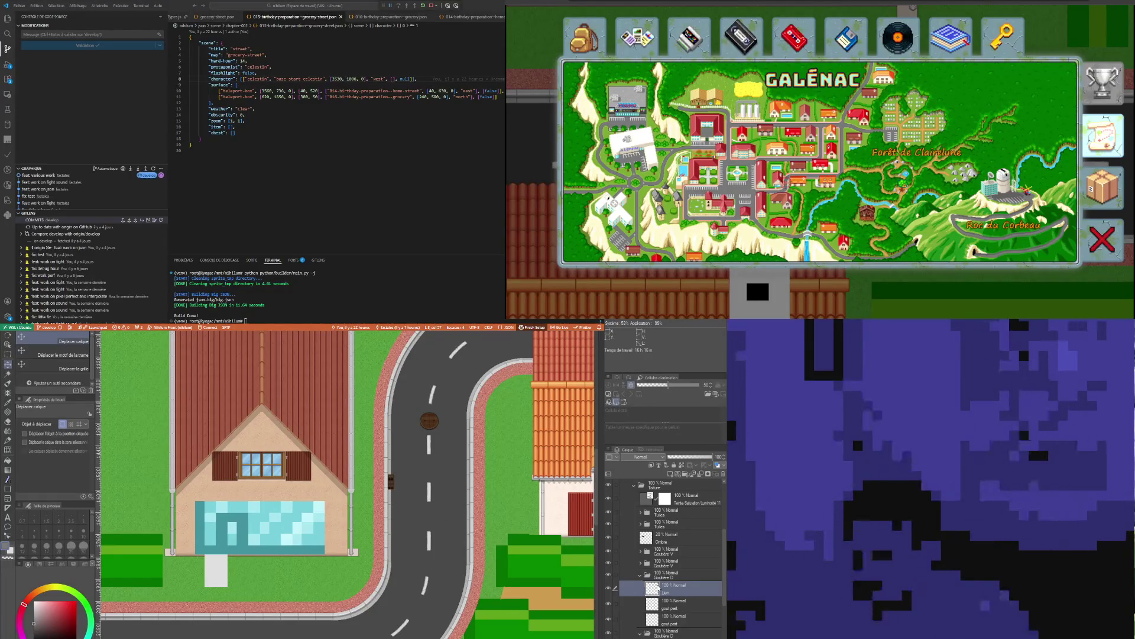
{"action": "scroll", "coordinate": [390, 554], "scroll_direction": "down", "scroll_amount": 1}
{"action": "scroll", "coordinate": [389, 555], "scroll_direction": "down", "scroll_amount": 1}
{"action": "scroll", "coordinate": [390, 555], "scroll_direction": "up", "scroll_amount": 1}
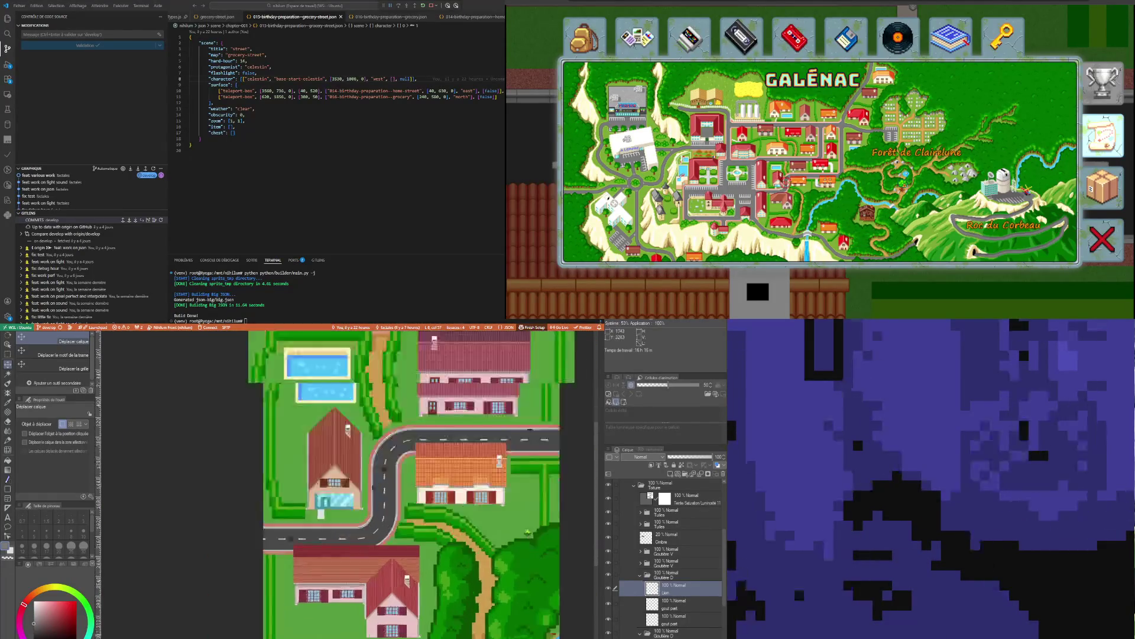
{"action": "scroll", "coordinate": [390, 555], "scroll_direction": "up", "scroll_amount": 1}
{"action": "scroll", "coordinate": [389, 555], "scroll_direction": "up", "scroll_amount": 1}
{"action": "scroll", "coordinate": [389, 555], "scroll_direction": "up", "scroll_amount": 1}
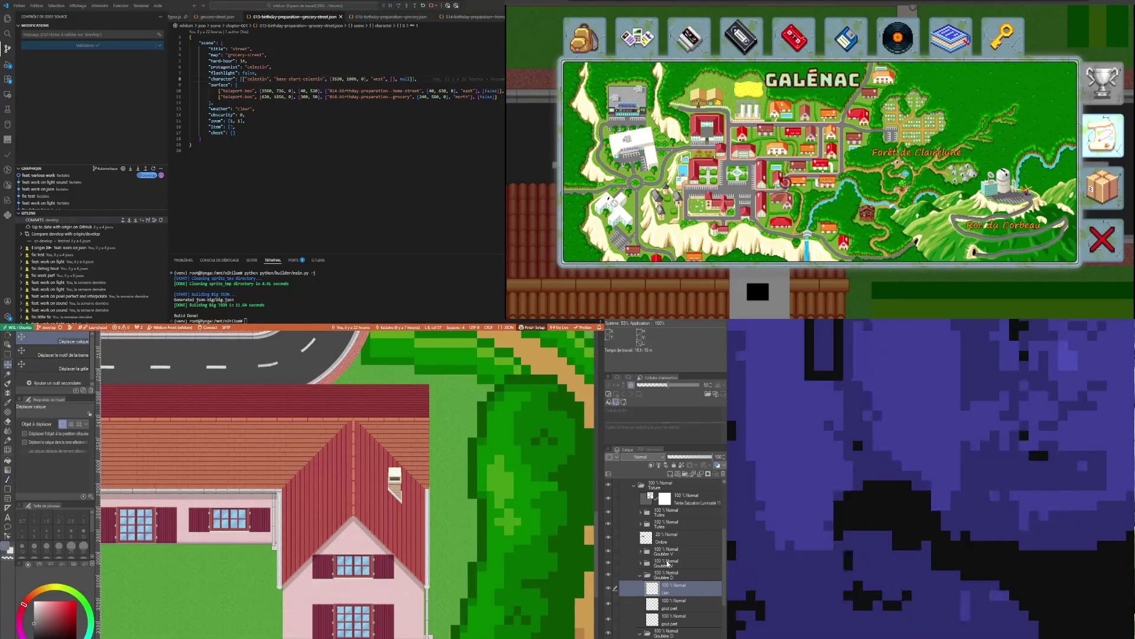
{"action": "scroll", "coordinate": [428, 610], "scroll_direction": "up", "scroll_amount": 1}
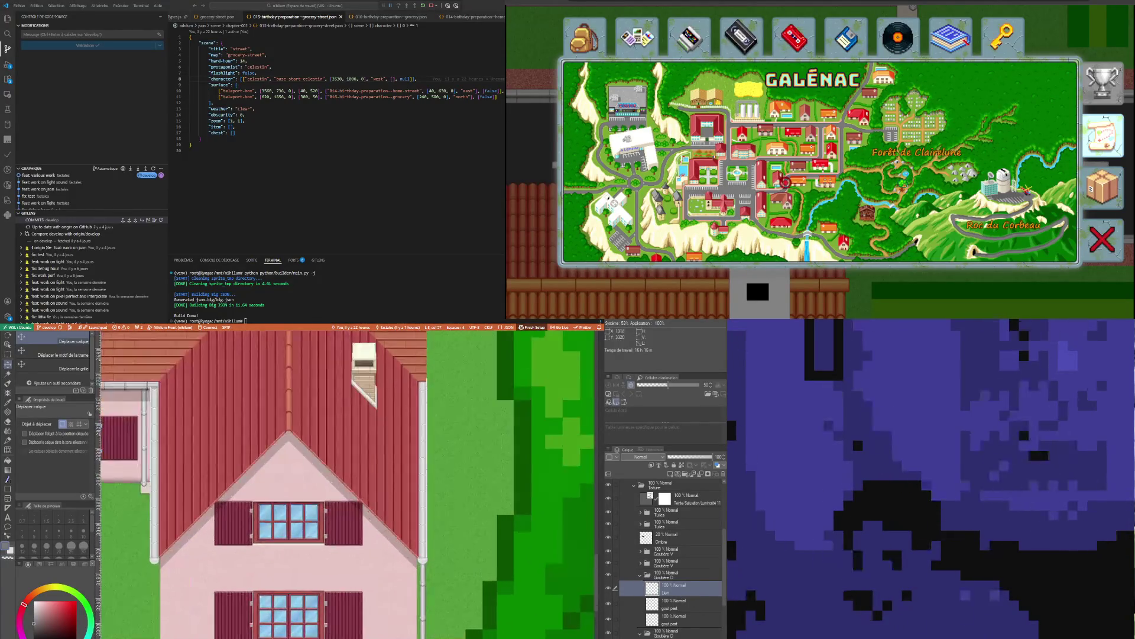
{"action": "scroll", "coordinate": [429, 611], "scroll_direction": "up", "scroll_amount": 1}
{"action": "left_click", "coordinate": [9, 346]}
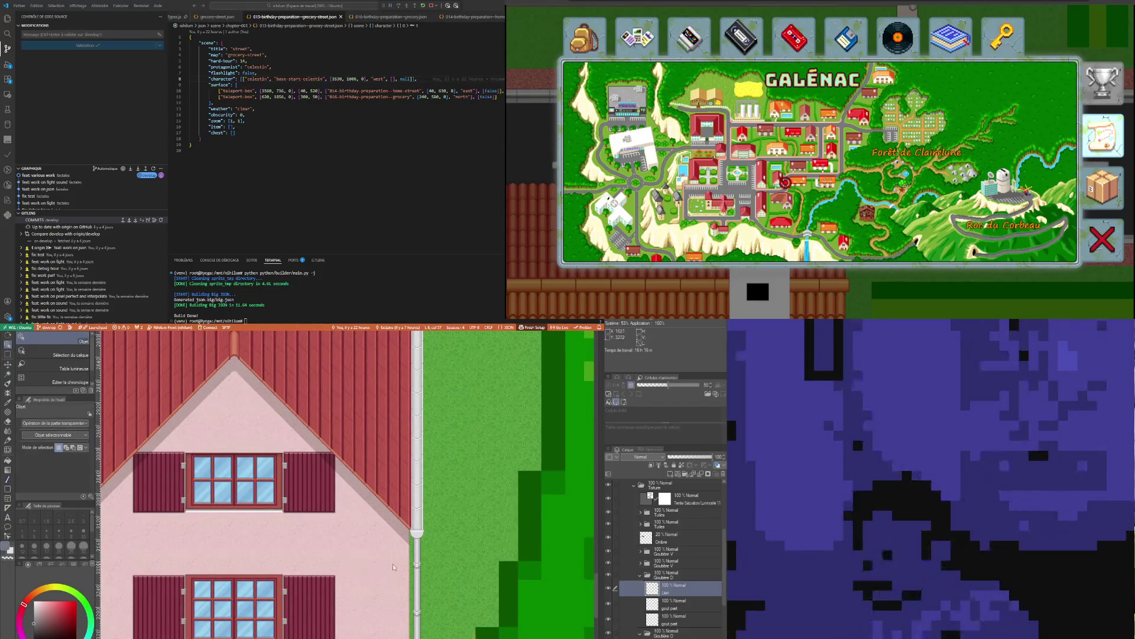
{"action": "scroll", "coordinate": [673, 595], "scroll_direction": "up", "scroll_amount": 5}
{"action": "scroll", "coordinate": [674, 594], "scroll_direction": "down", "scroll_amount": 2}
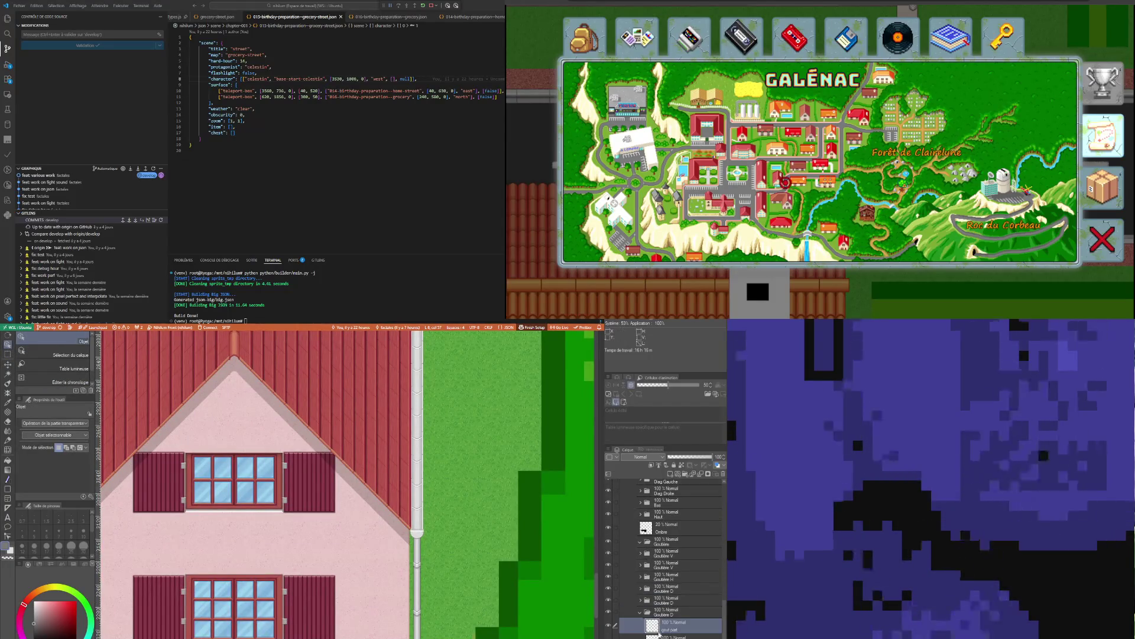
{"action": "scroll", "coordinate": [309, 546], "scroll_direction": "down", "scroll_amount": 1}
{"action": "scroll", "coordinate": [308, 546], "scroll_direction": "down", "scroll_amount": 1}
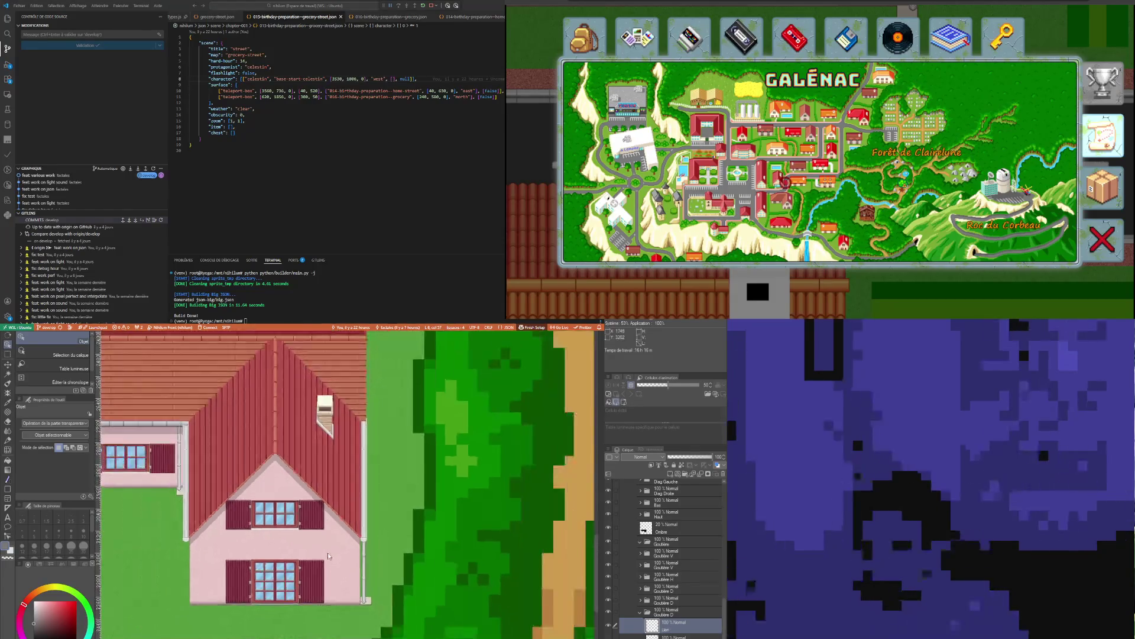
{"action": "scroll", "coordinate": [327, 553], "scroll_direction": "down", "scroll_amount": 1}
{"action": "scroll", "coordinate": [338, 550], "scroll_direction": "down", "scroll_amount": 1}
{"action": "scroll", "coordinate": [342, 540], "scroll_direction": "down", "scroll_amount": 1}
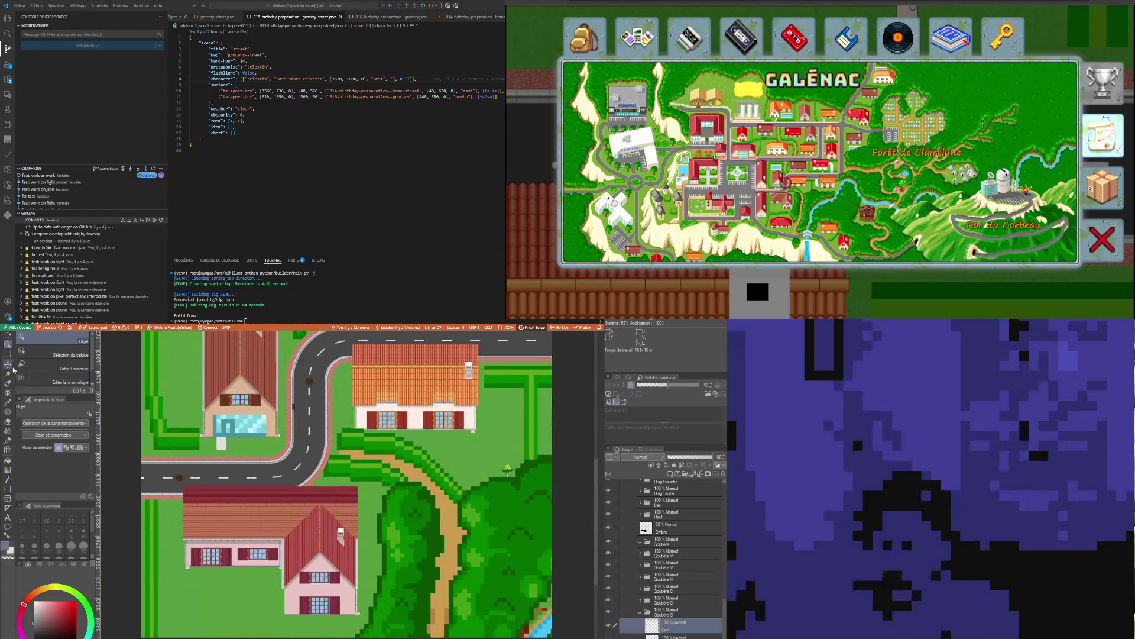
{"action": "key", "text": "k"}
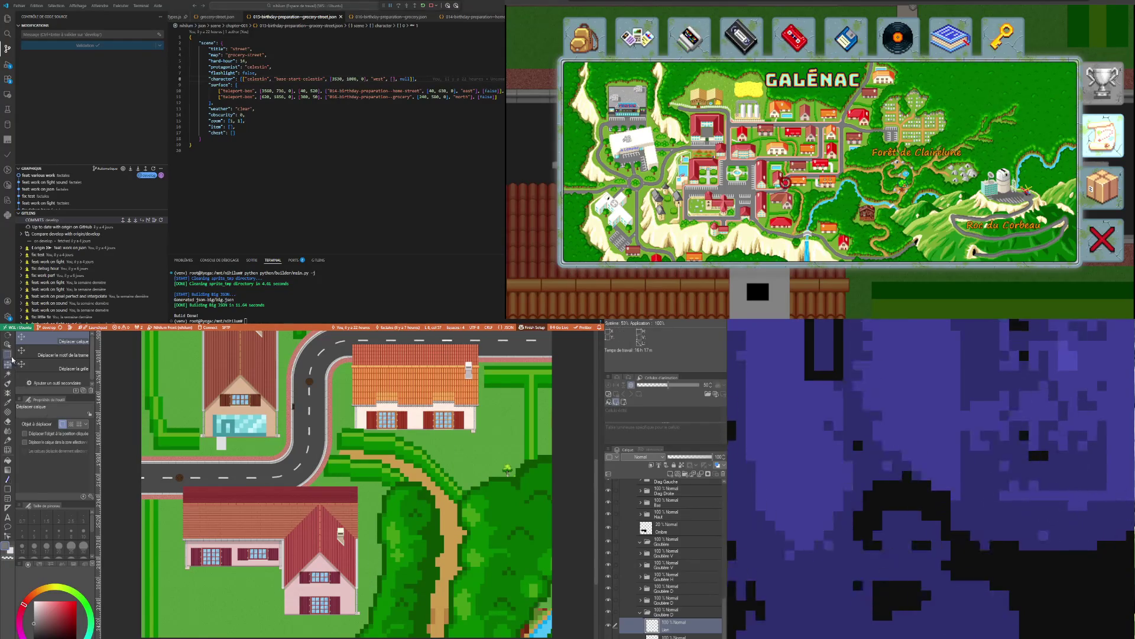
{"action": "key", "text": "o"}
{"action": "left_click", "coordinate": [8, 355]}
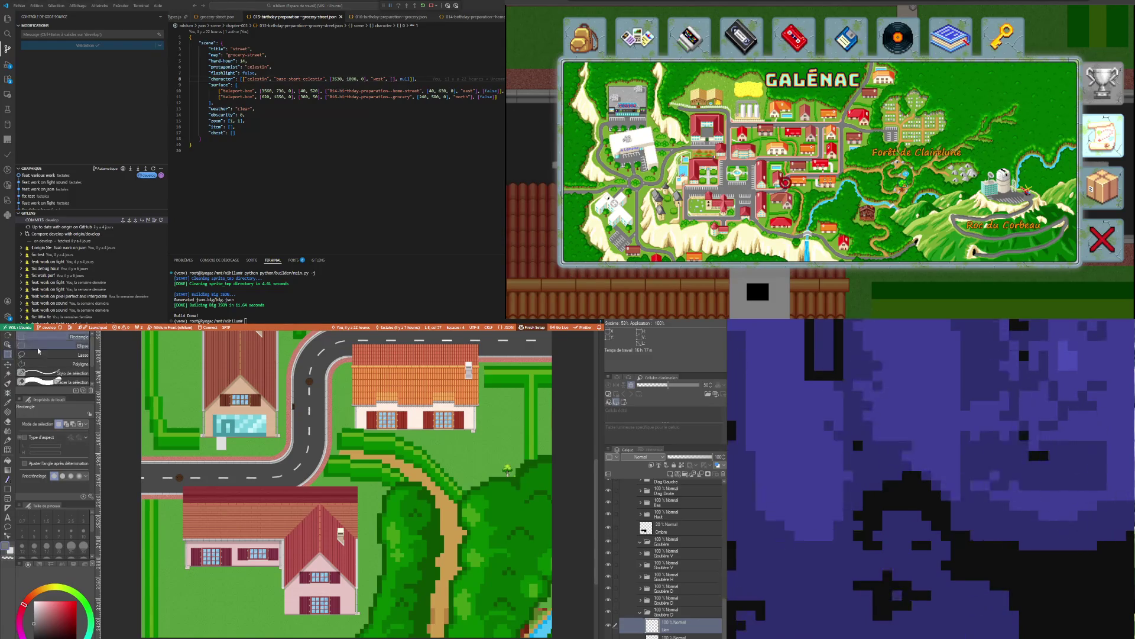
{"action": "left_click", "coordinate": [8, 373]}
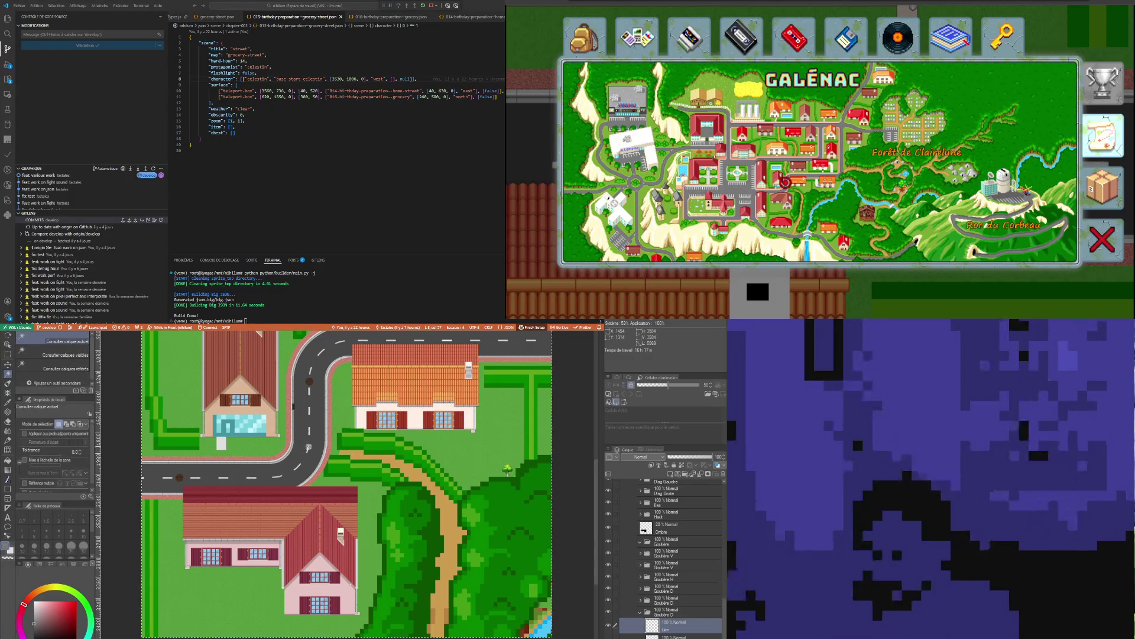
{"action": "scroll", "coordinate": [363, 589], "scroll_direction": "up", "scroll_amount": 1}
{"action": "scroll", "coordinate": [363, 589], "scroll_direction": "up", "scroll_amount": 1}
{"action": "scroll", "coordinate": [363, 589], "scroll_direction": "up", "scroll_amount": 1}
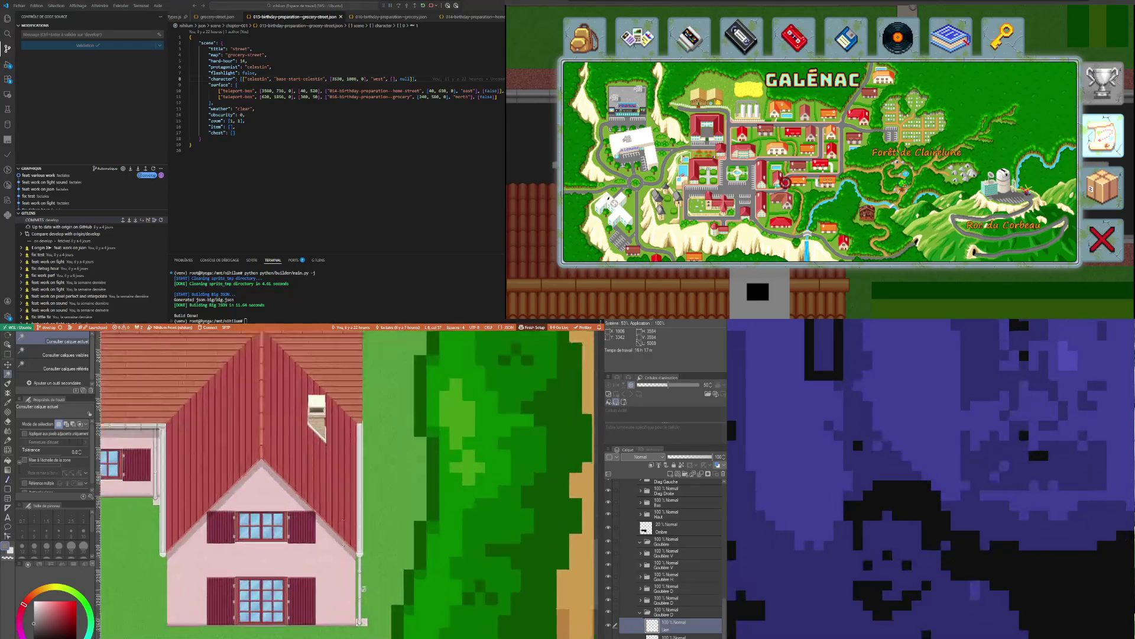
{"action": "scroll", "coordinate": [363, 589], "scroll_direction": "up", "scroll_amount": 1}
{"action": "scroll", "coordinate": [364, 581], "scroll_direction": "up", "scroll_amount": 1}
{"action": "scroll", "coordinate": [366, 568], "scroll_direction": "up", "scroll_amount": 1}
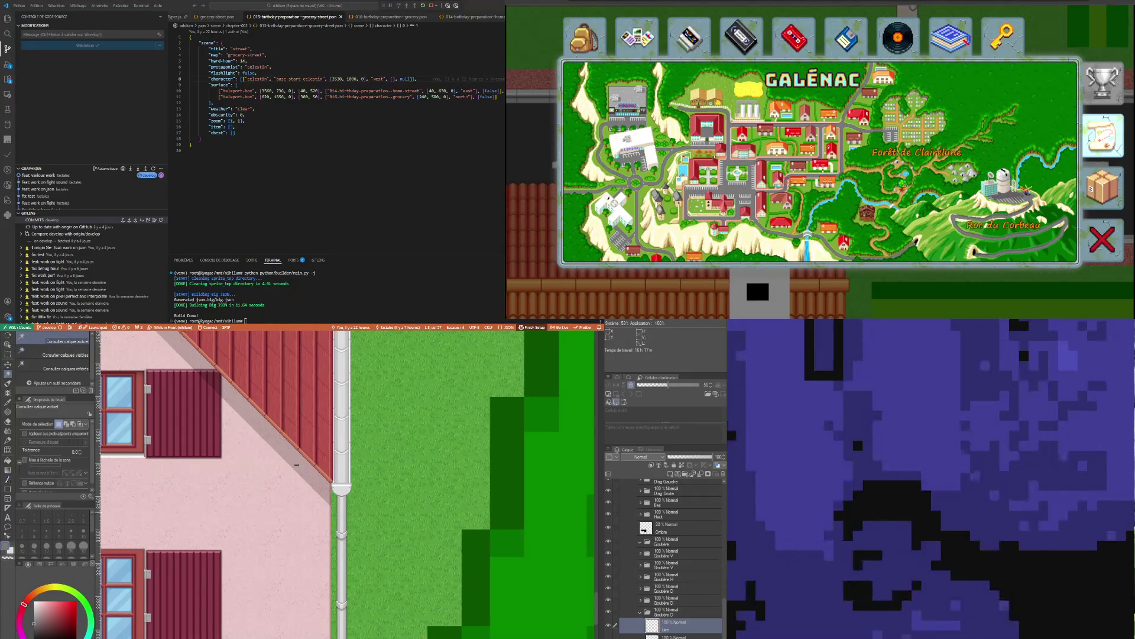
{"action": "left_click", "coordinate": [8, 365]}
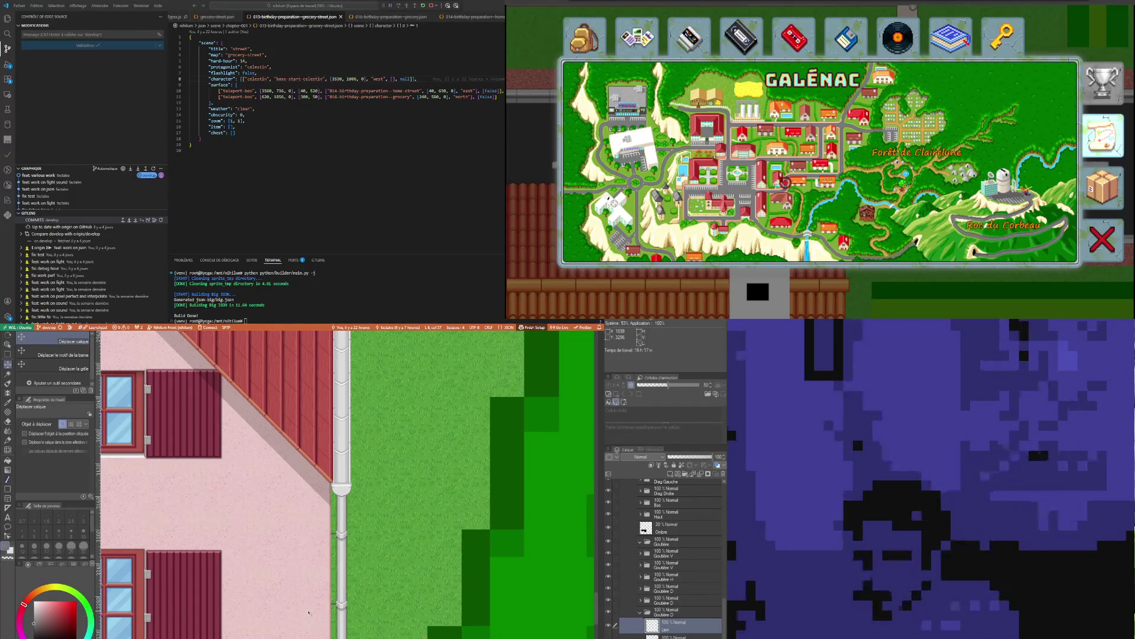
{"action": "scroll", "coordinate": [309, 612], "scroll_direction": "up", "scroll_amount": 2}
{"action": "scroll", "coordinate": [316, 582], "scroll_direction": "up", "scroll_amount": 2}
{"action": "scroll", "coordinate": [324, 553], "scroll_direction": "up", "scroll_amount": 2}
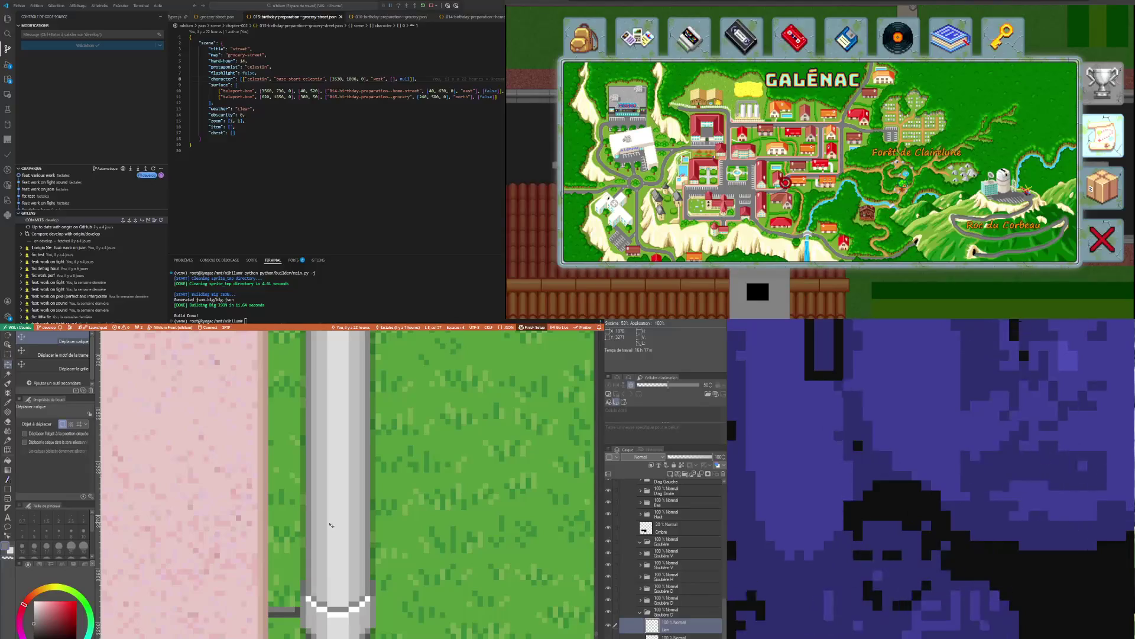
{"action": "scroll", "coordinate": [331, 524], "scroll_direction": "down", "scroll_amount": 2}
{"action": "scroll", "coordinate": [320, 540], "scroll_direction": "down", "scroll_amount": 2}
{"action": "scroll", "coordinate": [310, 555], "scroll_direction": "down", "scroll_amount": 2}
{"action": "scroll", "coordinate": [300, 569], "scroll_direction": "down", "scroll_amount": 2}
{"action": "scroll", "coordinate": [300, 564], "scroll_direction": "down", "scroll_amount": 2}
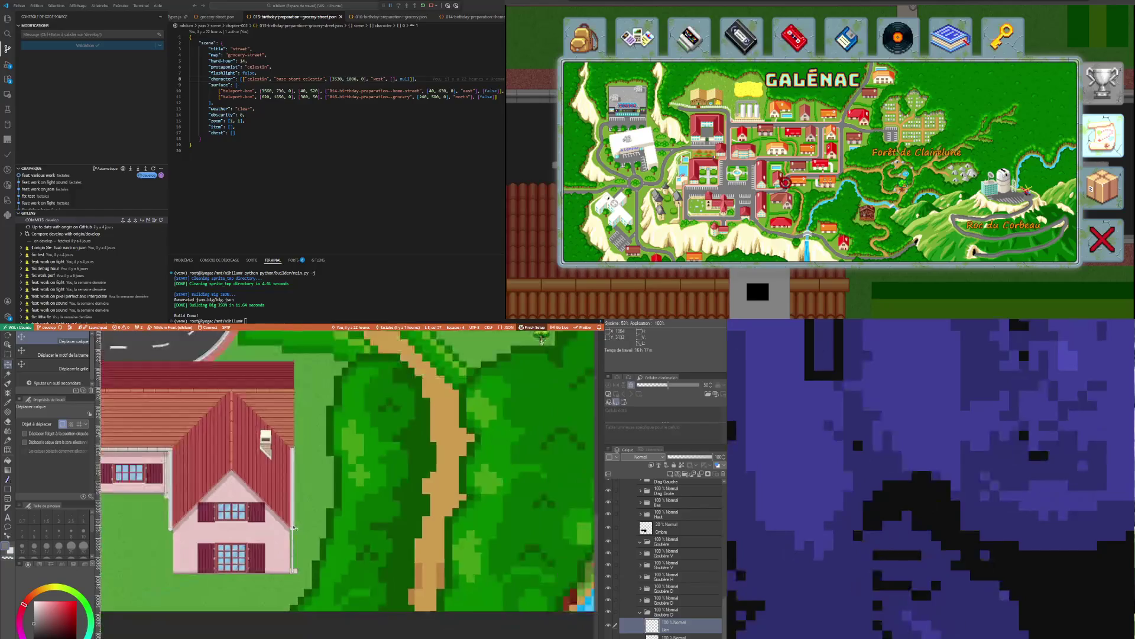
{"action": "scroll", "coordinate": [279, 539], "scroll_direction": "down", "scroll_amount": 2}
{"action": "scroll", "coordinate": [239, 486], "scroll_direction": "down", "scroll_amount": 2}
{"action": "scroll", "coordinate": [220, 460], "scroll_direction": "down", "scroll_amount": 2}
{"action": "scroll", "coordinate": [218, 462], "scroll_direction": "up", "scroll_amount": 2}
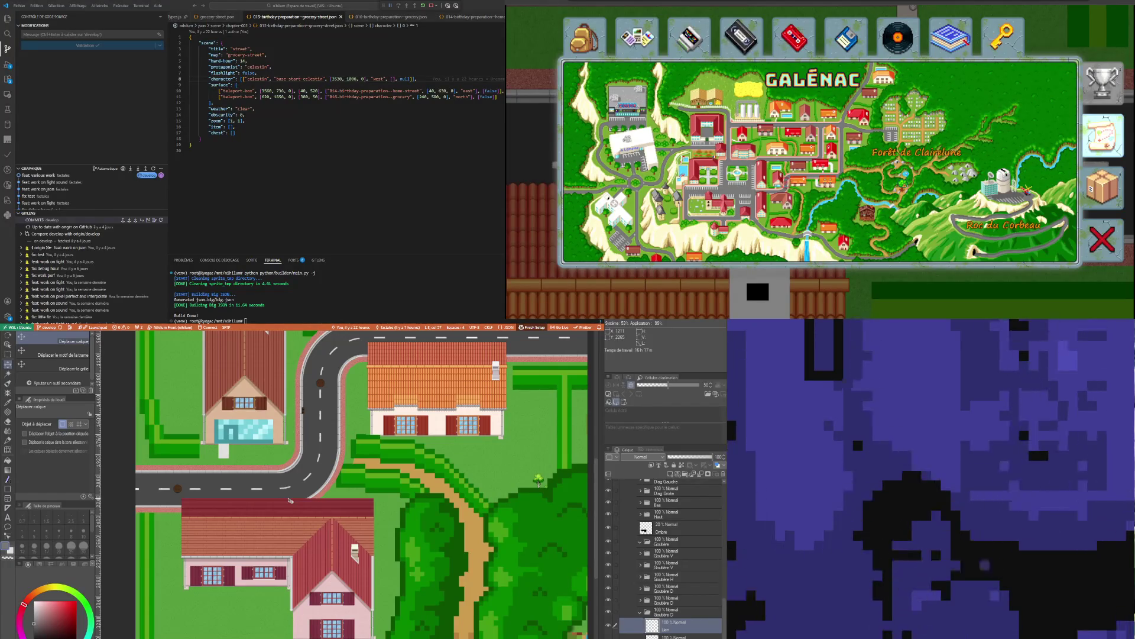
{"action": "scroll", "coordinate": [358, 611], "scroll_direction": "up", "scroll_amount": 1}
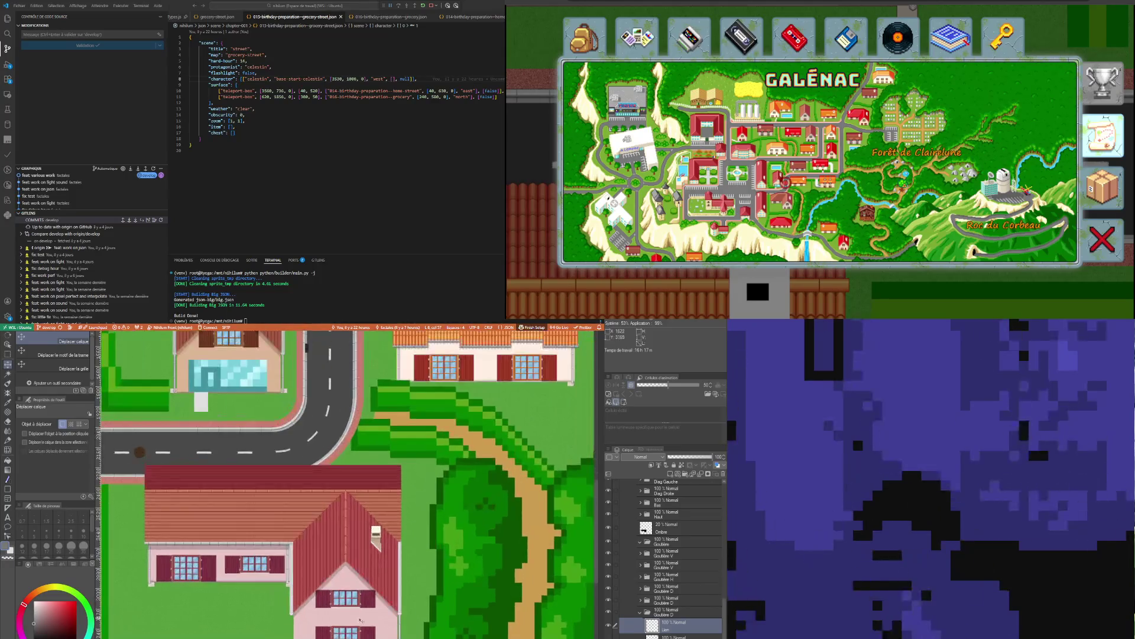
{"action": "scroll", "coordinate": [356, 611], "scroll_direction": "up", "scroll_amount": 1}
{"action": "scroll", "coordinate": [357, 610], "scroll_direction": "up", "scroll_amount": 1}
{"action": "scroll", "coordinate": [357, 611], "scroll_direction": "up", "scroll_amount": 1}
{"action": "scroll", "coordinate": [365, 520], "scroll_direction": "up", "scroll_amount": 2}
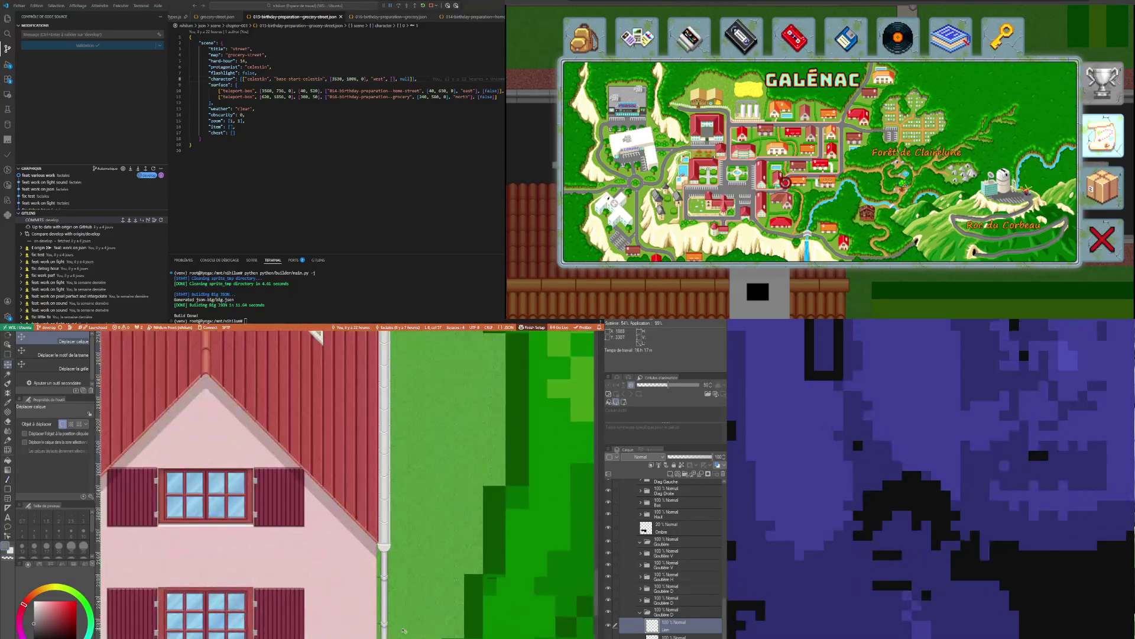
{"action": "scroll", "coordinate": [365, 520], "scroll_direction": "up", "scroll_amount": 2}
{"action": "scroll", "coordinate": [364, 521], "scroll_direction": "up", "scroll_amount": 2}
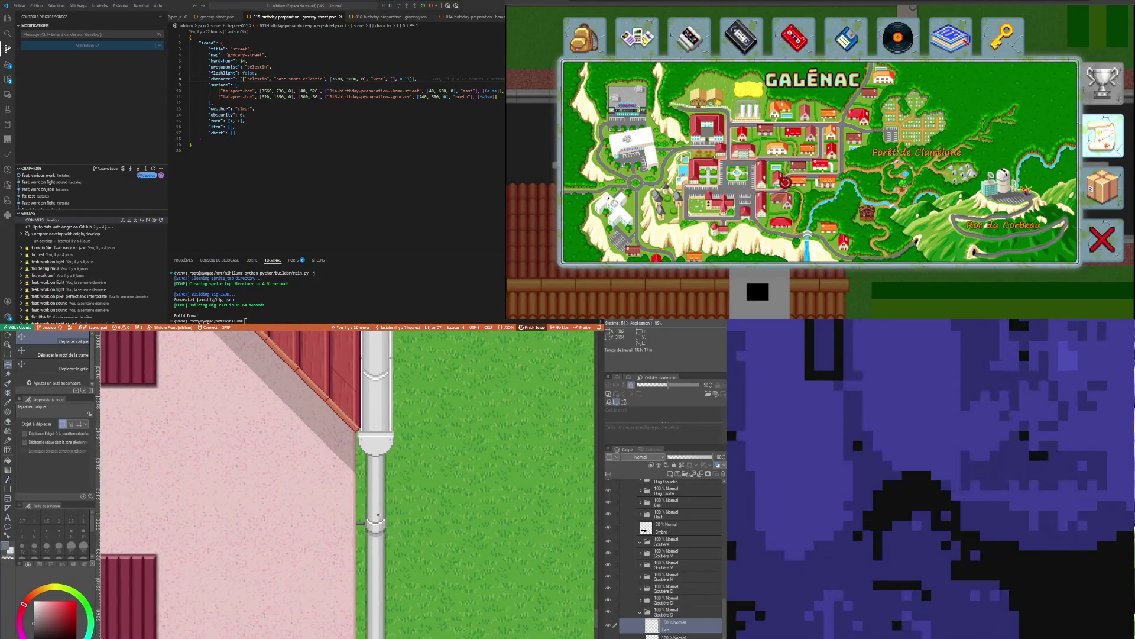
{"action": "scroll", "coordinate": [380, 512], "scroll_direction": "down", "scroll_amount": 1}
{"action": "scroll", "coordinate": [381, 513], "scroll_direction": "down", "scroll_amount": 1}
{"action": "scroll", "coordinate": [388, 516], "scroll_direction": "down", "scroll_amount": 1}
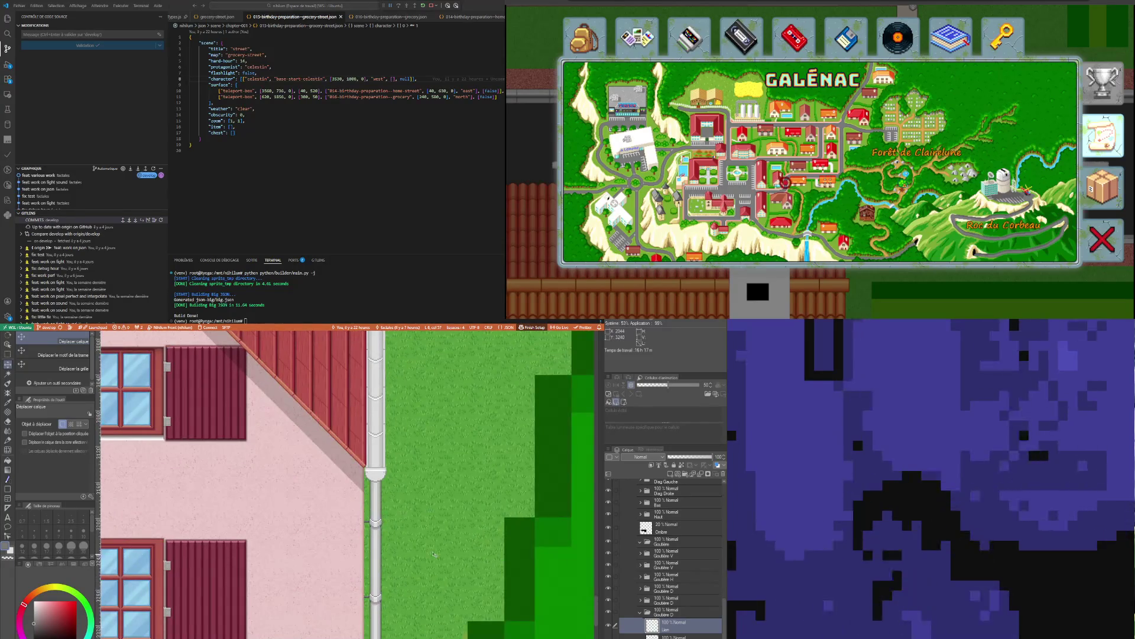
{"action": "scroll", "coordinate": [377, 502], "scroll_direction": "up", "scroll_amount": 1}
{"action": "scroll", "coordinate": [376, 502], "scroll_direction": "up", "scroll_amount": 1}
{"action": "scroll", "coordinate": [376, 502], "scroll_direction": "up", "scroll_amount": 1}
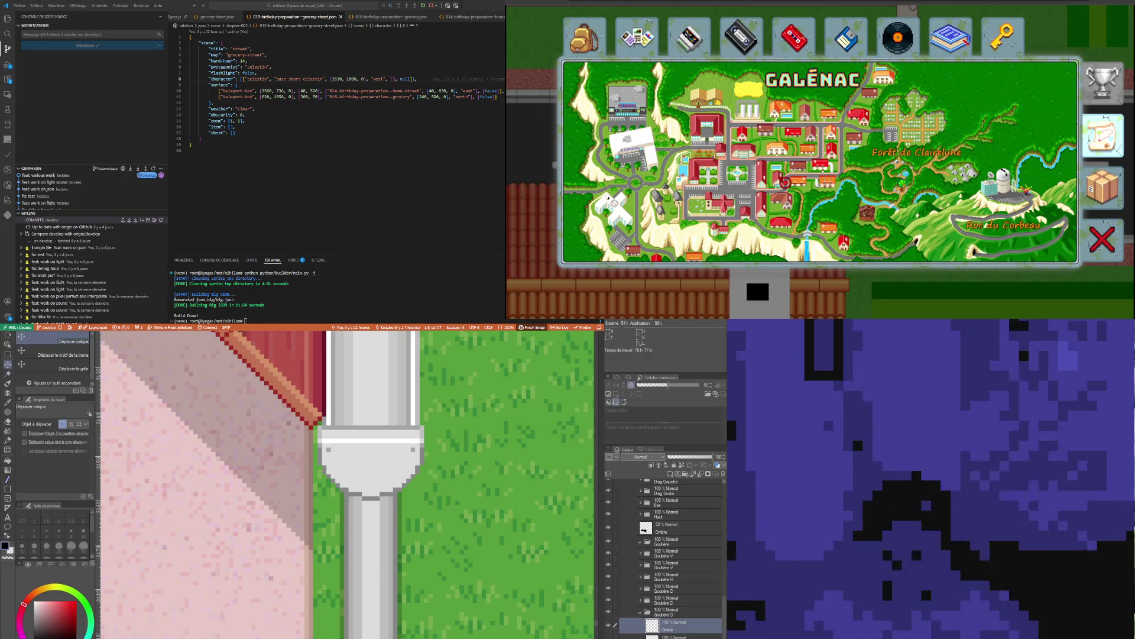
{"action": "key", "text": "p"}
{"action": "scroll", "coordinate": [327, 486], "scroll_direction": "up", "scroll_amount": 2}
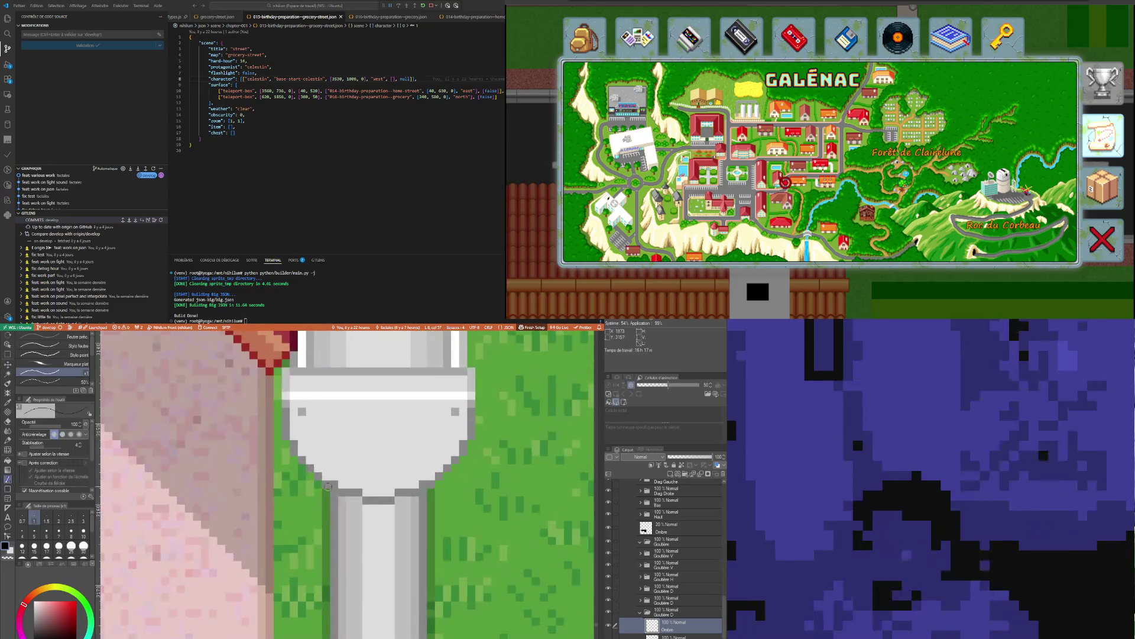
Draw a short dark horizontal stroke across the drainpipe below its collar
{"action": "left_click_drag", "start_coordinate": [334, 497], "coordinate": [395, 503]}
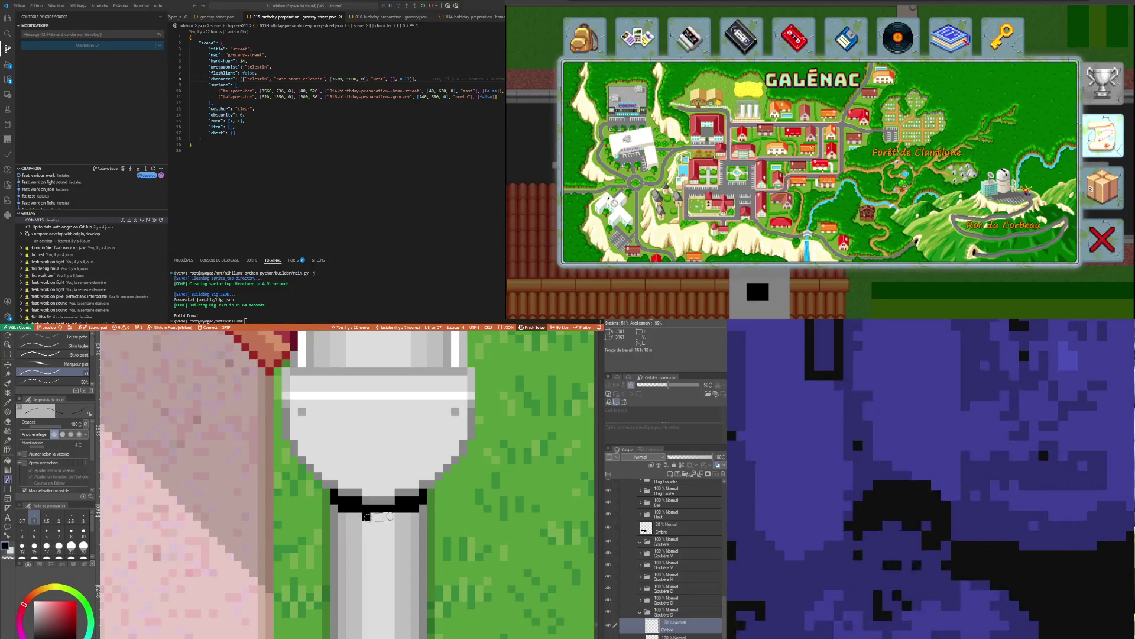
{"action": "scroll", "coordinate": [390, 517], "scroll_direction": "down", "scroll_amount": 2}
{"action": "scroll", "coordinate": [390, 517], "scroll_direction": "down", "scroll_amount": 2}
{"action": "scroll", "coordinate": [390, 516], "scroll_direction": "down", "scroll_amount": 2}
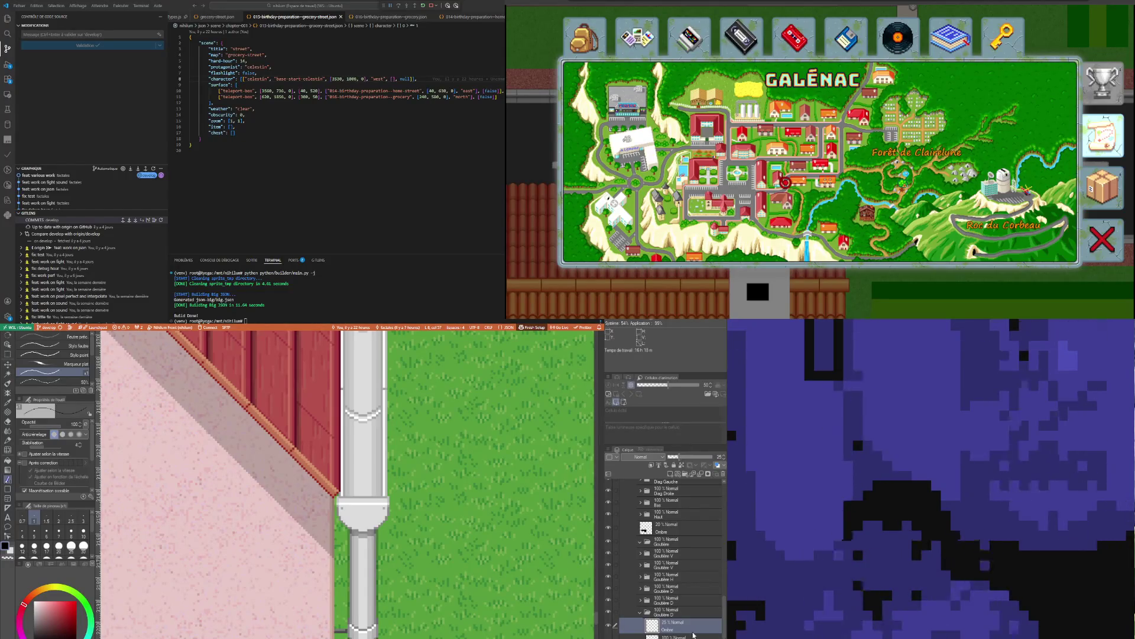
{"action": "scroll", "coordinate": [421, 585], "scroll_direction": "down", "scroll_amount": 1}
{"action": "scroll", "coordinate": [421, 586], "scroll_direction": "down", "scroll_amount": 2}
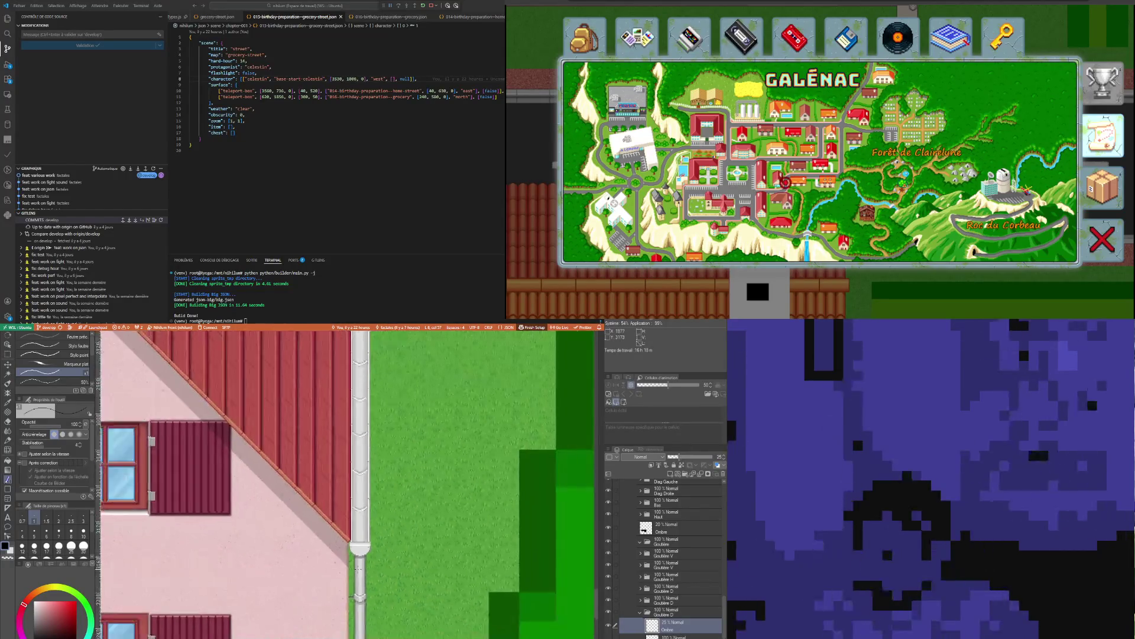
{"action": "scroll", "coordinate": [420, 585], "scroll_direction": "down", "scroll_amount": 2}
{"action": "scroll", "coordinate": [420, 586], "scroll_direction": "down", "scroll_amount": 2}
{"action": "scroll", "coordinate": [347, 485], "scroll_direction": "down", "scroll_amount": 1}
{"action": "scroll", "coordinate": [346, 484], "scroll_direction": "down", "scroll_amount": 1}
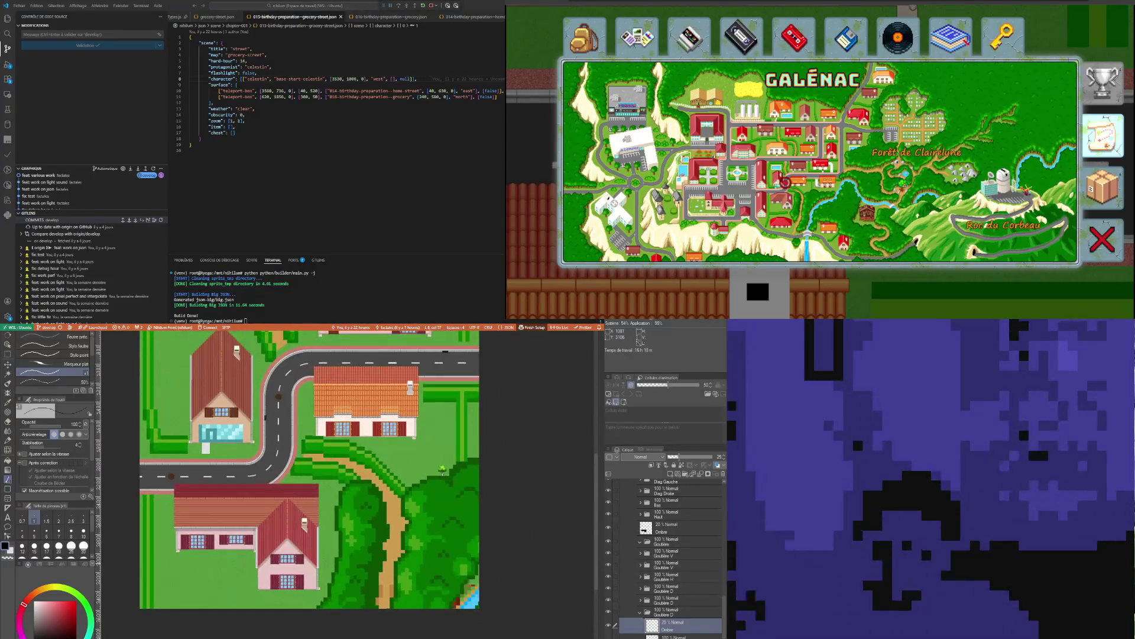
{"action": "scroll", "coordinate": [346, 484], "scroll_direction": "up", "scroll_amount": 1}
{"action": "scroll", "coordinate": [215, 420], "scroll_direction": "up", "scroll_amount": 1}
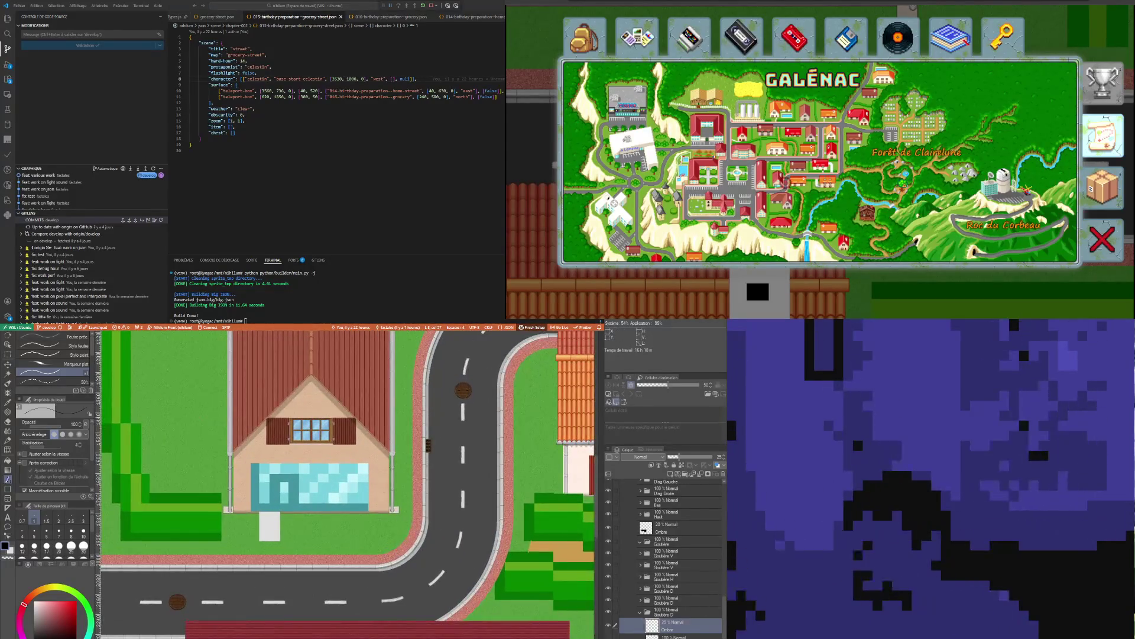
{"action": "scroll", "coordinate": [224, 441], "scroll_direction": "up", "scroll_amount": 2}
{"action": "scroll", "coordinate": [224, 441], "scroll_direction": "up", "scroll_amount": 1}
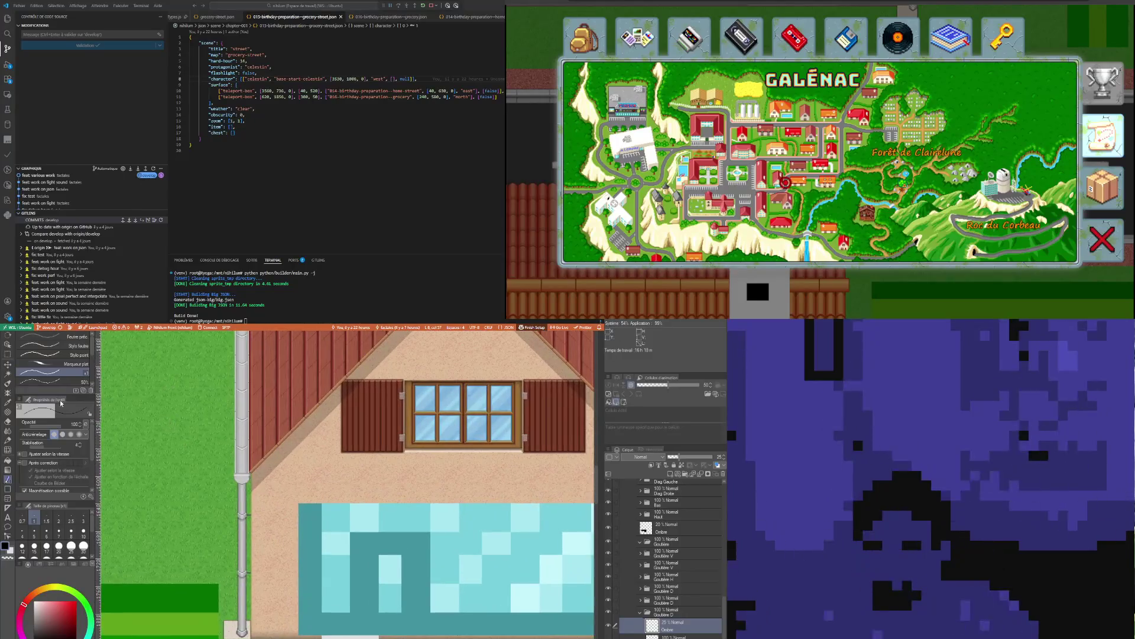
Pick the drainpipe's layer directly from the canvas with the Object tool
{"action": "left_click", "coordinate": [8, 345]}
{"action": "left_click", "coordinate": [244, 480]}
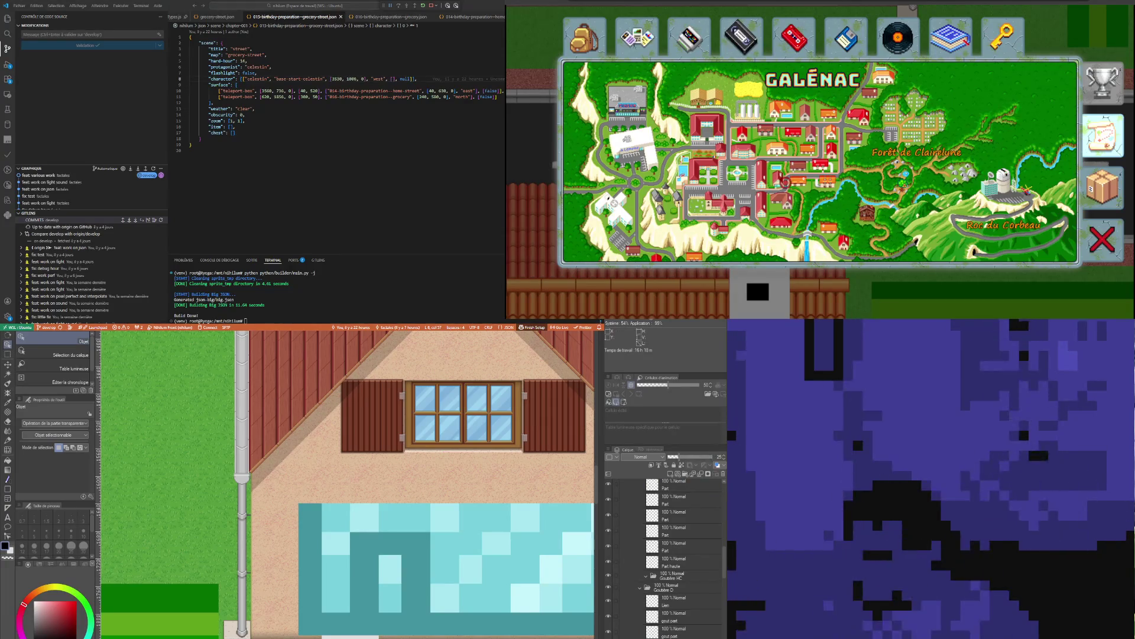
{"action": "scroll", "coordinate": [307, 496], "scroll_direction": "down", "scroll_amount": 1}
{"action": "scroll", "coordinate": [307, 496], "scroll_direction": "down", "scroll_amount": 2}
{"action": "scroll", "coordinate": [308, 496], "scroll_direction": "down", "scroll_amount": 3}
{"action": "scroll", "coordinate": [307, 495], "scroll_direction": "down", "scroll_amount": 2}
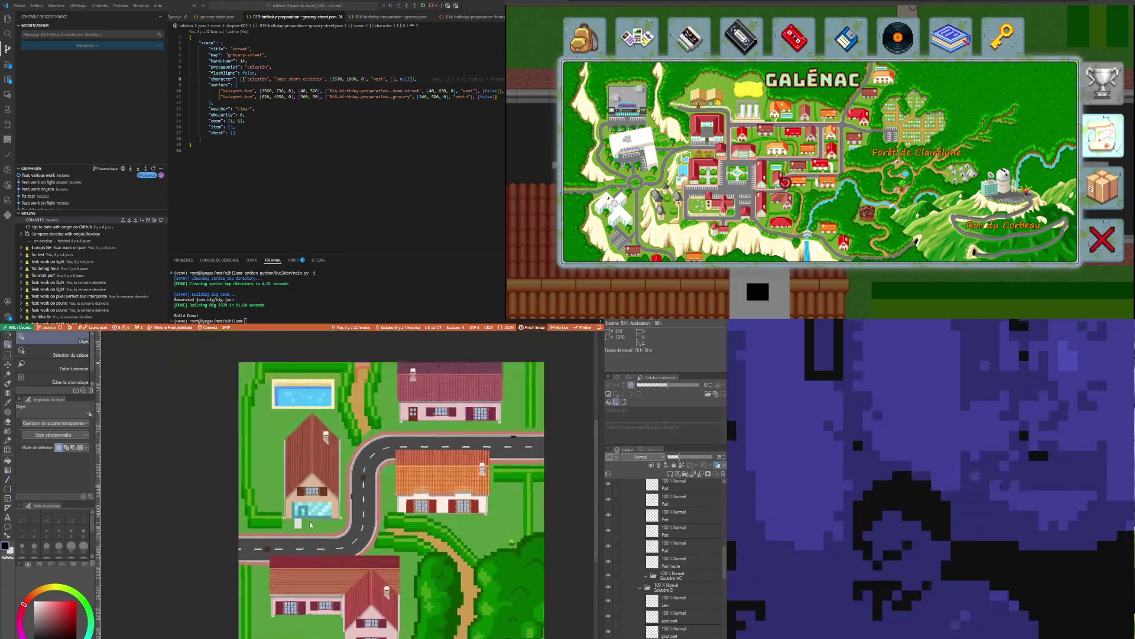
{"action": "scroll", "coordinate": [307, 495], "scroll_direction": "up", "scroll_amount": 1}
{"action": "scroll", "coordinate": [307, 496], "scroll_direction": "up", "scroll_amount": 3}
{"action": "left_click", "coordinate": [8, 364]}
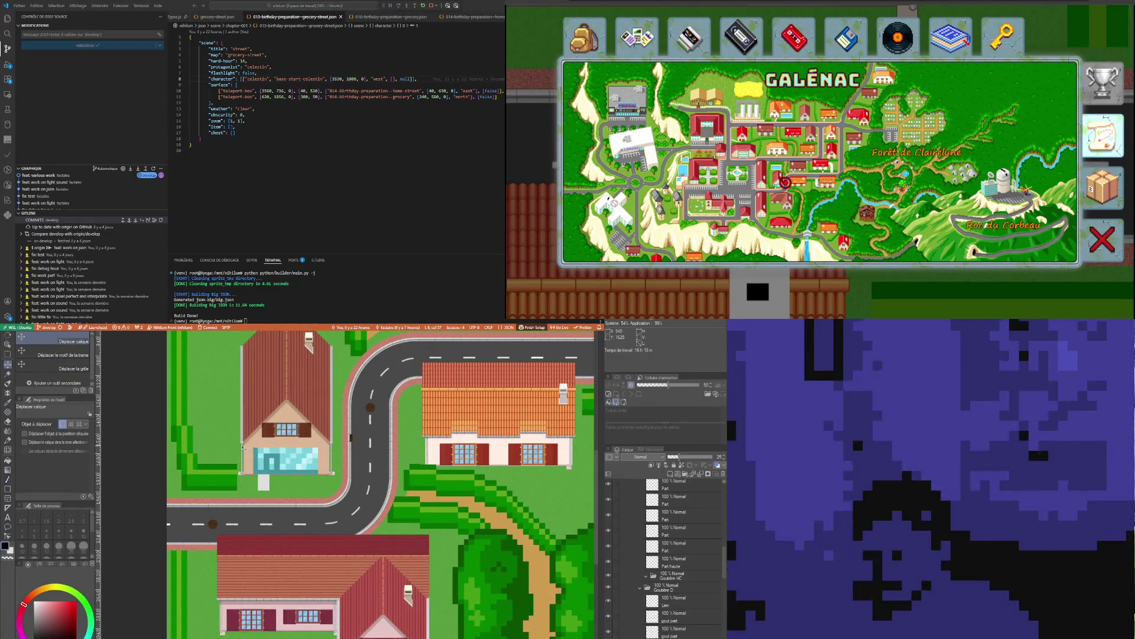
{"action": "scroll", "coordinate": [242, 448], "scroll_direction": "up", "scroll_amount": 1}
{"action": "scroll", "coordinate": [248, 452], "scroll_direction": "up", "scroll_amount": 1}
{"action": "scroll", "coordinate": [262, 460], "scroll_direction": "up", "scroll_amount": 2}
{"action": "scroll", "coordinate": [276, 469], "scroll_direction": "up", "scroll_amount": 2}
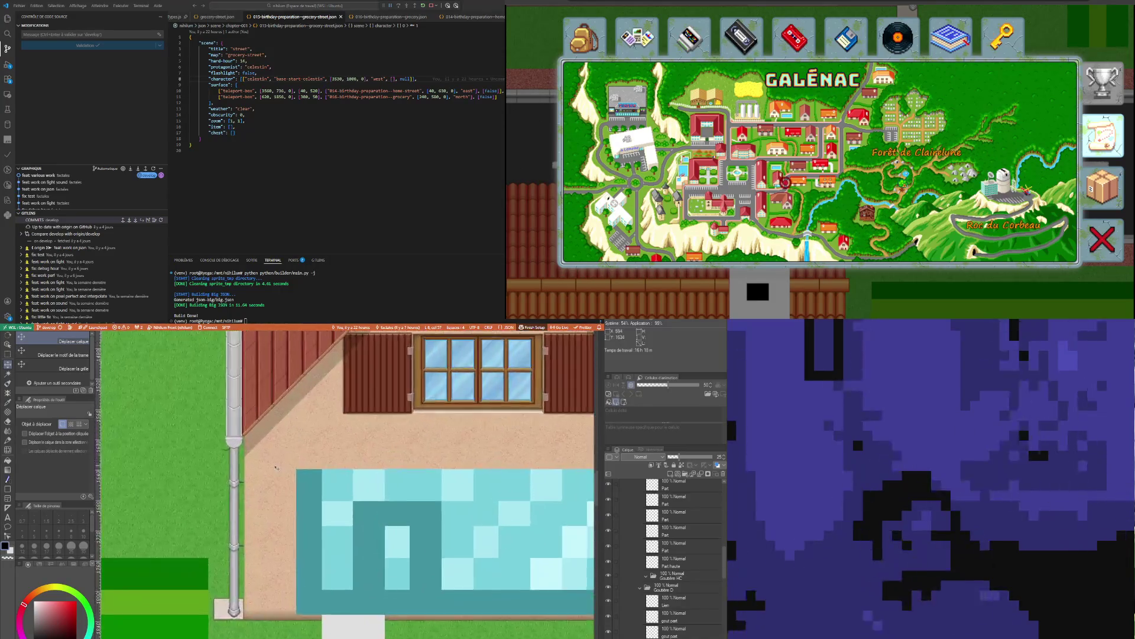
{"action": "scroll", "coordinate": [257, 456], "scroll_direction": "up", "scroll_amount": 1}
{"action": "scroll", "coordinate": [223, 440], "scroll_direction": "up", "scroll_amount": 1}
{"action": "scroll", "coordinate": [178, 417], "scroll_direction": "up", "scroll_amount": 1}
{"action": "scroll", "coordinate": [129, 393], "scroll_direction": "up", "scroll_amount": 1}
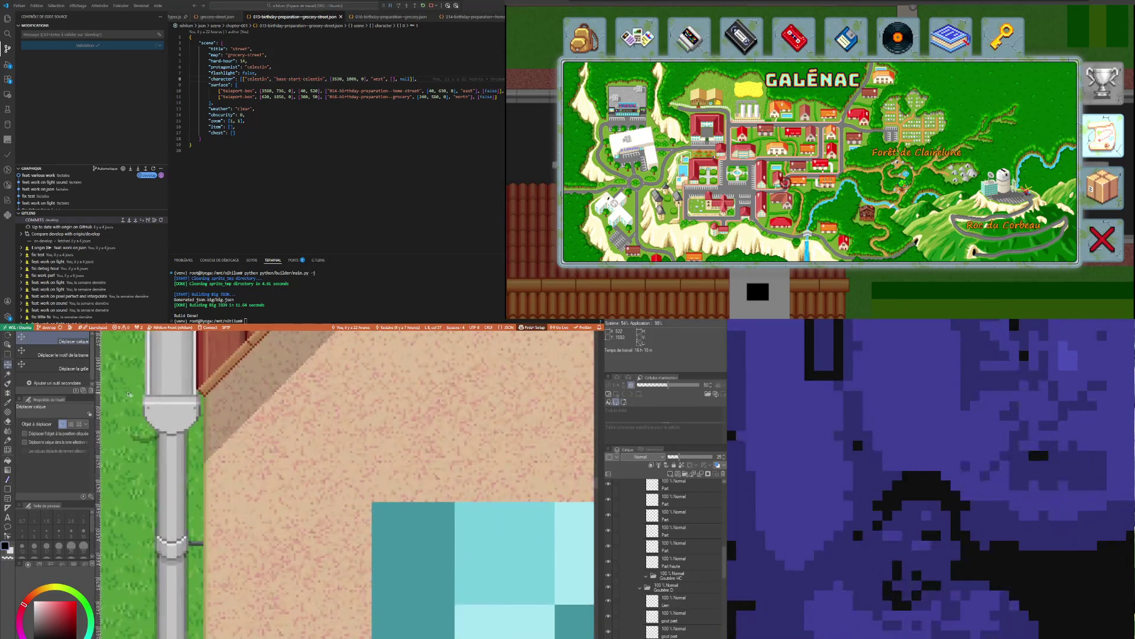
{"action": "scroll", "coordinate": [129, 393], "scroll_direction": "up", "scroll_amount": 2}
{"action": "left_click_drag", "start_coordinate": [216, 461], "coordinate": [217, 459]}
{"action": "scroll", "coordinate": [242, 496], "scroll_direction": "down", "scroll_amount": 2}
{"action": "scroll", "coordinate": [241, 496], "scroll_direction": "down", "scroll_amount": 1}
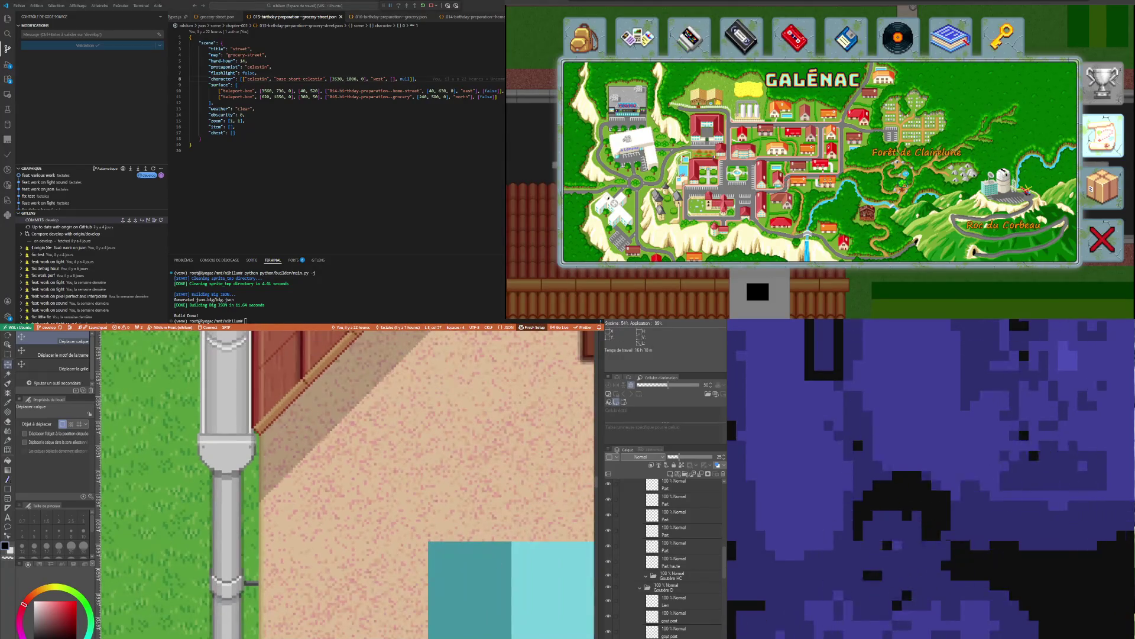
{"action": "scroll", "coordinate": [576, 617], "scroll_direction": "down", "scroll_amount": 1}
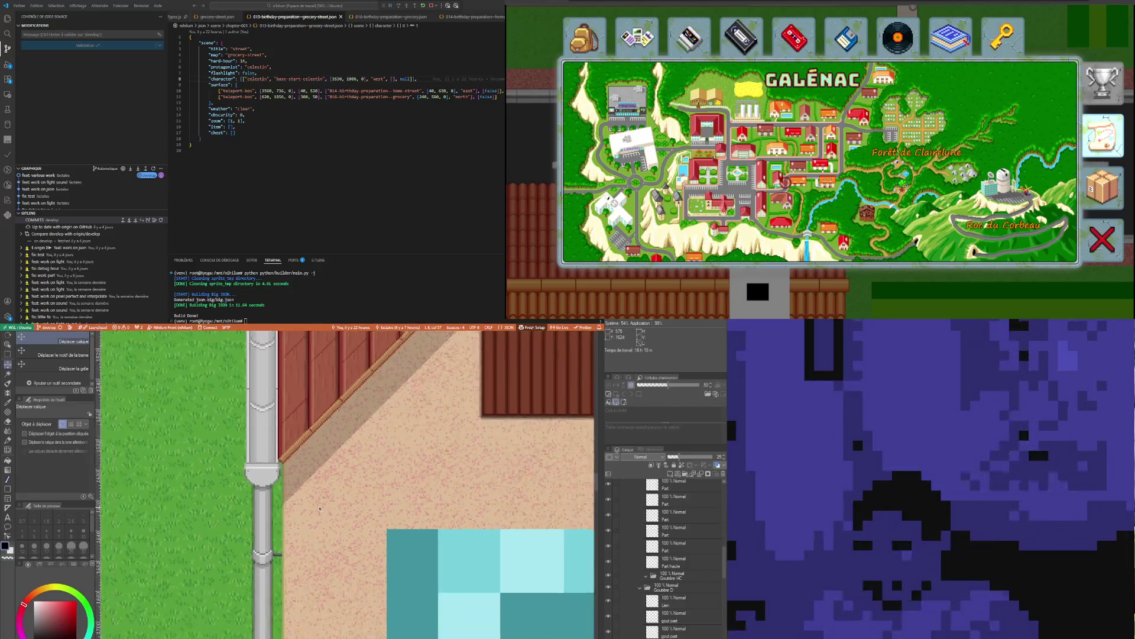
{"action": "scroll", "coordinate": [576, 617], "scroll_direction": "down", "scroll_amount": 1}
{"action": "scroll", "coordinate": [575, 617], "scroll_direction": "down", "scroll_amount": 1}
{"action": "scroll", "coordinate": [590, 404], "scroll_direction": "down", "scroll_amount": 1}
{"action": "scroll", "coordinate": [507, 509], "scroll_direction": "up", "scroll_amount": 2}
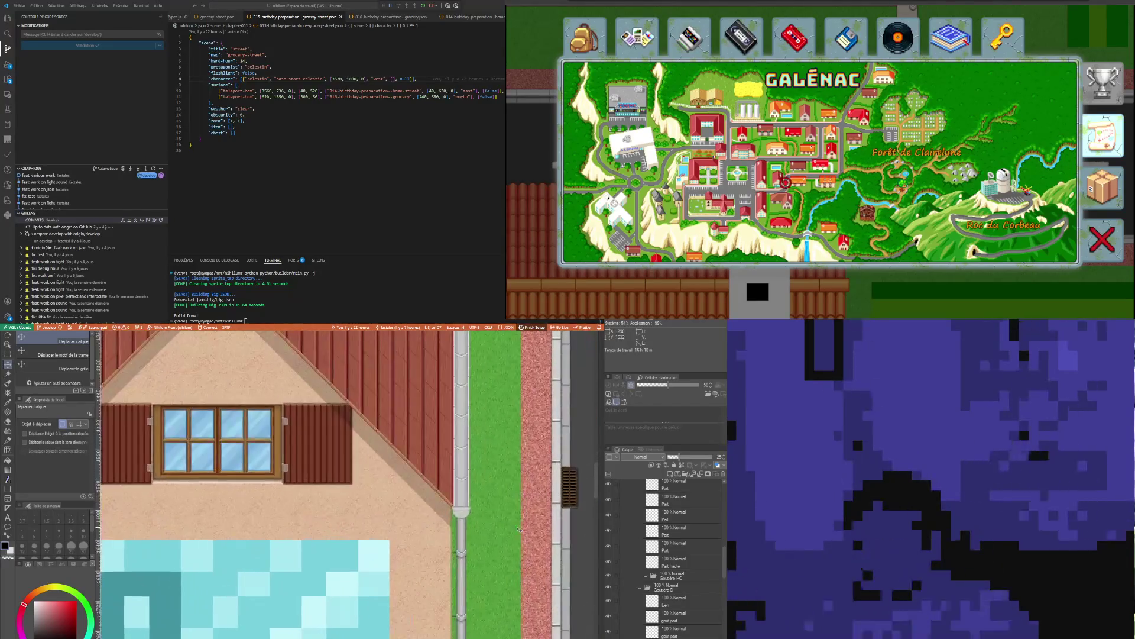
{"action": "scroll", "coordinate": [507, 508], "scroll_direction": "up", "scroll_amount": 1}
{"action": "scroll", "coordinate": [508, 508], "scroll_direction": "up", "scroll_amount": 1}
{"action": "left_click", "coordinate": [11, 345]}
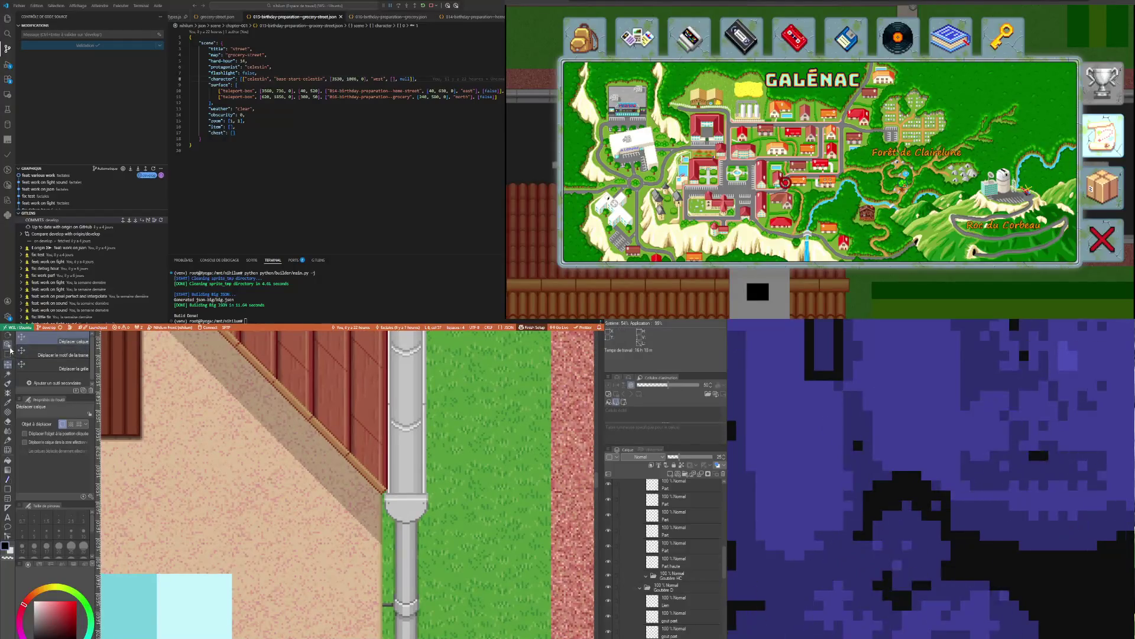
{"action": "left_click", "coordinate": [409, 532]}
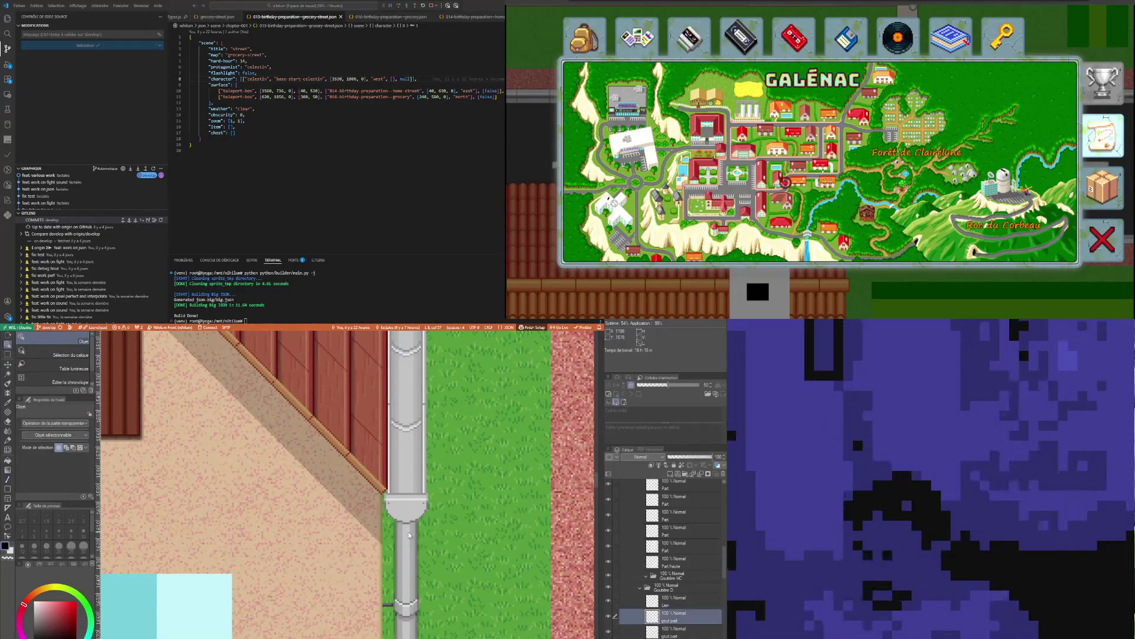
{"action": "left_click", "coordinate": [676, 608]}
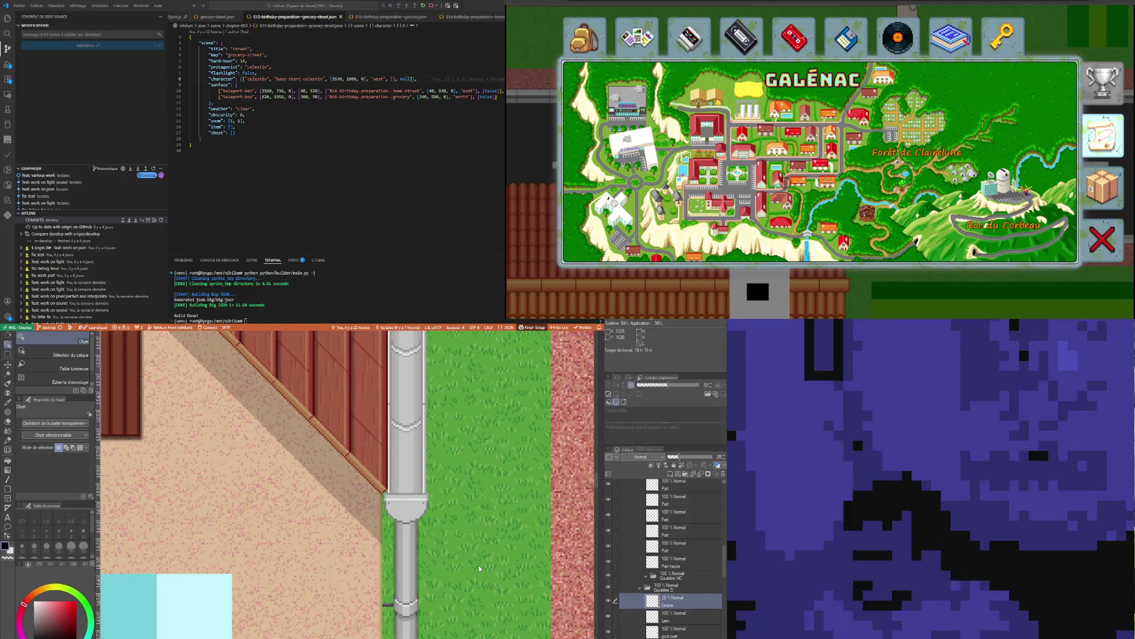
{"action": "scroll", "coordinate": [478, 565], "scroll_direction": "down", "scroll_amount": 2}
{"action": "scroll", "coordinate": [370, 553], "scroll_direction": "down", "scroll_amount": 2}
{"action": "scroll", "coordinate": [307, 553], "scroll_direction": "down", "scroll_amount": 2}
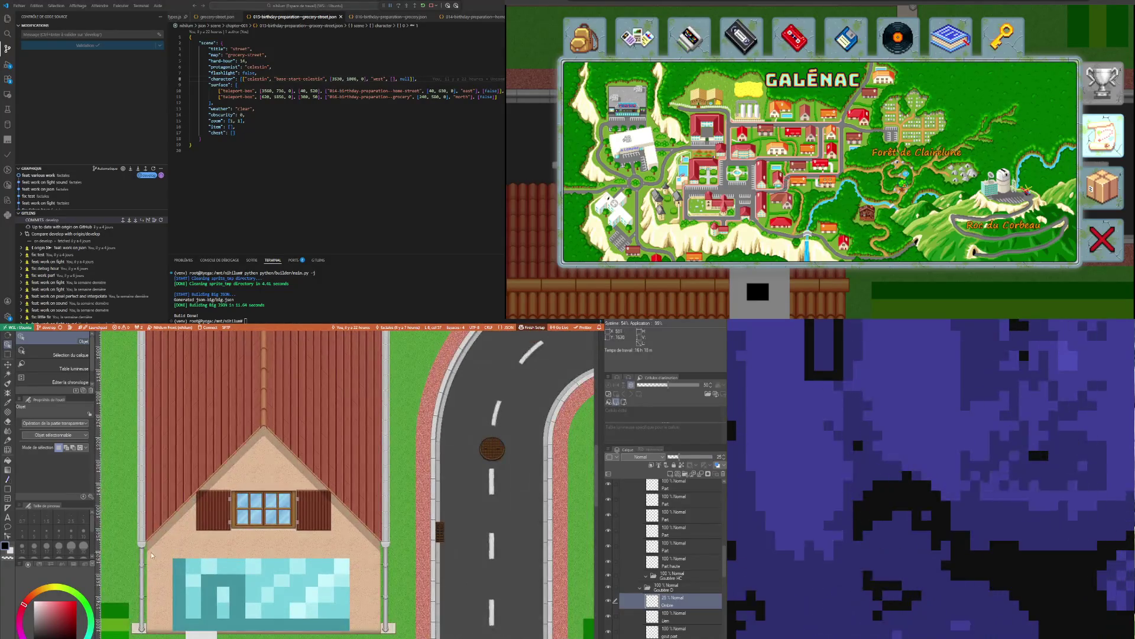
{"action": "left_click", "coordinate": [8, 367]}
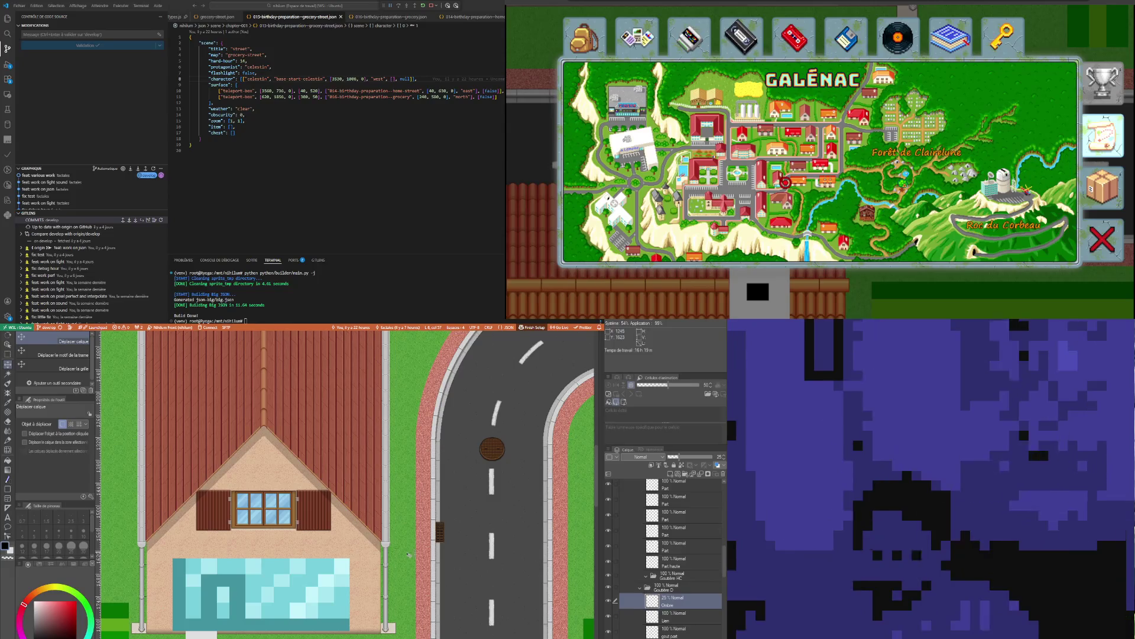
{"action": "scroll", "coordinate": [409, 555], "scroll_direction": "up", "scroll_amount": 2}
{"action": "scroll", "coordinate": [400, 564], "scroll_direction": "up", "scroll_amount": 2}
{"action": "scroll", "coordinate": [389, 575], "scroll_direction": "up", "scroll_amount": 2}
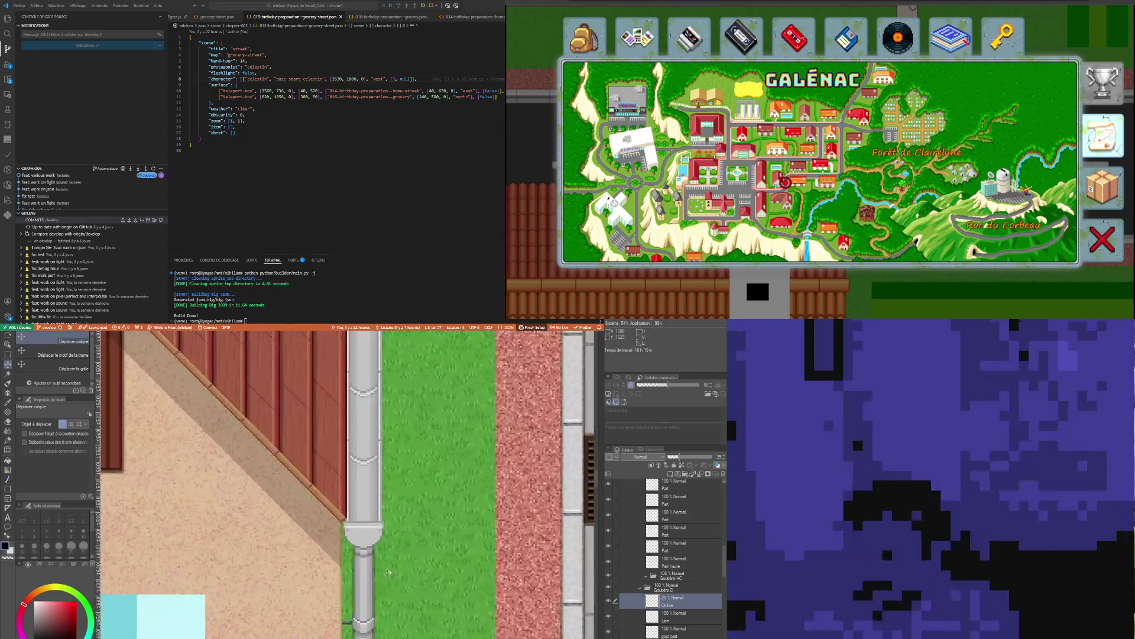
{"action": "scroll", "coordinate": [390, 574], "scroll_direction": "up", "scroll_amount": 2}
{"action": "scroll", "coordinate": [374, 560], "scroll_direction": "down", "scroll_amount": 2}
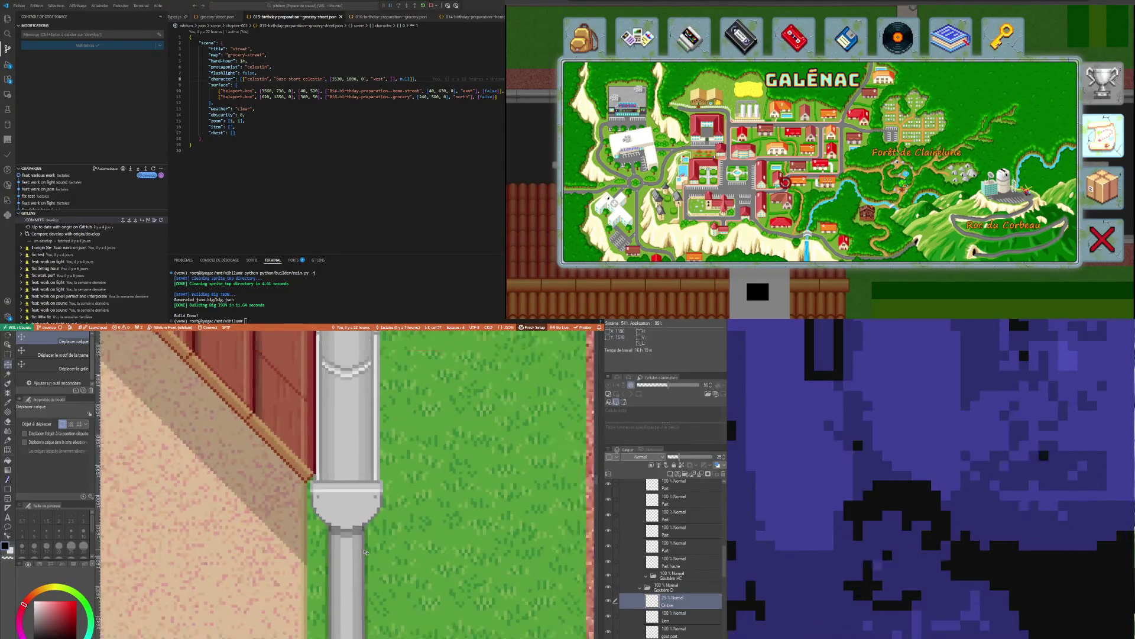
{"action": "scroll", "coordinate": [369, 550], "scroll_direction": "down", "scroll_amount": 2}
{"action": "scroll", "coordinate": [365, 540], "scroll_direction": "down", "scroll_amount": 2}
{"action": "scroll", "coordinate": [360, 520], "scroll_direction": "down", "scroll_amount": 2}
{"action": "scroll", "coordinate": [360, 524], "scroll_direction": "down", "scroll_amount": 2}
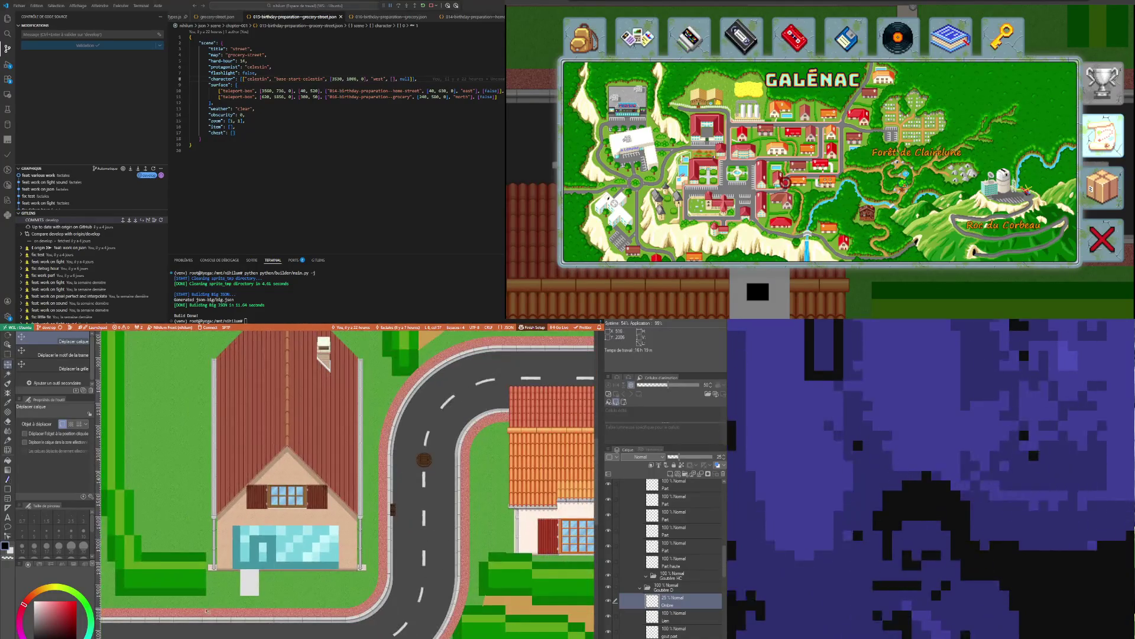
{"action": "scroll", "coordinate": [337, 550], "scroll_direction": "down", "scroll_amount": 1}
{"action": "scroll", "coordinate": [310, 577], "scroll_direction": "down", "scroll_amount": 2}
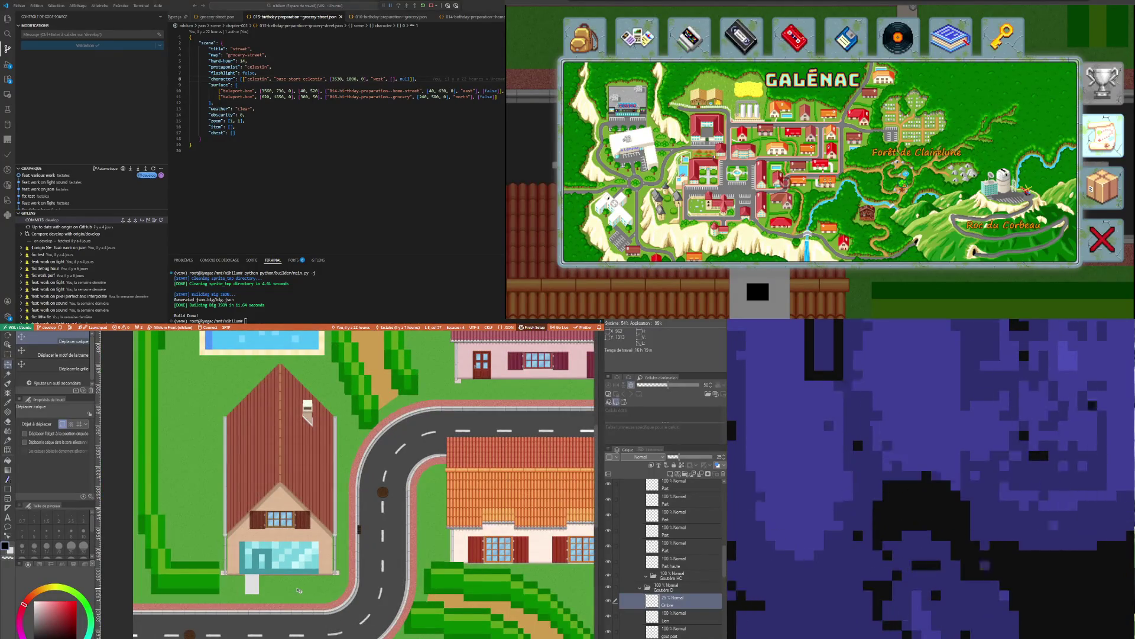
{"action": "scroll", "coordinate": [298, 592], "scroll_direction": "down", "scroll_amount": 1}
{"action": "scroll", "coordinate": [337, 551], "scroll_direction": "up", "scroll_amount": 2}
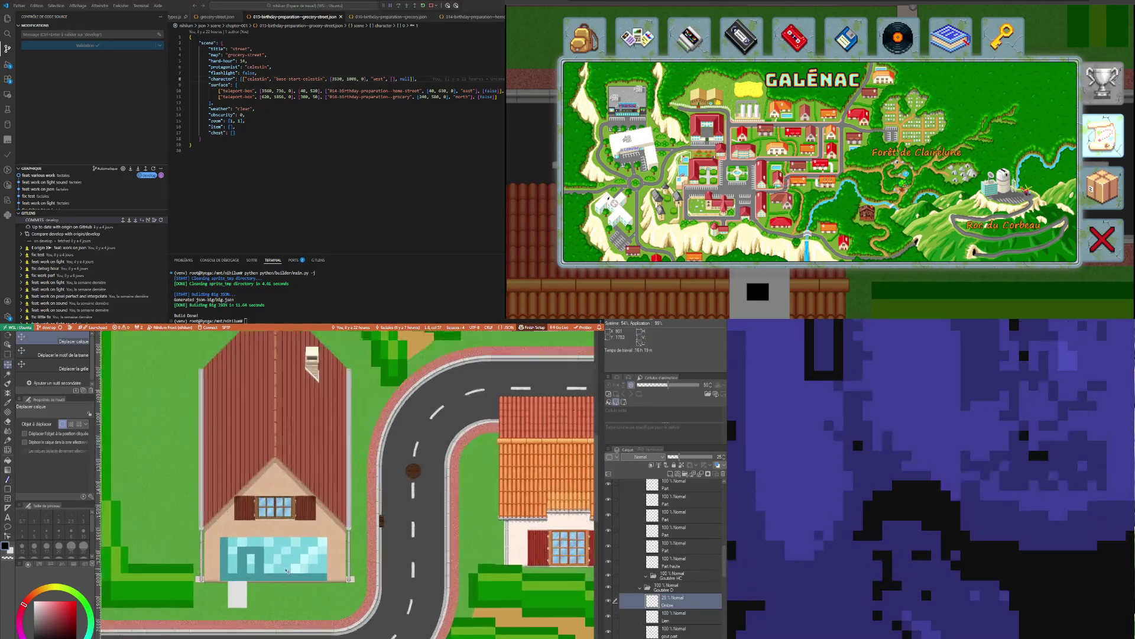
{"action": "scroll", "coordinate": [287, 571], "scroll_direction": "up", "scroll_amount": 1}
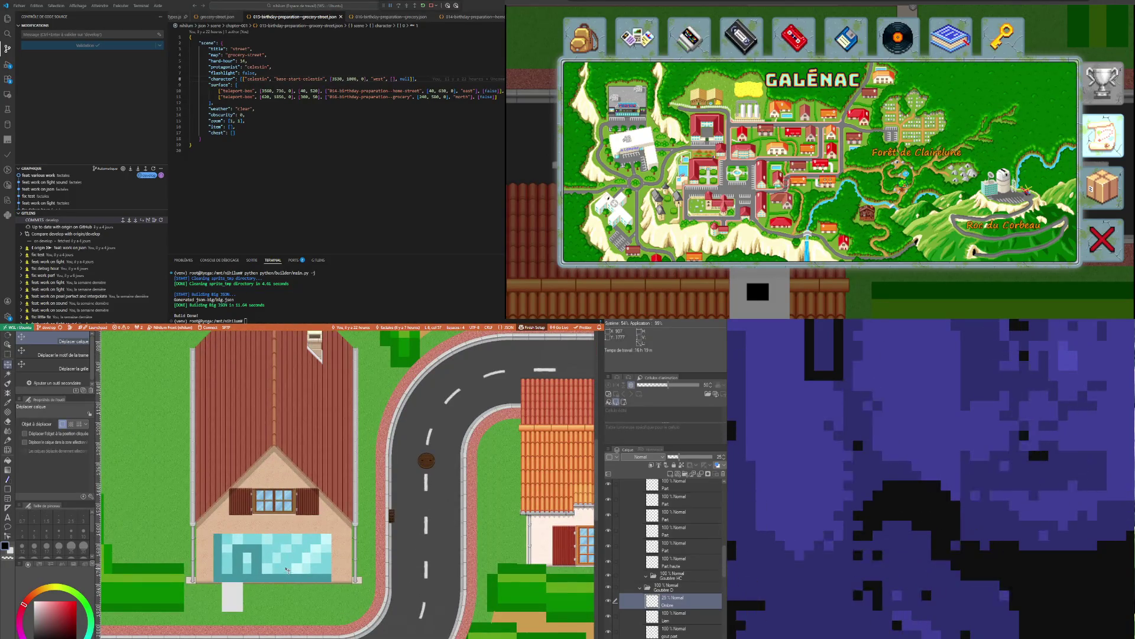
{"action": "scroll", "coordinate": [287, 570], "scroll_direction": "up", "scroll_amount": 1}
{"action": "scroll", "coordinate": [245, 544], "scroll_direction": "up", "scroll_amount": 1}
{"action": "scroll", "coordinate": [243, 544], "scroll_direction": "down", "scroll_amount": 1}
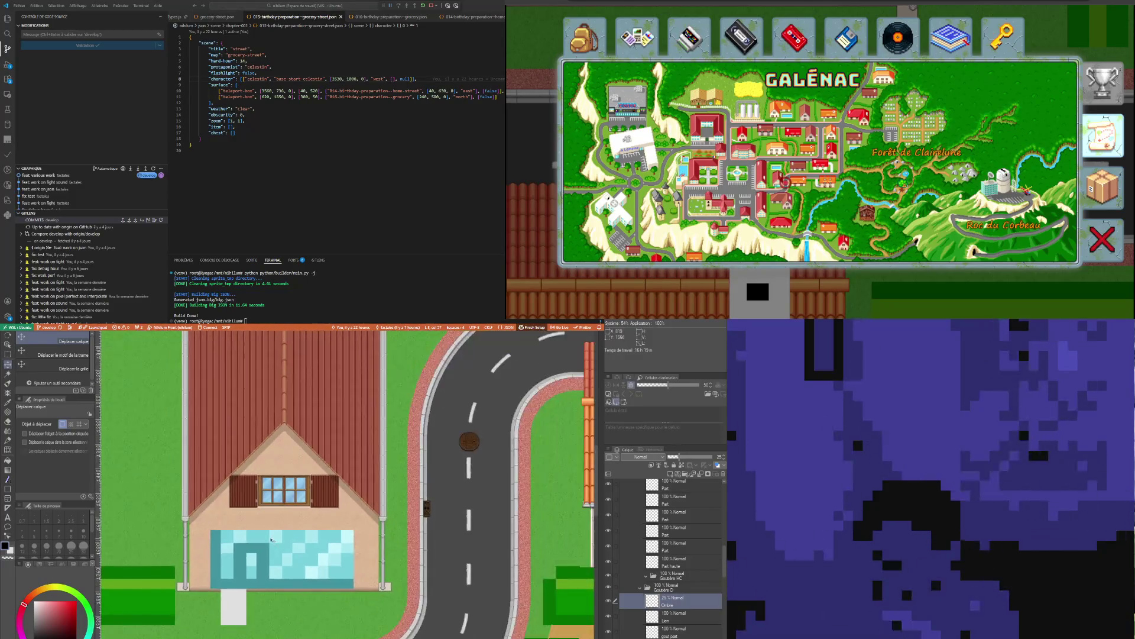
{"action": "scroll", "coordinate": [271, 538], "scroll_direction": "down", "scroll_amount": 1}
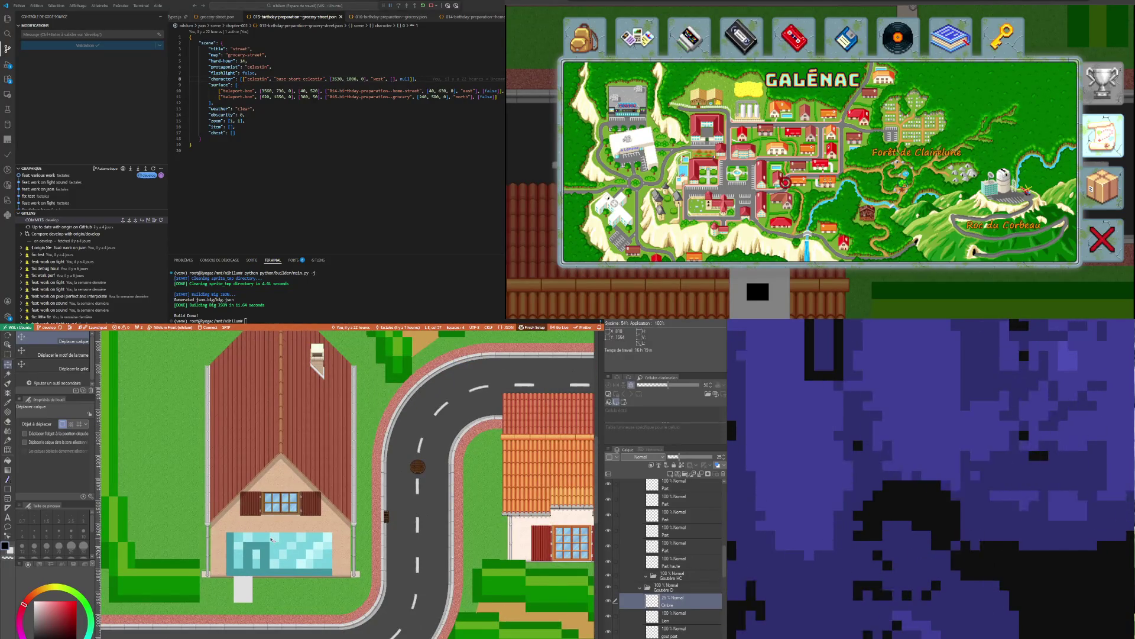
{"action": "scroll", "coordinate": [272, 540], "scroll_direction": "down", "scroll_amount": 1}
{"action": "scroll", "coordinate": [267, 546], "scroll_direction": "up", "scroll_amount": 1}
{"action": "scroll", "coordinate": [258, 554], "scroll_direction": "up", "scroll_amount": 1}
{"action": "scroll", "coordinate": [246, 569], "scroll_direction": "up", "scroll_amount": 1}
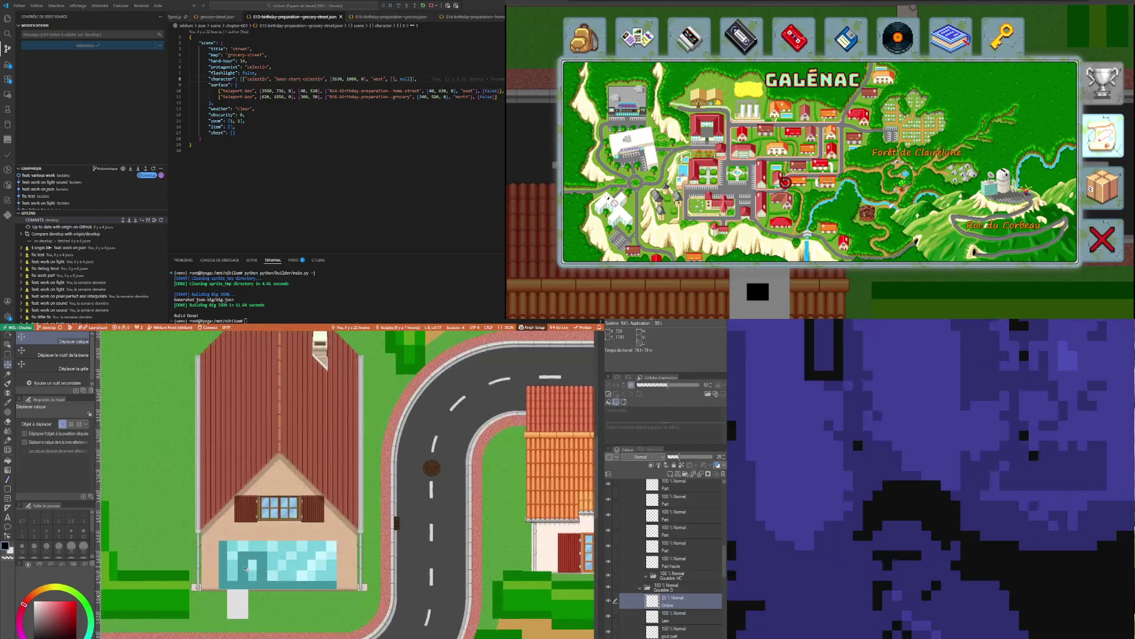
{"action": "scroll", "coordinate": [244, 568], "scroll_direction": "up", "scroll_amount": 1}
{"action": "scroll", "coordinate": [486, 559], "scroll_direction": "up", "scroll_amount": 1}
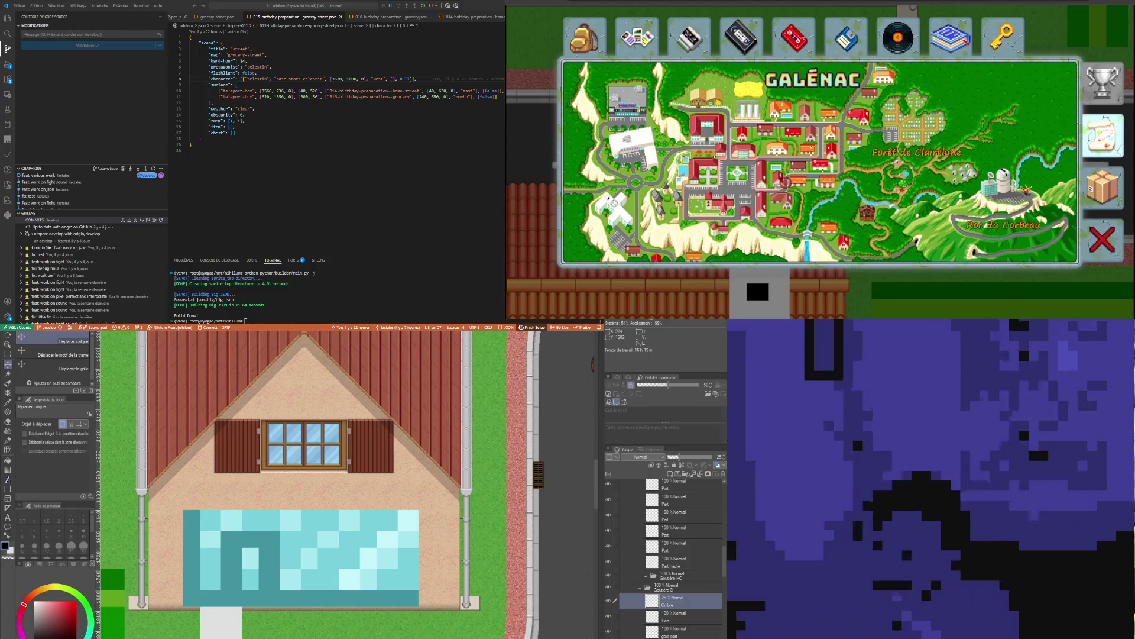
{"action": "scroll", "coordinate": [346, 484], "scroll_direction": "down", "scroll_amount": 3}
{"action": "scroll", "coordinate": [346, 483], "scroll_direction": "up", "scroll_amount": 1}
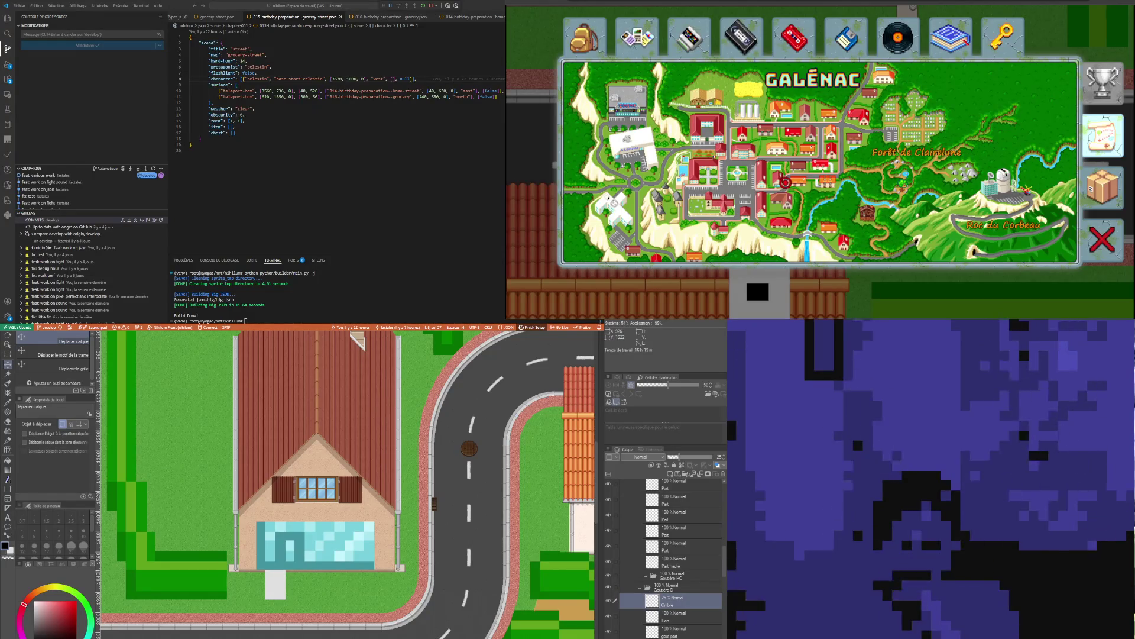
{"action": "left_click", "coordinate": [688, 585]}
{"action": "scroll", "coordinate": [327, 523], "scroll_direction": "down", "scroll_amount": 2}
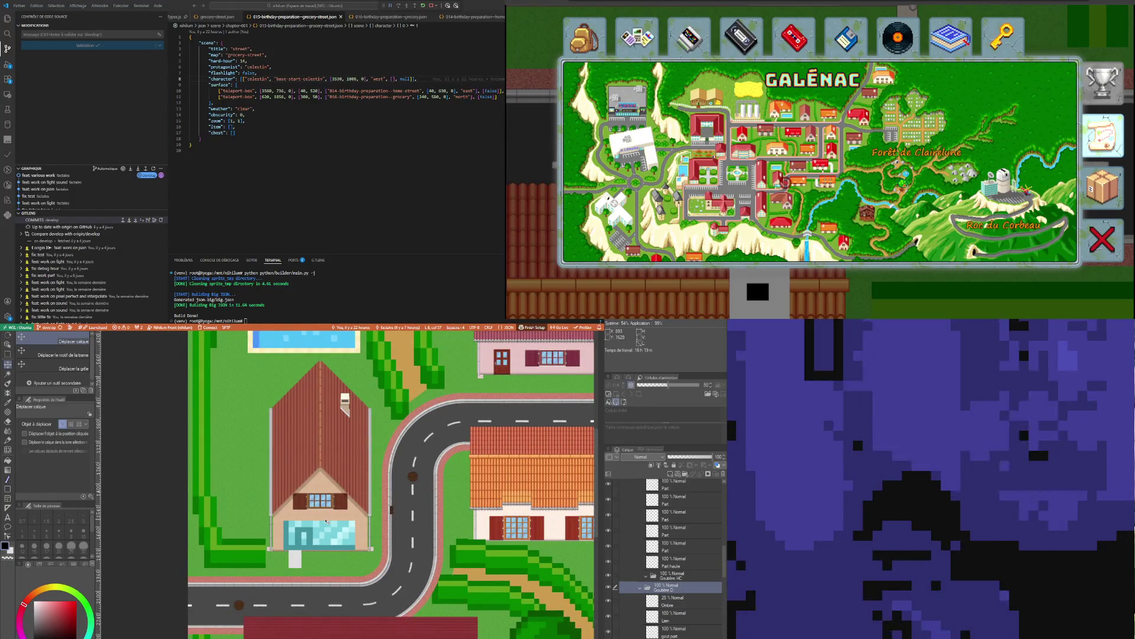
{"action": "scroll", "coordinate": [328, 520], "scroll_direction": "up", "scroll_amount": 2}
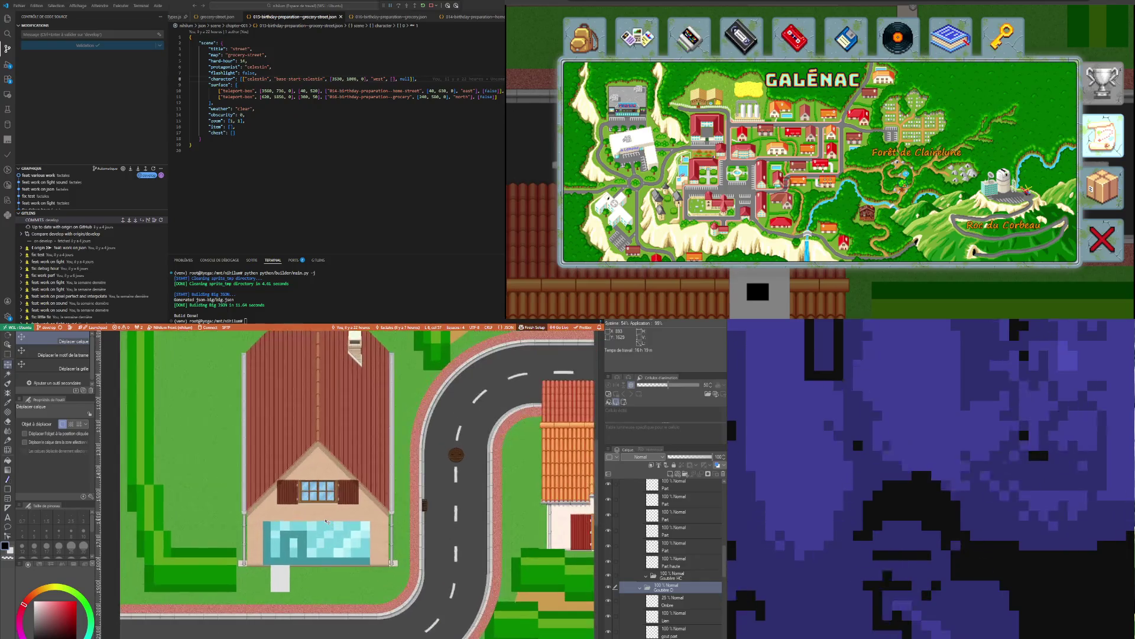
{"action": "scroll", "coordinate": [328, 521], "scroll_direction": "down", "scroll_amount": 2}
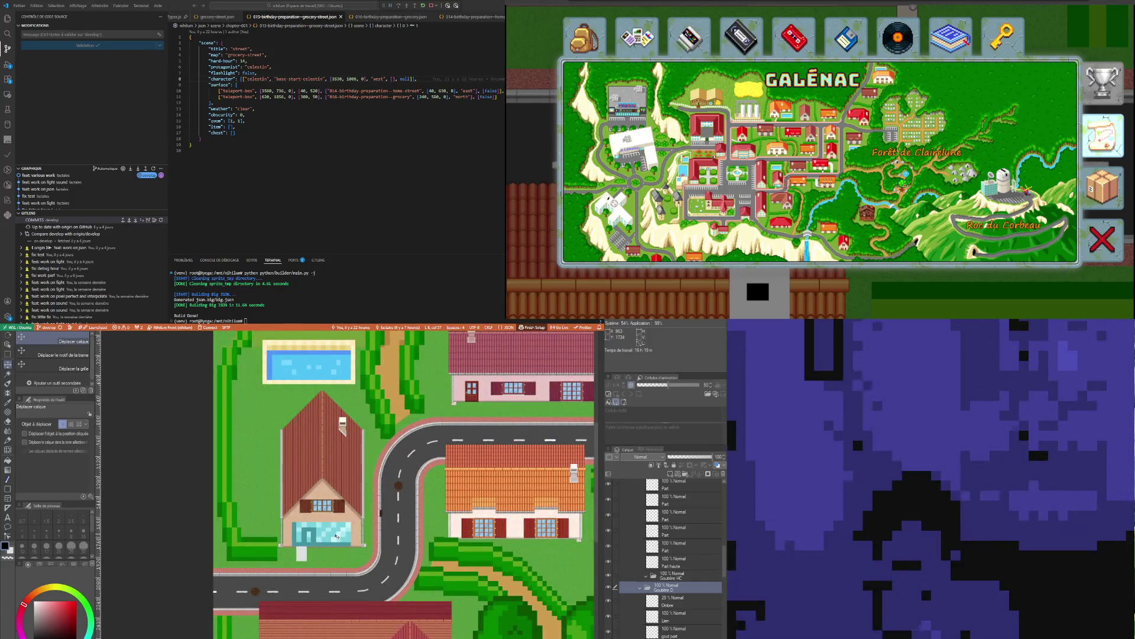
{"action": "scroll", "coordinate": [338, 537], "scroll_direction": "down", "scroll_amount": 1}
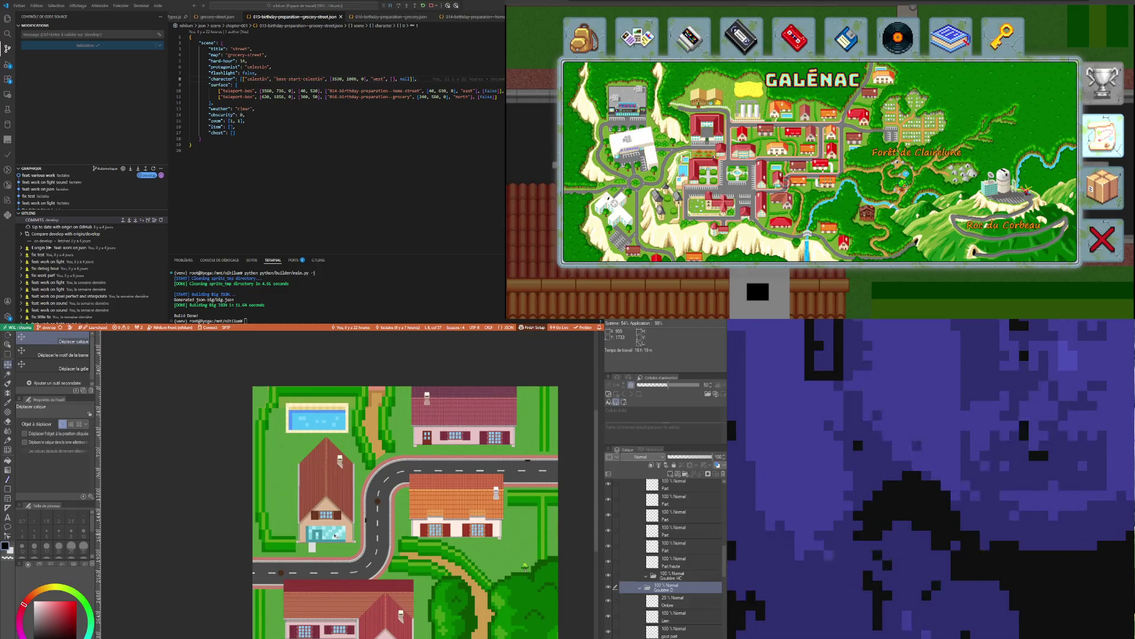
{"action": "scroll", "coordinate": [337, 537], "scroll_direction": "down", "scroll_amount": 1}
{"action": "scroll", "coordinate": [337, 536], "scroll_direction": "down", "scroll_amount": 1}
{"action": "scroll", "coordinate": [416, 603], "scroll_direction": "up", "scroll_amount": 1}
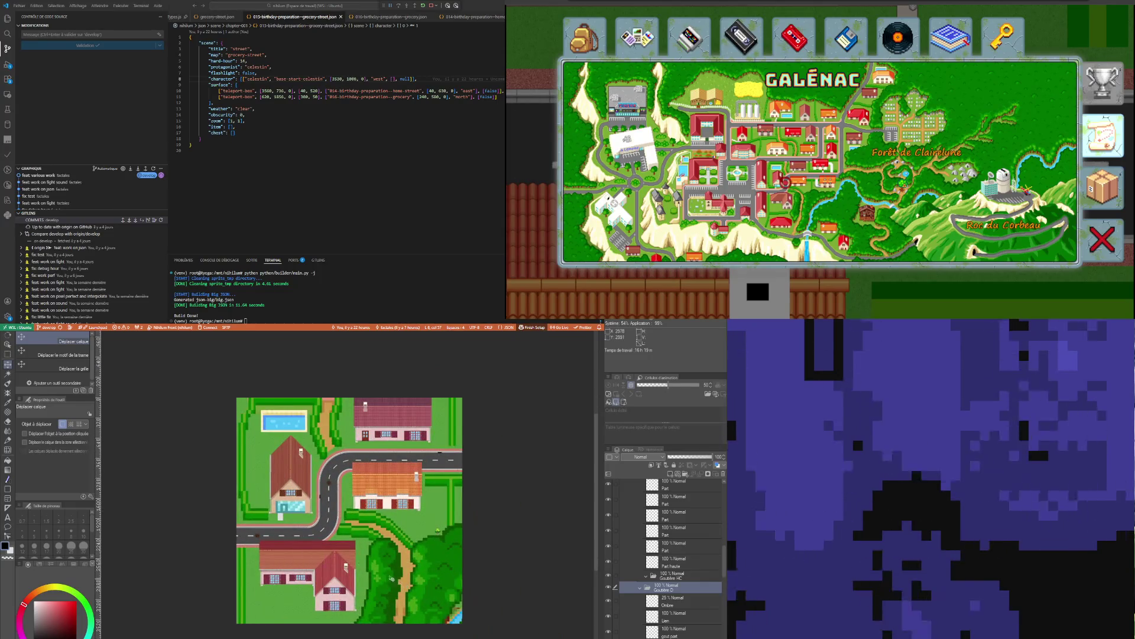
{"action": "scroll", "coordinate": [353, 561], "scroll_direction": "up", "scroll_amount": 2}
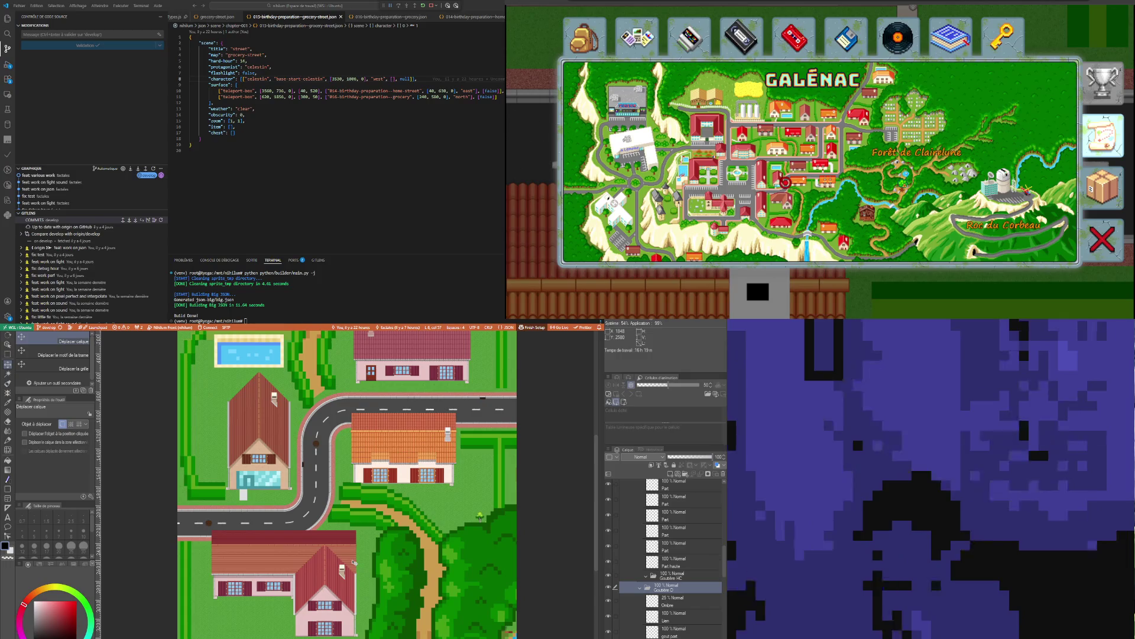
{"action": "scroll", "coordinate": [233, 512], "scroll_direction": "down", "scroll_amount": 1}
{"action": "scroll", "coordinate": [233, 511], "scroll_direction": "down", "scroll_amount": 1}
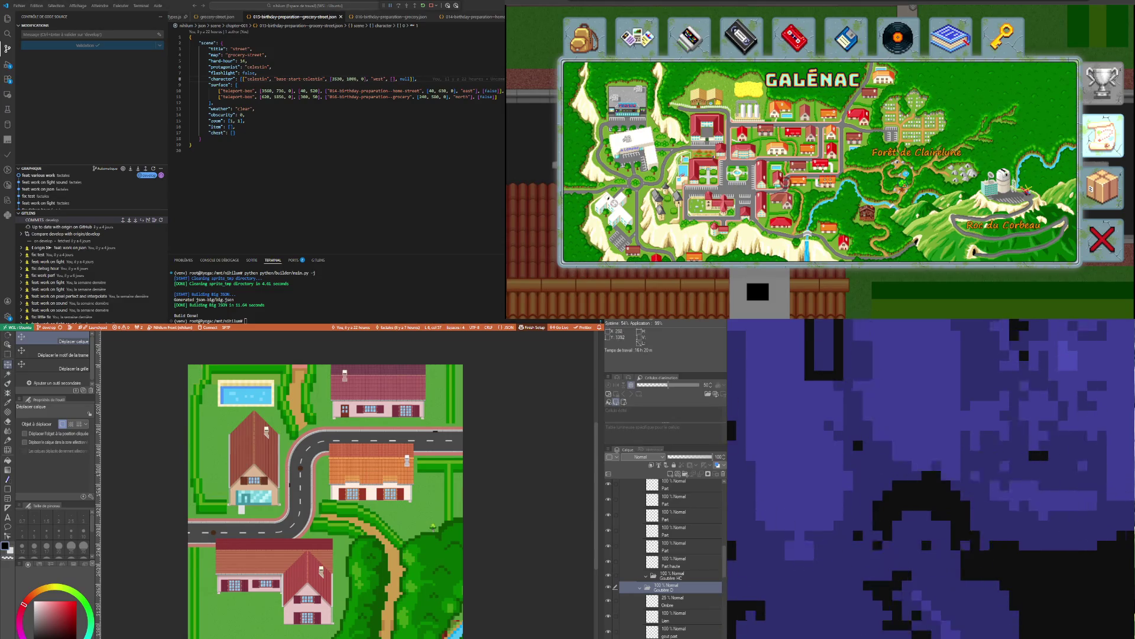
{"action": "scroll", "coordinate": [243, 457], "scroll_direction": "up", "scroll_amount": 2}
{"action": "scroll", "coordinate": [243, 457], "scroll_direction": "up", "scroll_amount": 2}
{"action": "scroll", "coordinate": [243, 458], "scroll_direction": "up", "scroll_amount": 2}
{"action": "scroll", "coordinate": [227, 522], "scroll_direction": "up", "scroll_amount": 1}
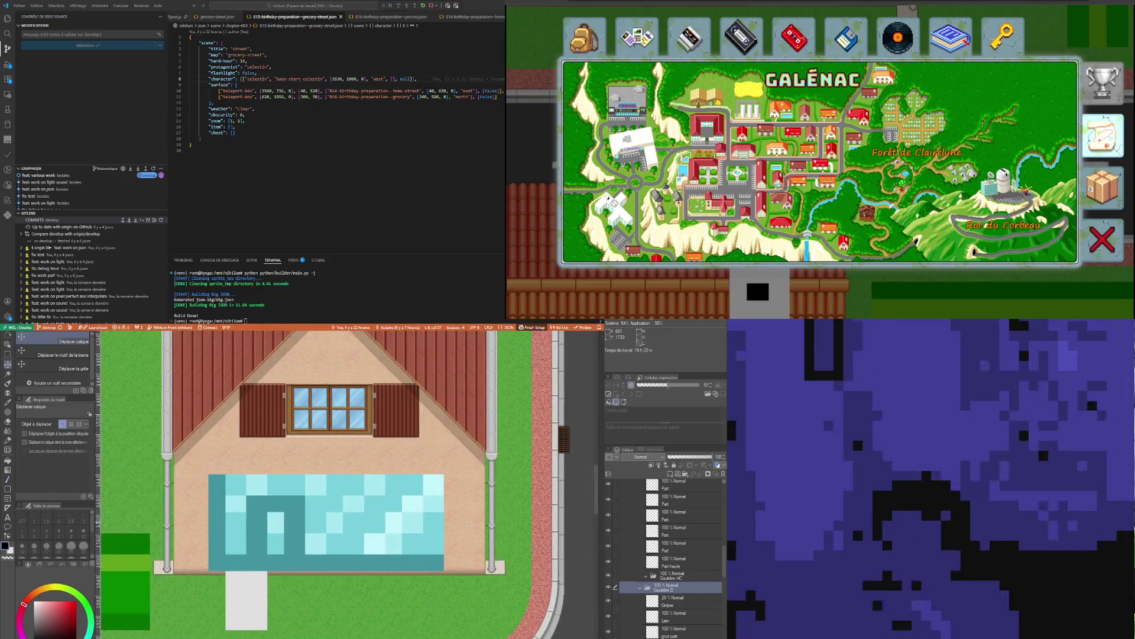
Switch to the Object tool (O) and pick the house wall layer from the artwork
{"action": "left_click", "coordinate": [697, 561]}
{"action": "left_click", "coordinate": [681, 591]}
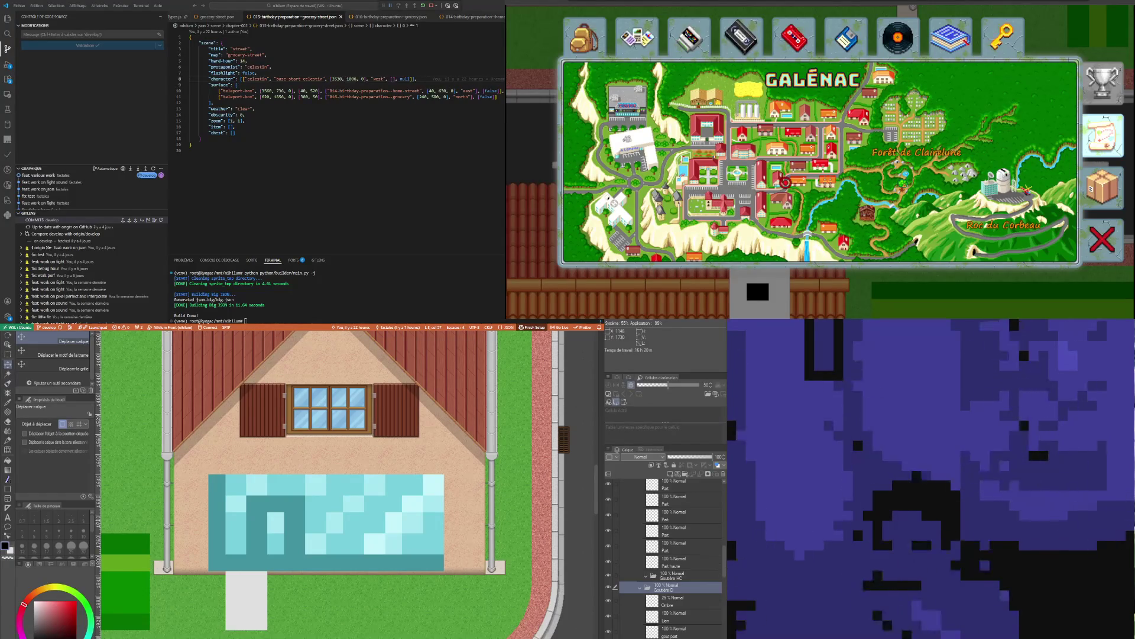
{"action": "scroll", "coordinate": [347, 518], "scroll_direction": "up", "scroll_amount": 1}
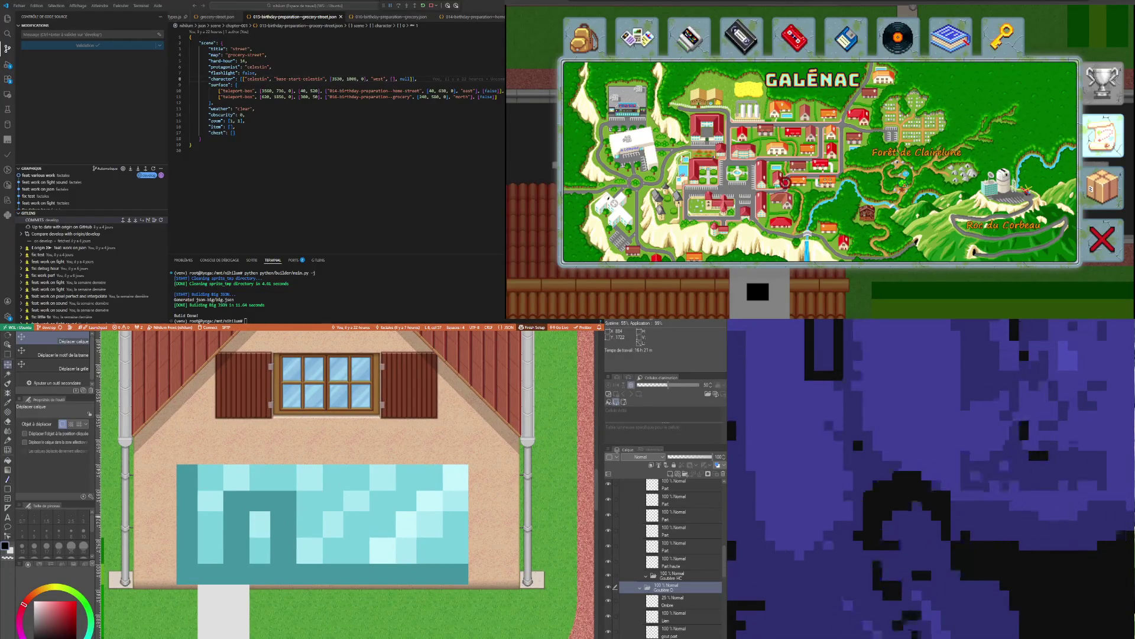
{"action": "scroll", "coordinate": [346, 483], "scroll_direction": "up", "scroll_amount": 1}
{"action": "scroll", "coordinate": [346, 483], "scroll_direction": "down", "scroll_amount": 1}
{"action": "scroll", "coordinate": [346, 484], "scroll_direction": "up", "scroll_amount": 1}
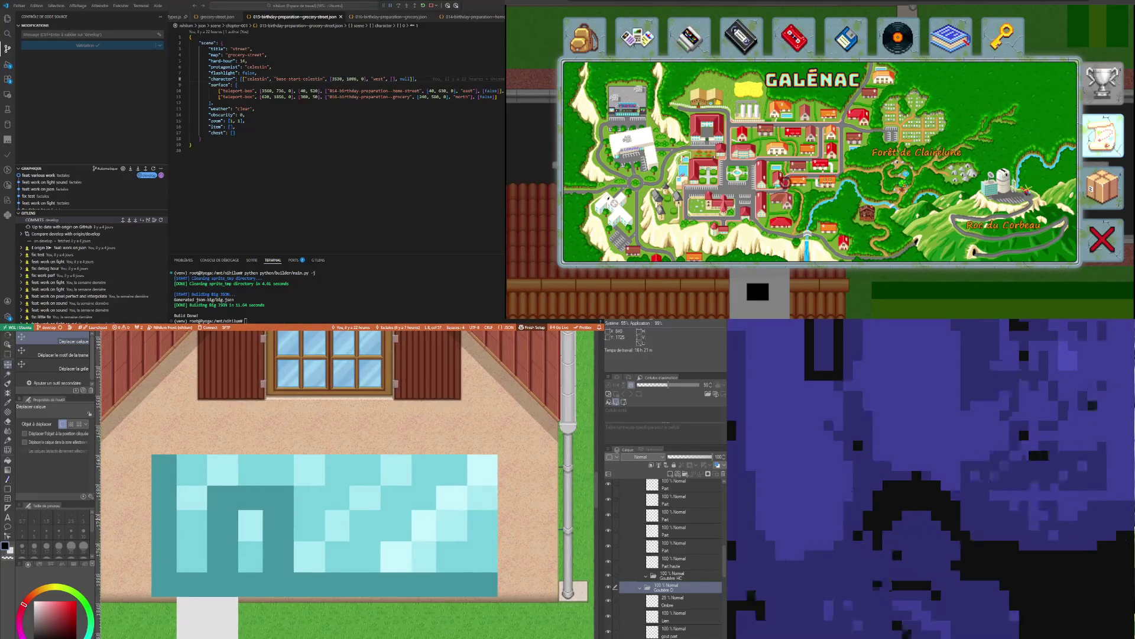
{"action": "scroll", "coordinate": [346, 483], "scroll_direction": "down", "scroll_amount": 1}
{"action": "scroll", "coordinate": [346, 484], "scroll_direction": "up", "scroll_amount": 2}
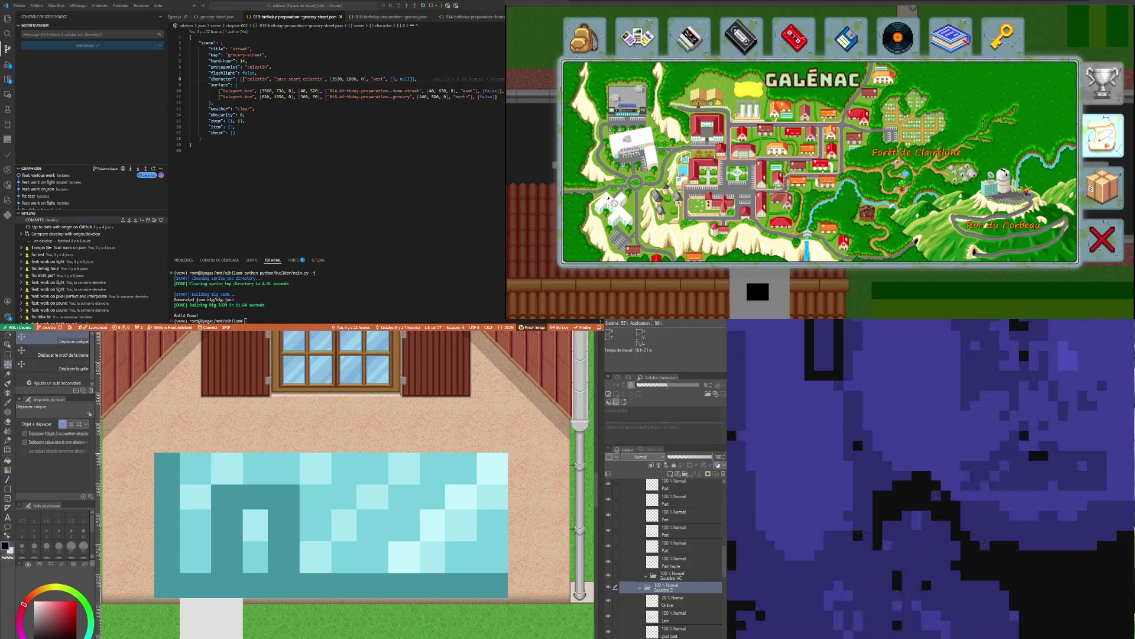
{"action": "key", "text": "o"}
{"action": "left_click", "coordinate": [267, 436]}
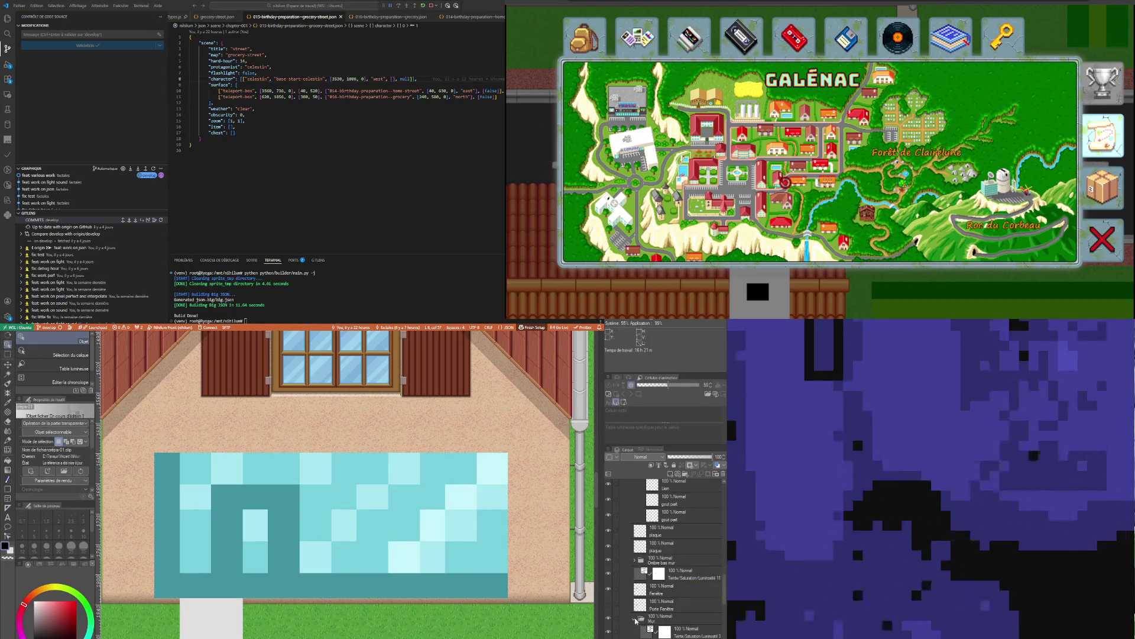
Collapse the Toiture folder, select Cheminée 2 and add a new empty layer above it
{"action": "left_click", "coordinate": [636, 620]}
{"action": "scroll", "coordinate": [665, 578], "scroll_direction": "down", "scroll_amount": 3}
{"action": "scroll", "coordinate": [664, 579], "scroll_direction": "up", "scroll_amount": 2}
{"action": "scroll", "coordinate": [666, 577], "scroll_direction": "up", "scroll_amount": 2}
{"action": "scroll", "coordinate": [667, 572], "scroll_direction": "up", "scroll_amount": 2}
{"action": "scroll", "coordinate": [669, 567], "scroll_direction": "up", "scroll_amount": 2}
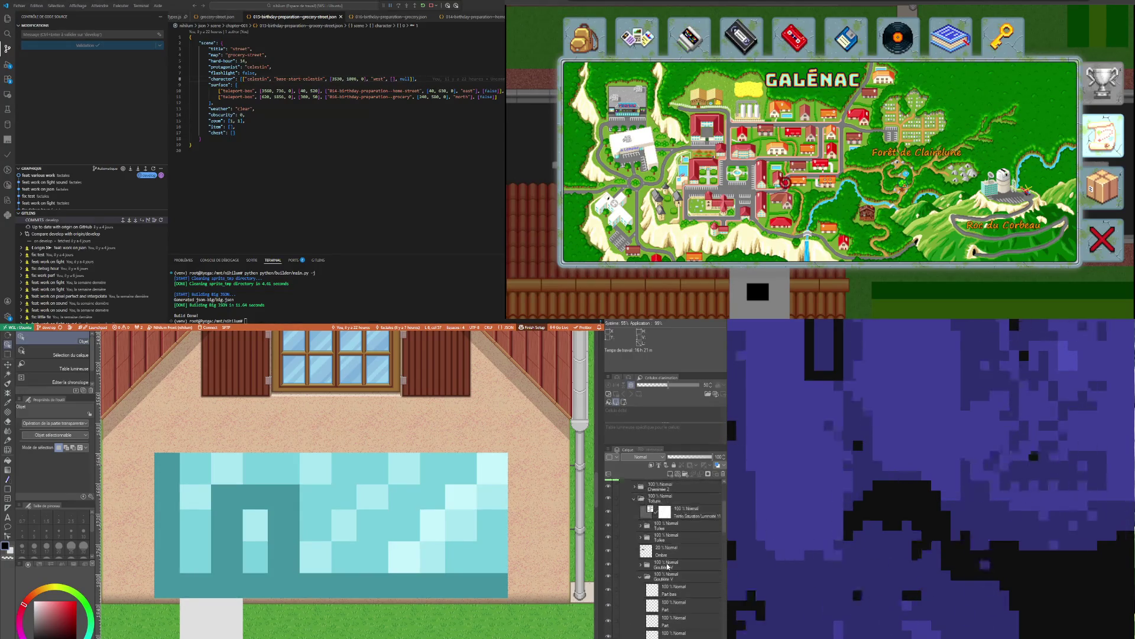
{"action": "scroll", "coordinate": [652, 560], "scroll_direction": "up", "scroll_amount": 2}
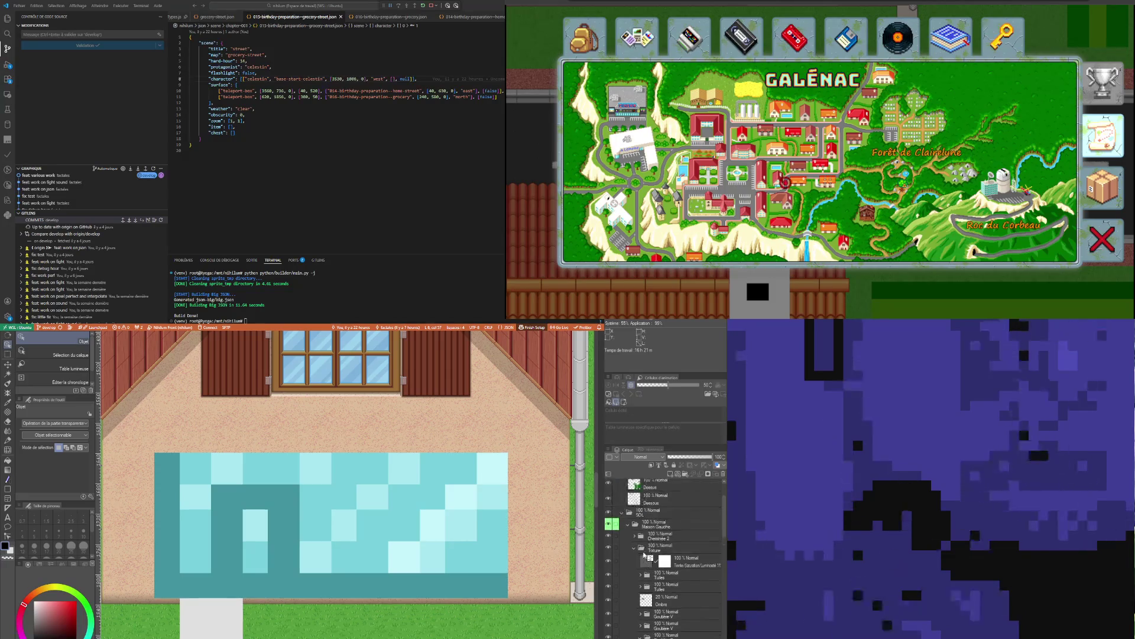
{"action": "left_click", "coordinate": [633, 548]}
{"action": "left_click", "coordinate": [641, 537]}
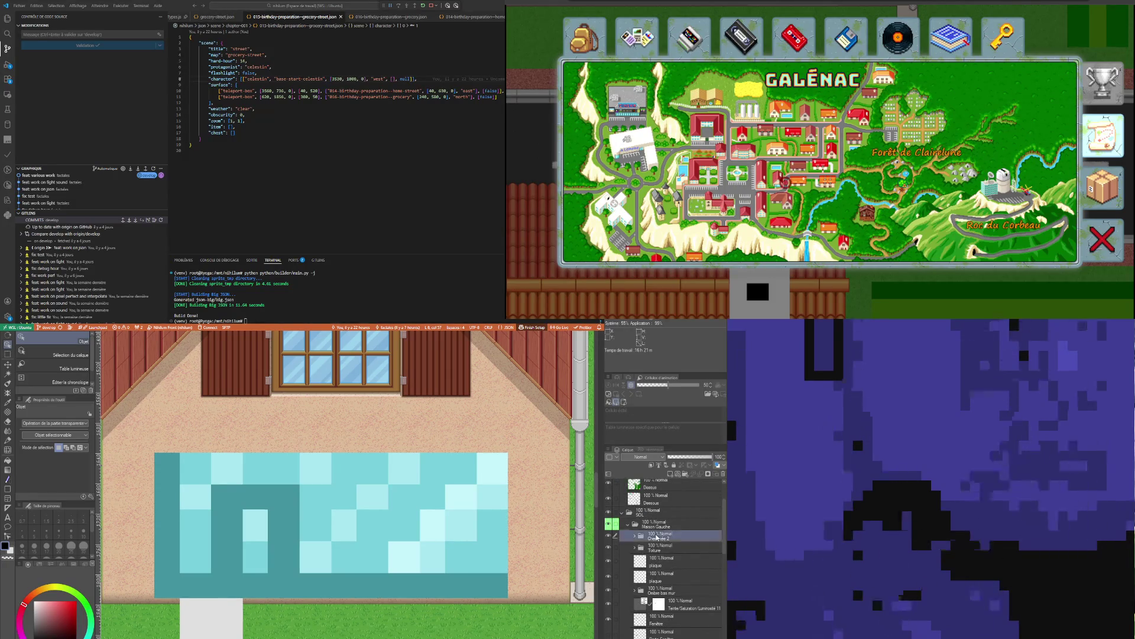
{"action": "left_click", "coordinate": [608, 524]}
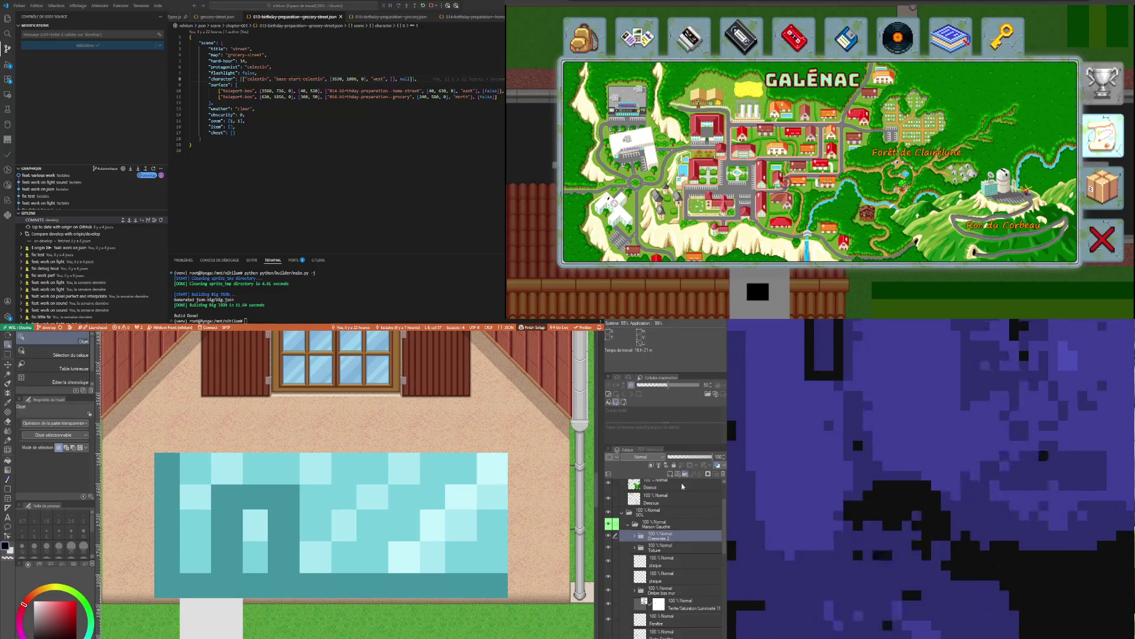
{"action": "key", "text": "ctrl+shift+n"}
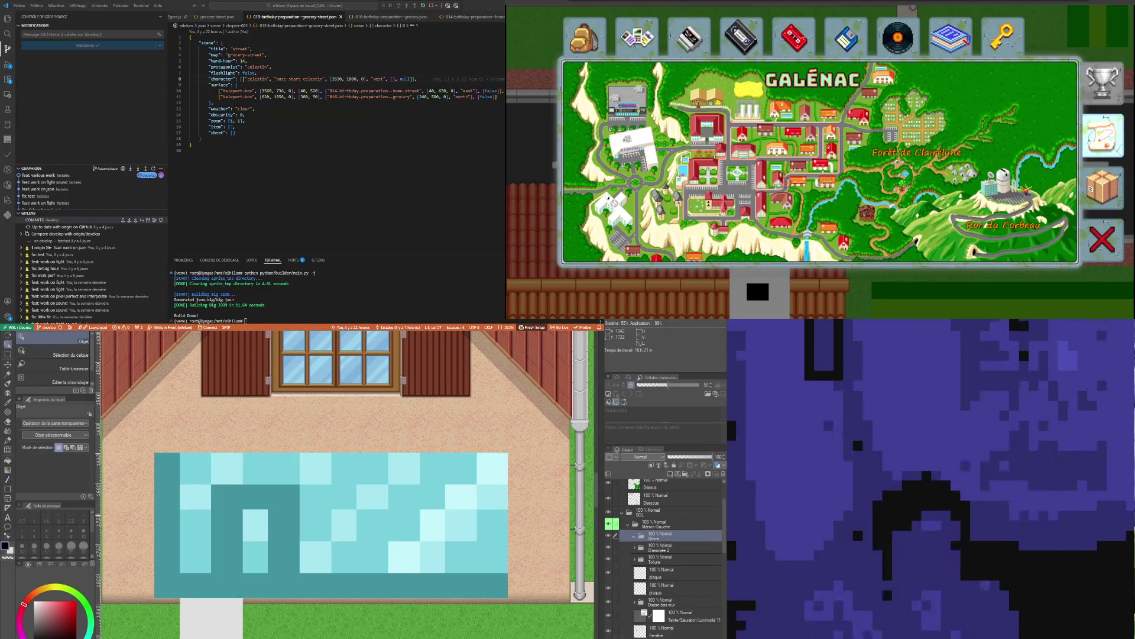
{"action": "scroll", "coordinate": [345, 517], "scroll_direction": "down", "scroll_amount": 1}
{"action": "scroll", "coordinate": [345, 517], "scroll_direction": "down", "scroll_amount": 1}
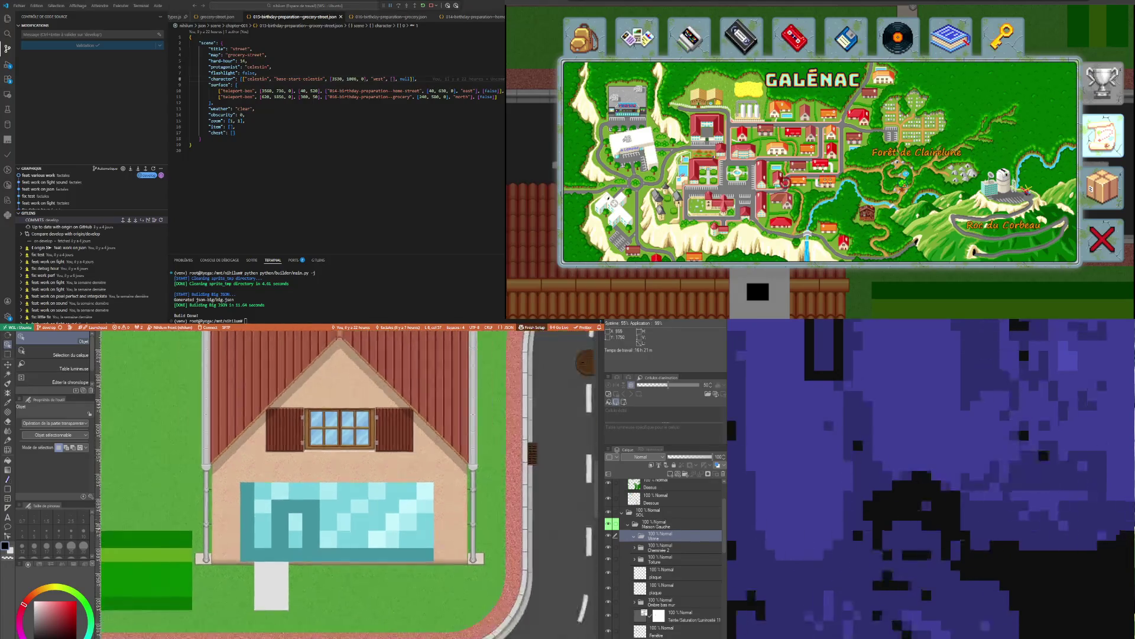
{"action": "scroll", "coordinate": [262, 530], "scroll_direction": "up", "scroll_amount": 1}
{"action": "scroll", "coordinate": [262, 530], "scroll_direction": "up", "scroll_amount": 1}
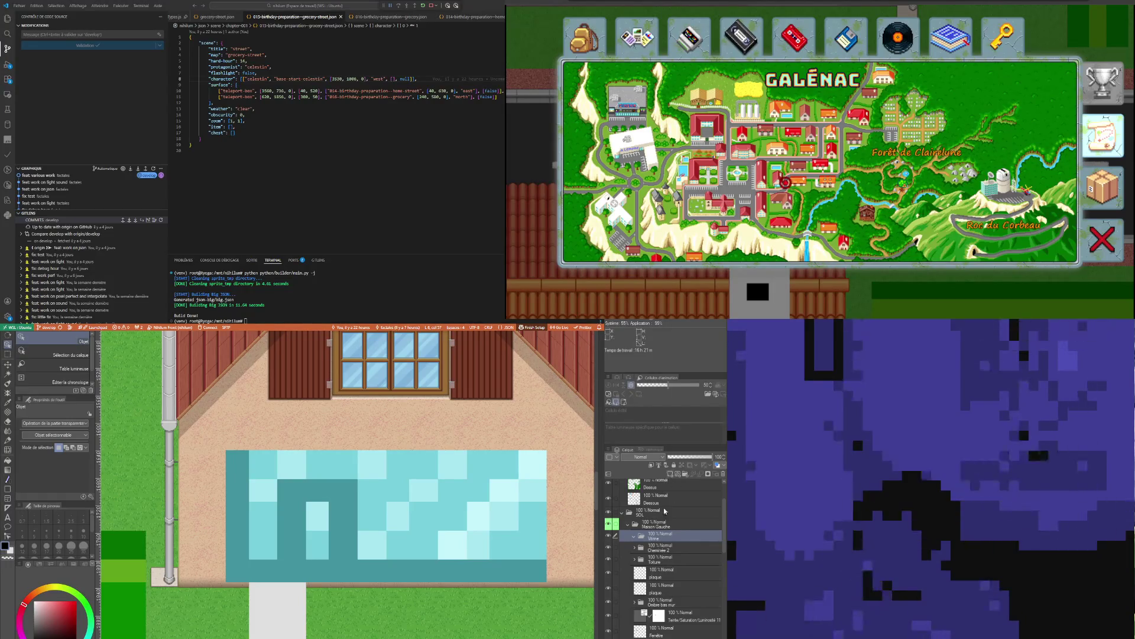
Add a new raster layer, Calque 8, inside the Vitrine folder and zoom out
{"action": "key", "text": "ctrl+shift+n"}
{"action": "key", "text": "ctrl+minus"}
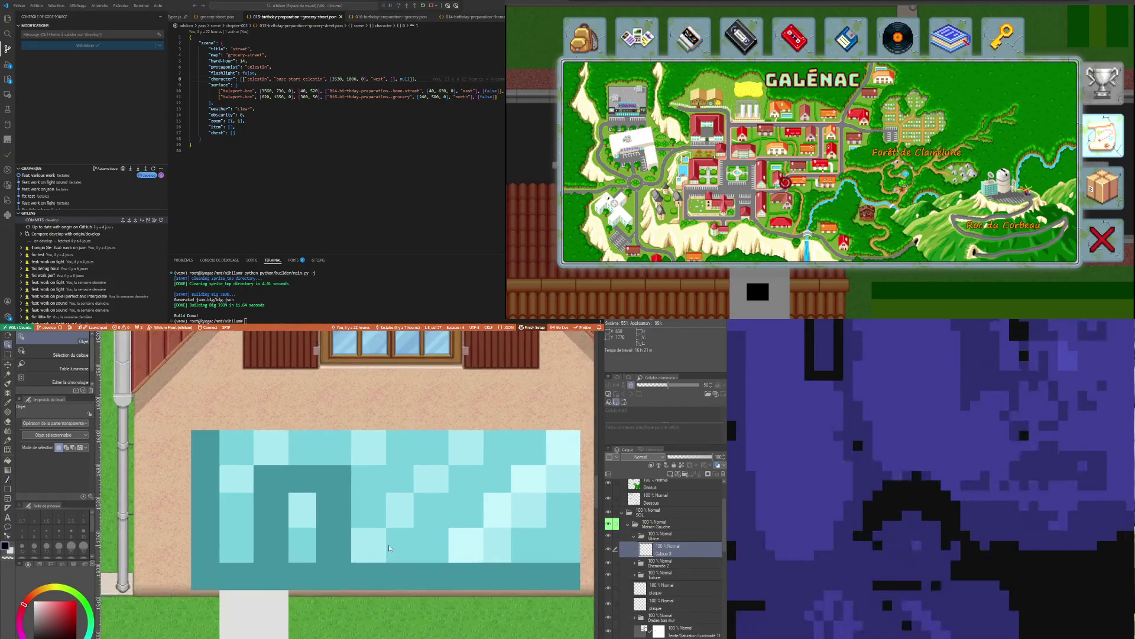
{"action": "scroll", "coordinate": [688, 537], "scroll_direction": "up", "scroll_amount": 2}
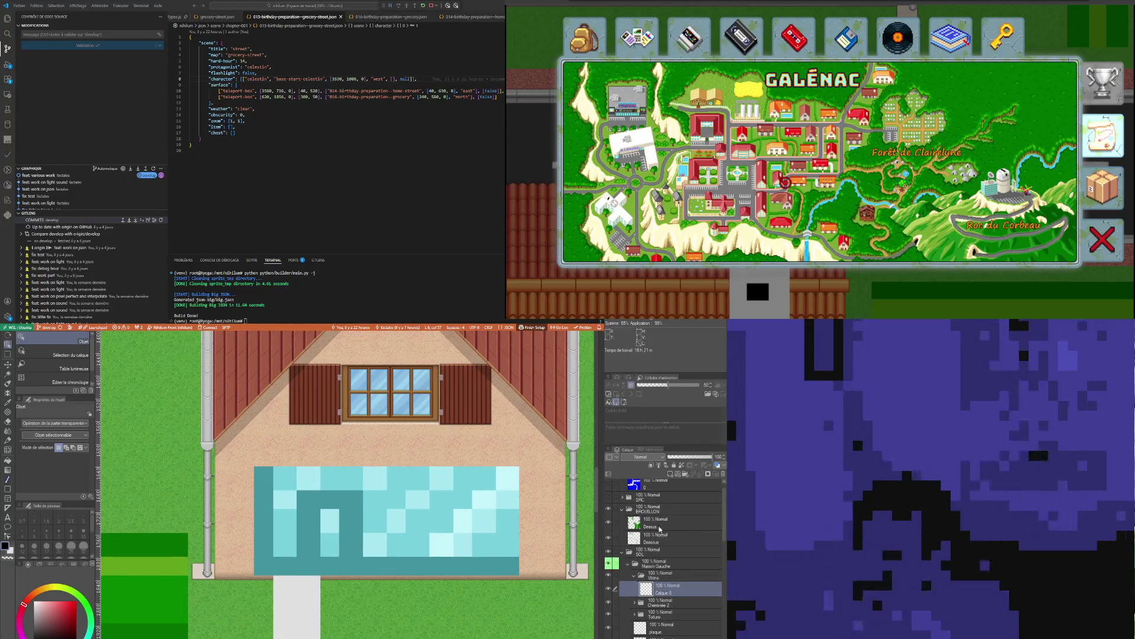
{"action": "scroll", "coordinate": [384, 552], "scroll_direction": "down", "scroll_amount": 1}
{"action": "scroll", "coordinate": [384, 553], "scroll_direction": "down", "scroll_amount": 2}
{"action": "scroll", "coordinate": [384, 553], "scroll_direction": "down", "scroll_amount": 2}
{"action": "scroll", "coordinate": [384, 553], "scroll_direction": "down", "scroll_amount": 1}
{"action": "scroll", "coordinate": [708, 529], "scroll_direction": "up", "scroll_amount": 1}
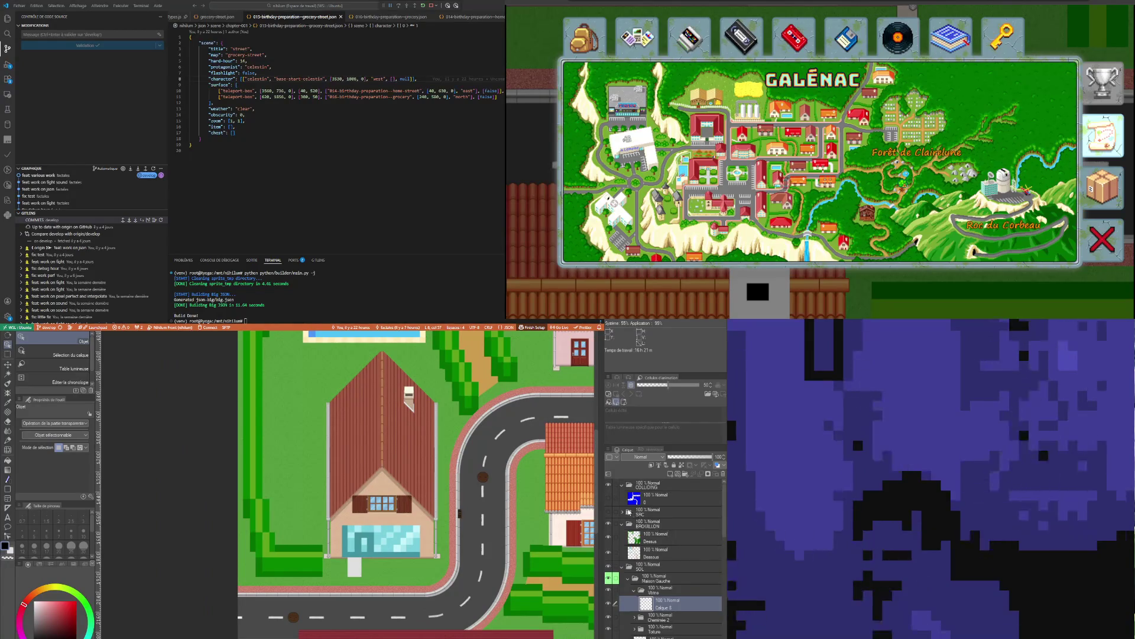
Collapse the BROUILLON sketch folder in the Layers panel and select it
{"action": "left_click", "coordinate": [624, 512]}
{"action": "left_click", "coordinate": [623, 512]}
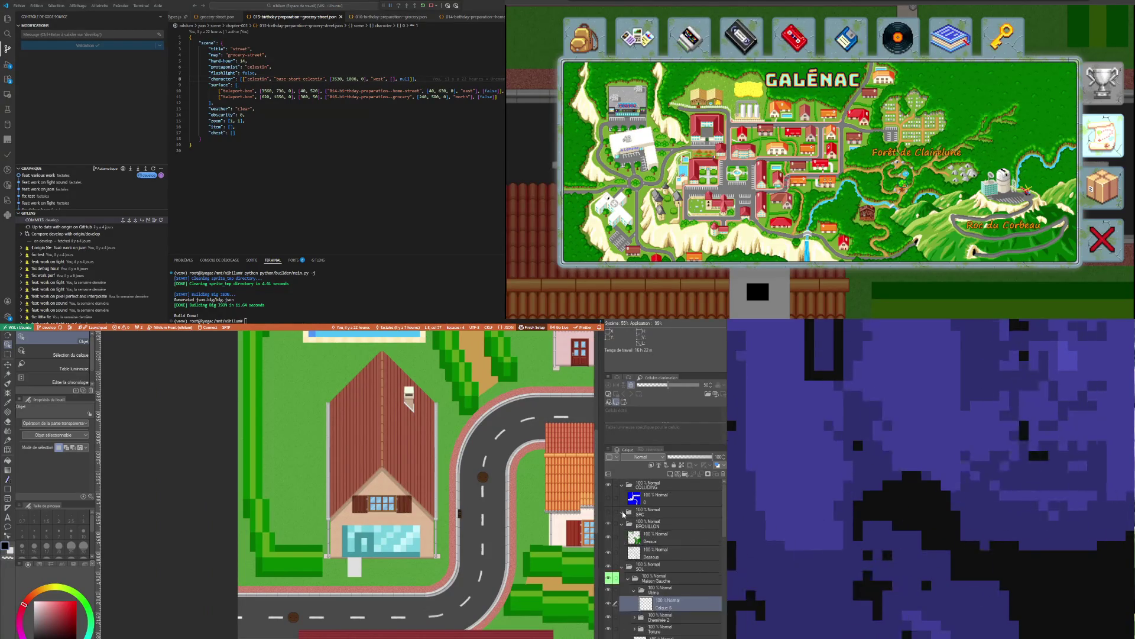
{"action": "left_click", "coordinate": [621, 526]}
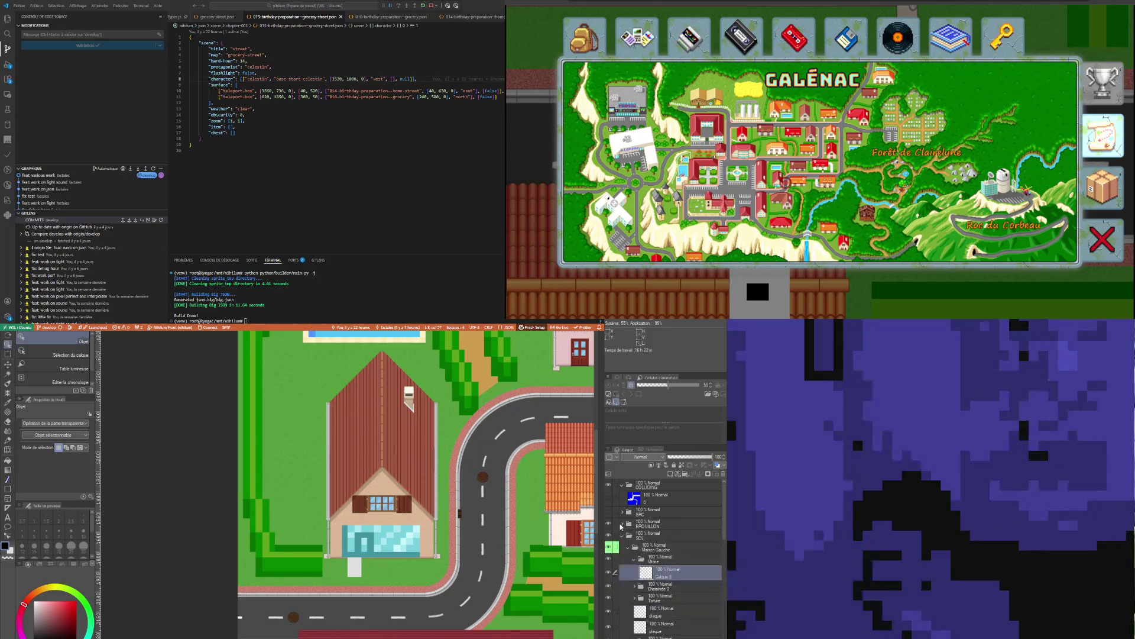
{"action": "left_click", "coordinate": [619, 526]}
{"action": "left_click", "coordinate": [657, 524]}
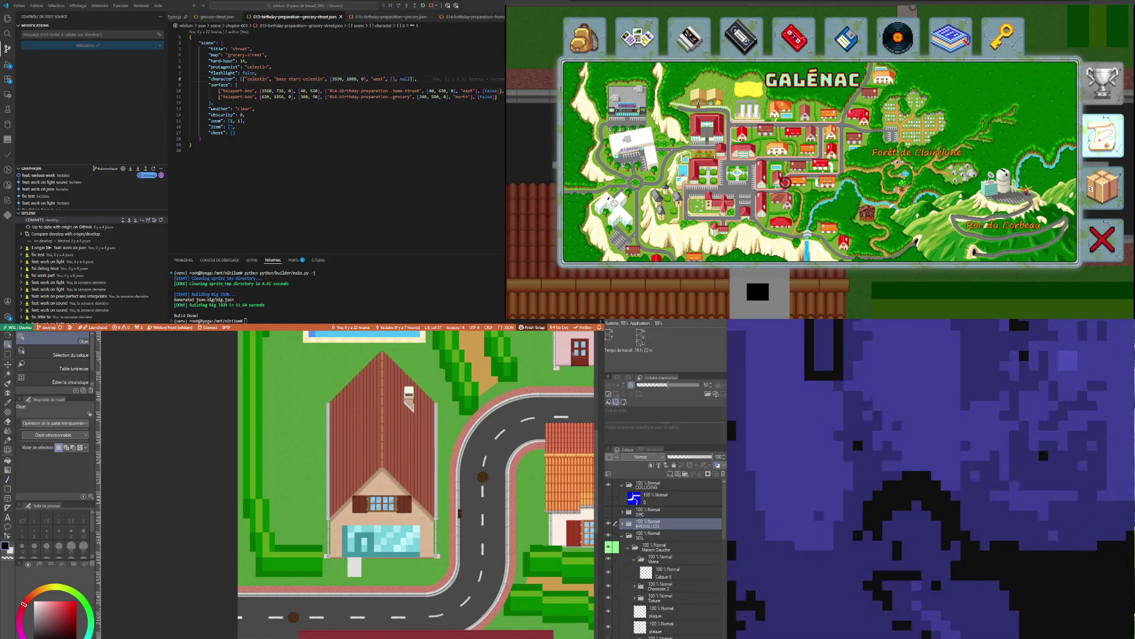
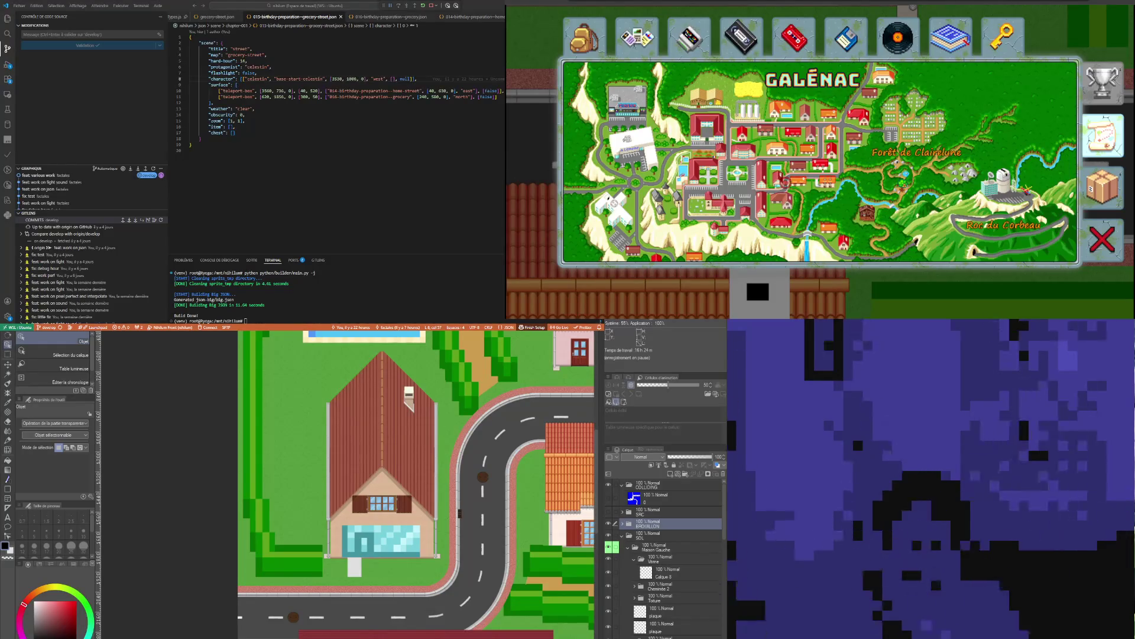
Review the scene's surface and flashlight lines in the code editor, then leave it
{"action": "left_click", "coordinate": [327, 91]}
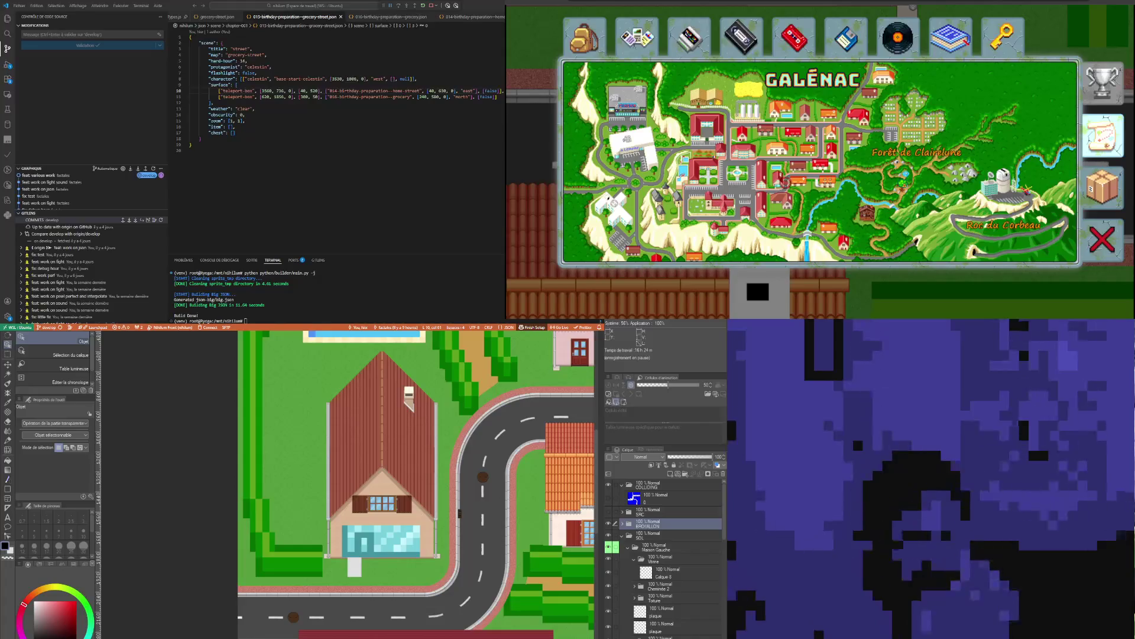
{"action": "left_click", "coordinate": [306, 72]}
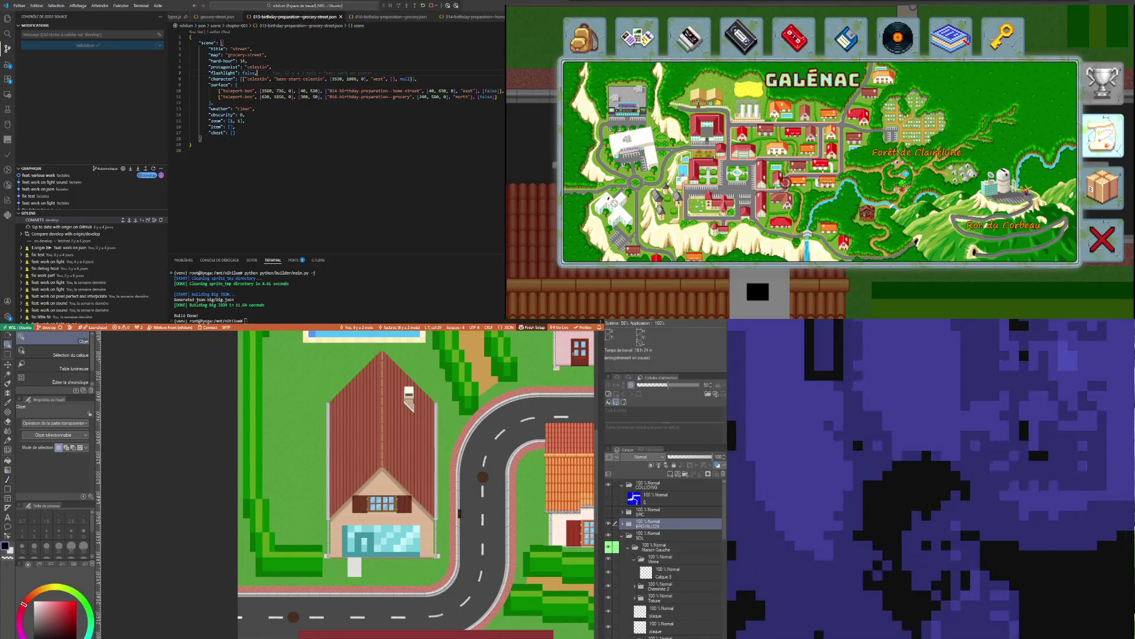
{"action": "key", "text": "alt+Tab"}
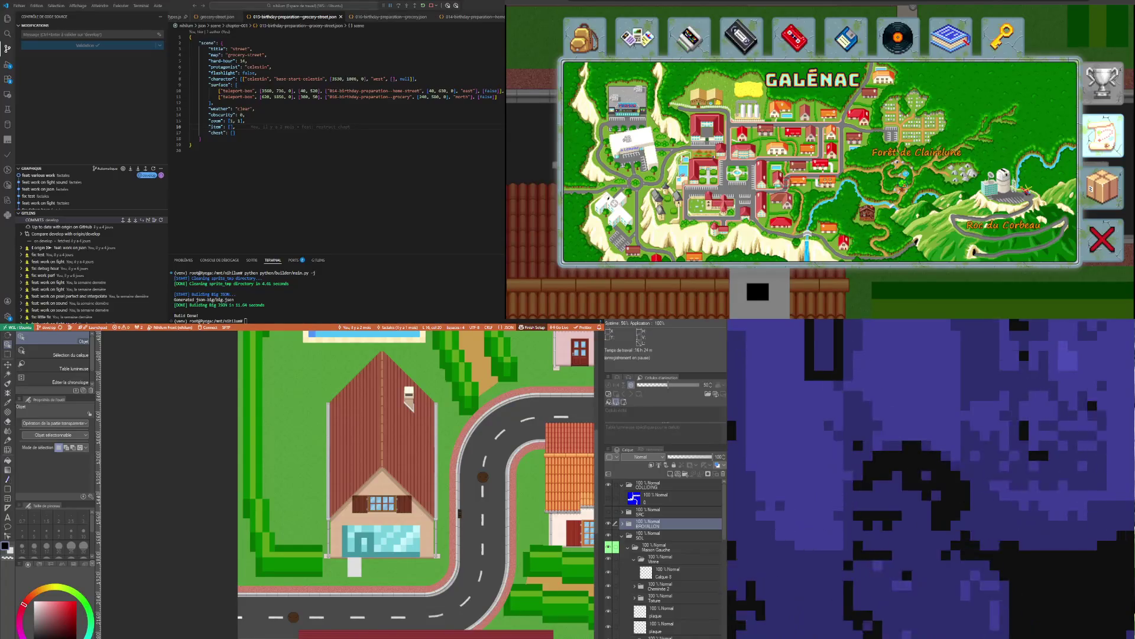
{"action": "scroll", "coordinate": [360, 582], "scroll_direction": "up", "scroll_amount": 2}
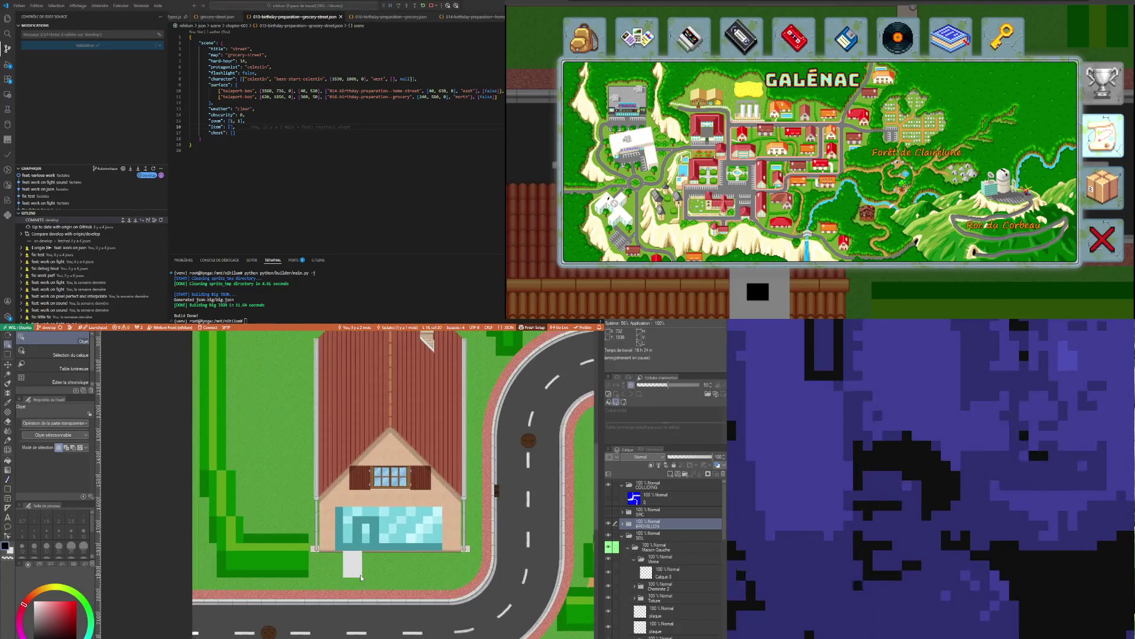
{"action": "scroll", "coordinate": [361, 582], "scroll_direction": "up", "scroll_amount": 3}
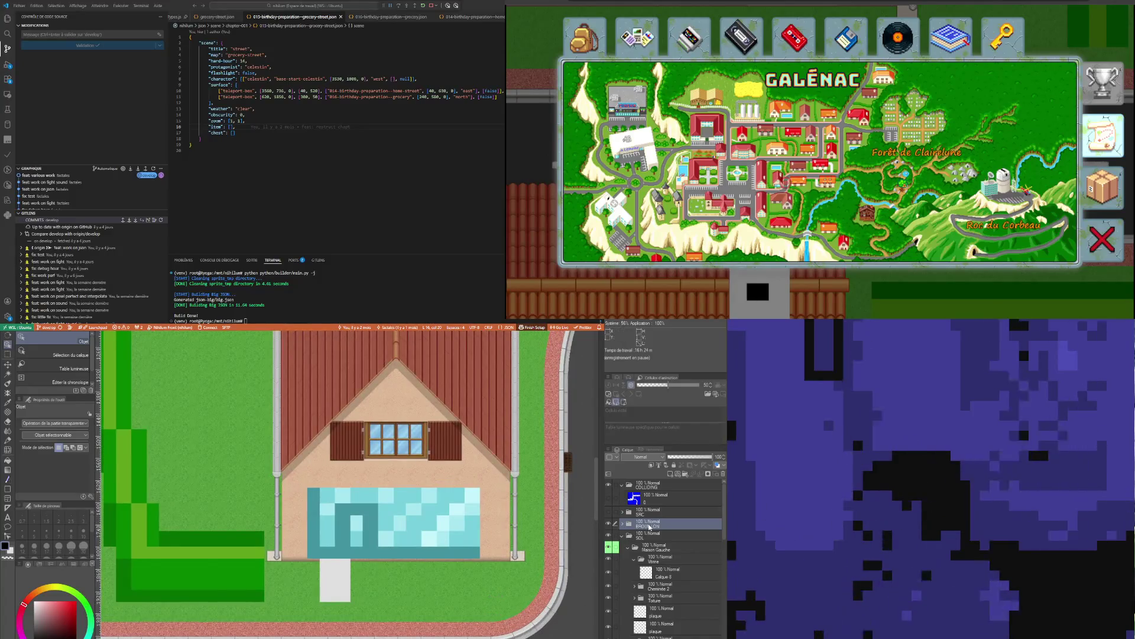
Rectangle-select the pool and door area on the path layer and erase it, then deselect
{"action": "left_click", "coordinate": [608, 526]}
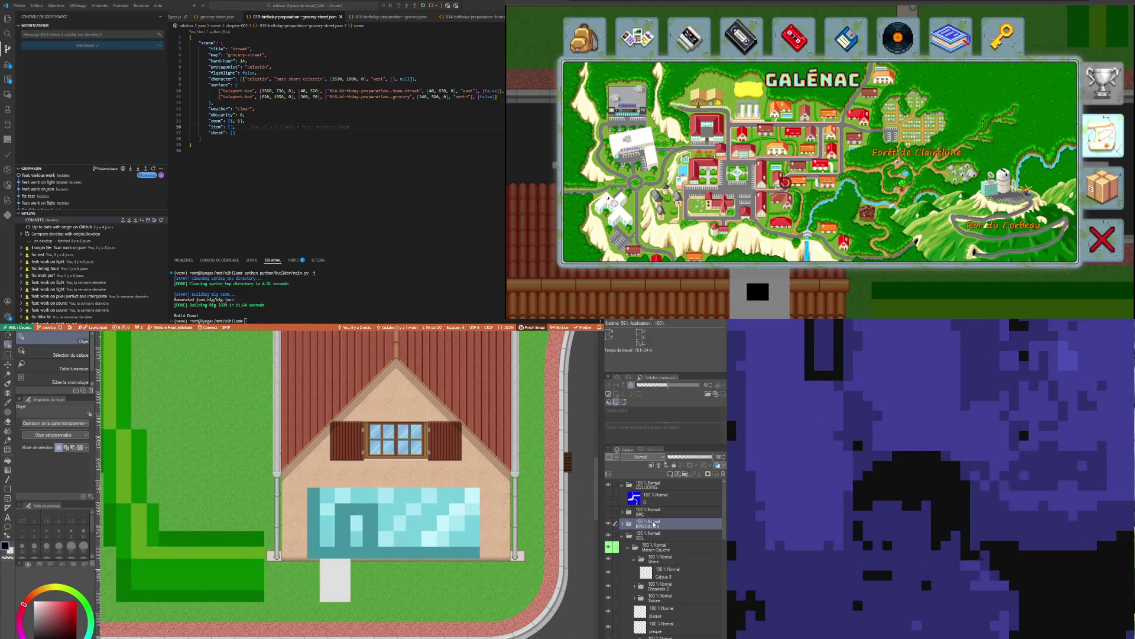
{"action": "left_click", "coordinate": [9, 354]}
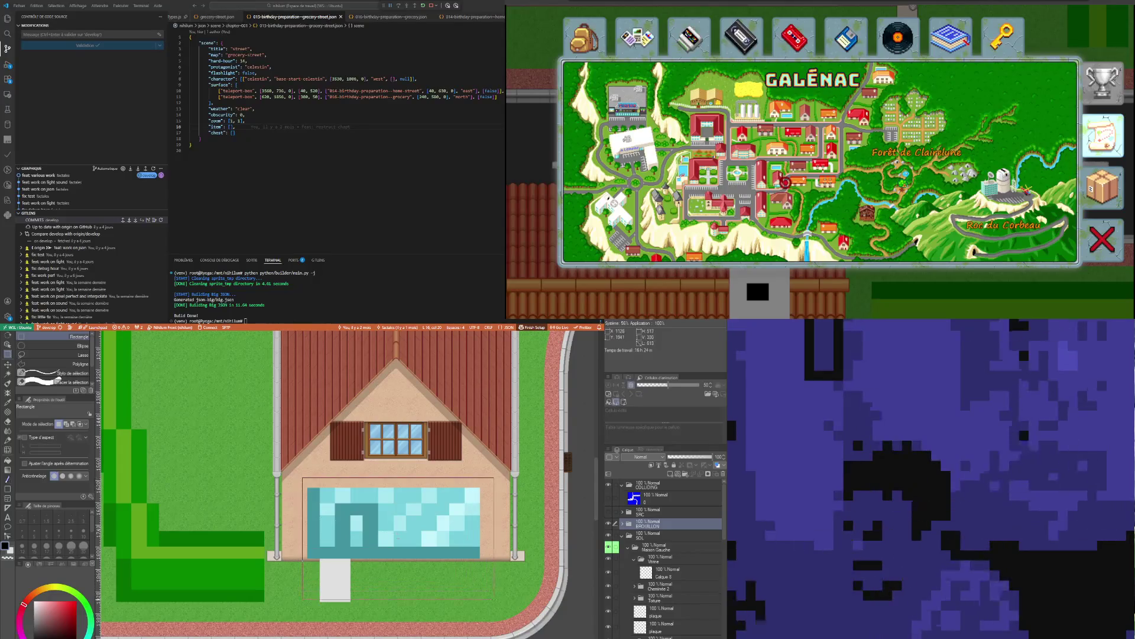
{"action": "key", "text": "Delete"}
{"action": "key", "text": "ctrl+d"}
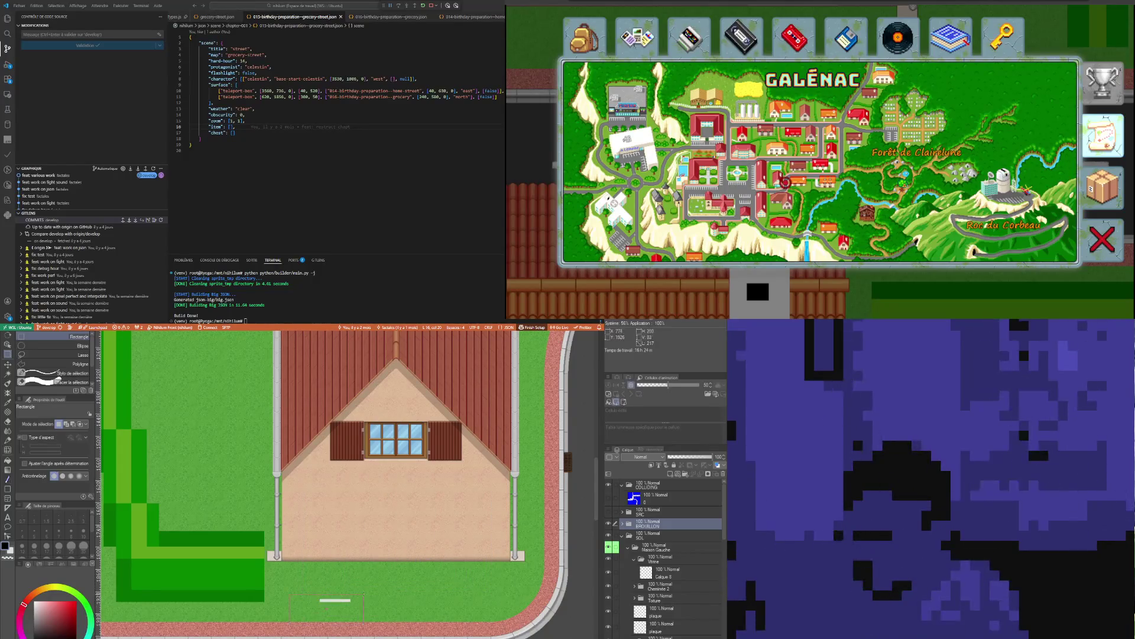
{"action": "scroll", "coordinate": [371, 533], "scroll_direction": "down", "scroll_amount": 2}
{"action": "scroll", "coordinate": [371, 532], "scroll_direction": "up", "scroll_amount": 3}
{"action": "scroll", "coordinate": [371, 533], "scroll_direction": "up", "scroll_amount": 1}
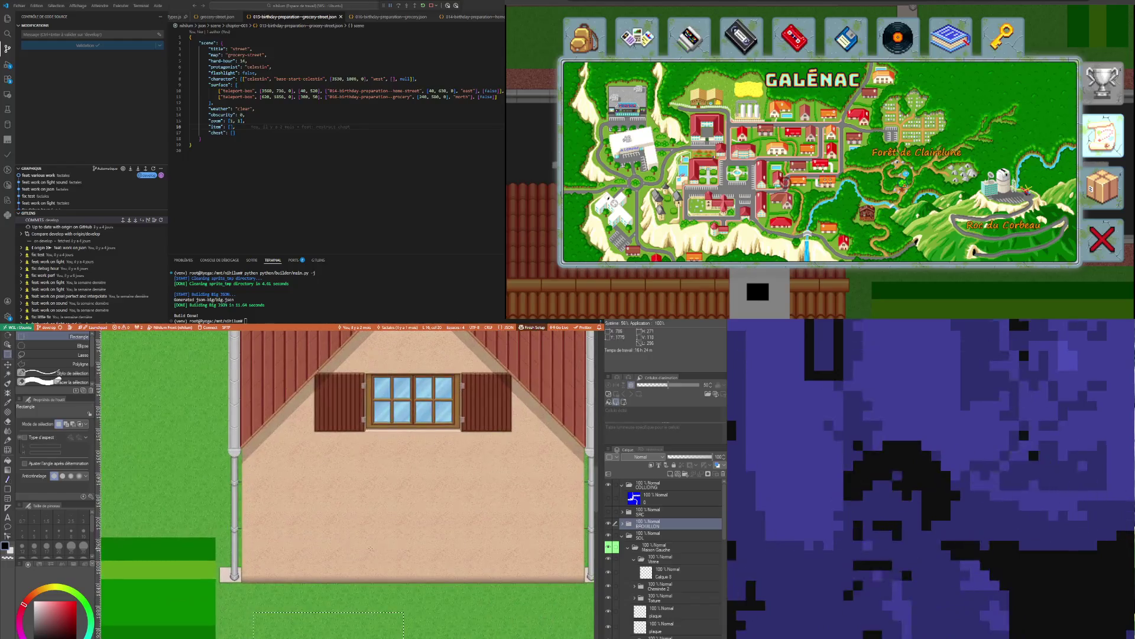
Make layer Calque 5 active, then close the game's map overlay
{"action": "left_click", "coordinate": [655, 547]}
{"action": "left_click", "coordinate": [661, 573]}
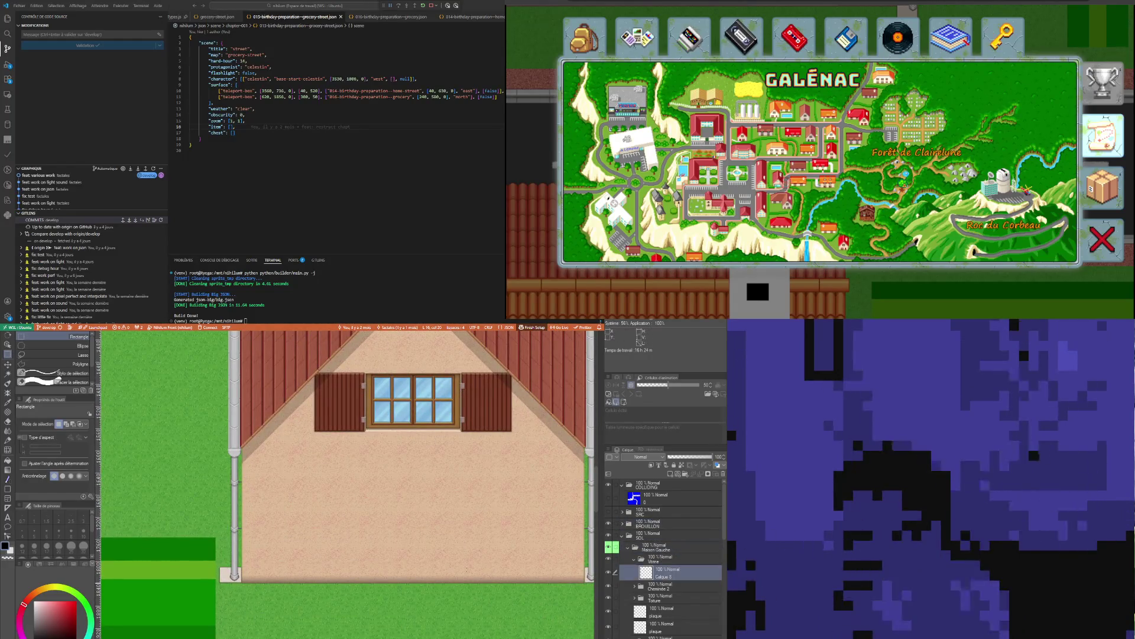
{"action": "scroll", "coordinate": [355, 497], "scroll_direction": "up", "scroll_amount": 2}
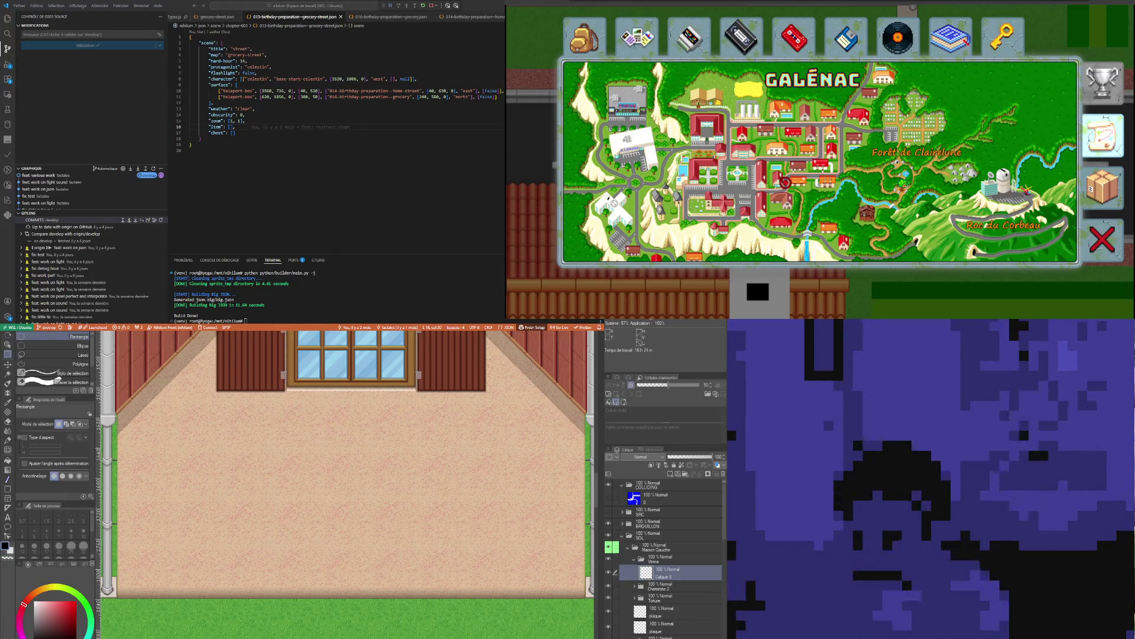
{"action": "key", "text": "Escape"}
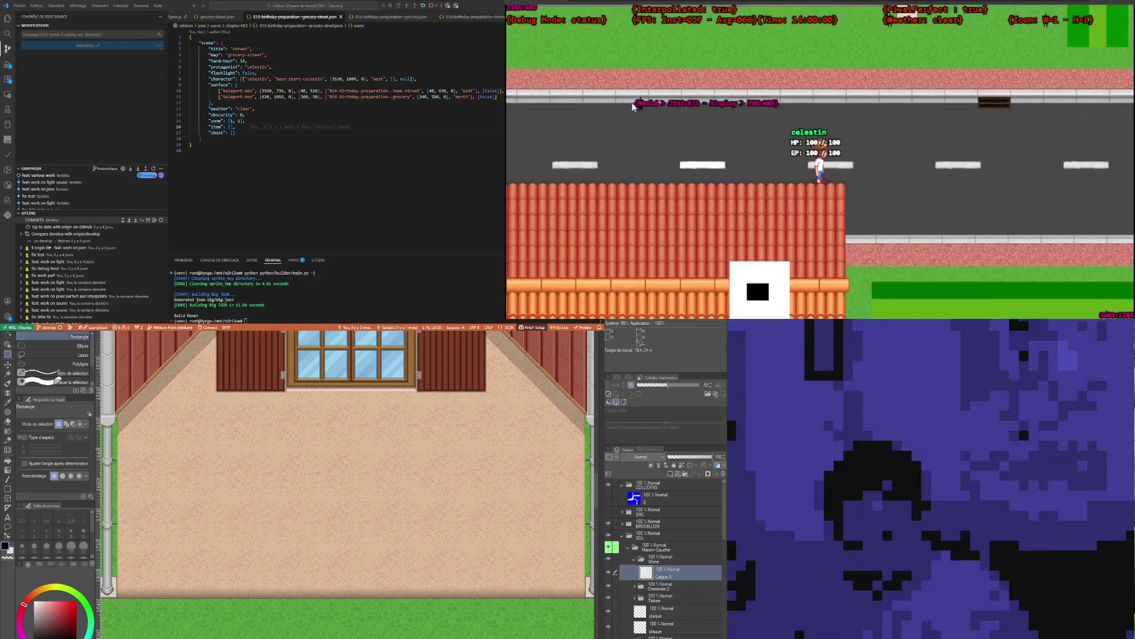
Walk the character right onto the next street toward the crosswalk, hiding the debug overlay with F3
{"action": "key", "text": "Right"}
{"action": "key", "text": "Right"}
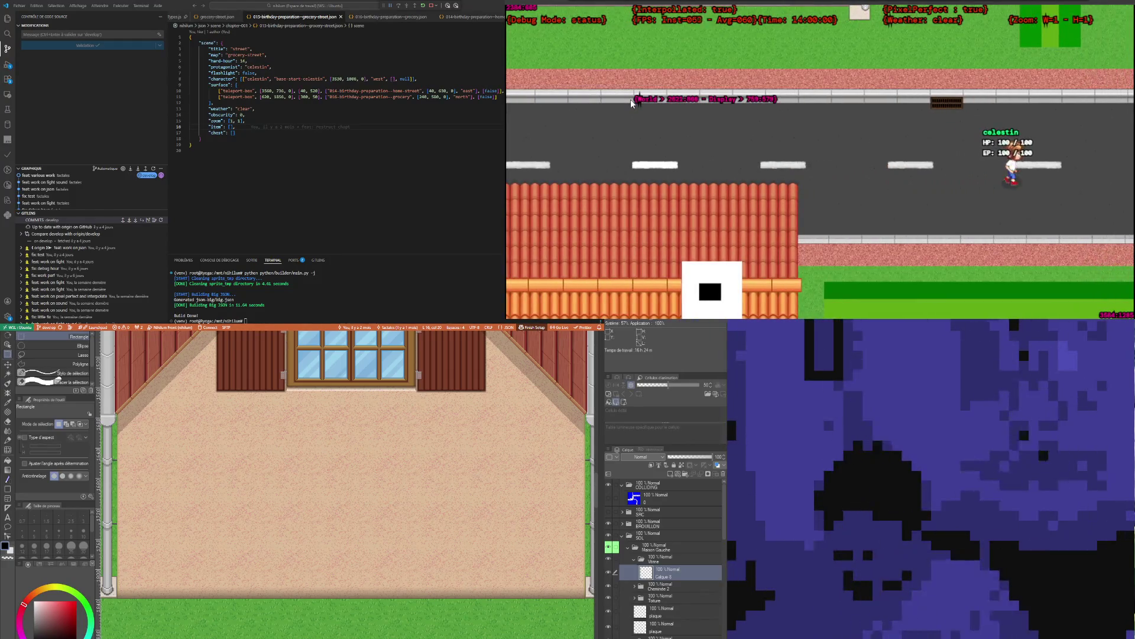
{"action": "key", "text": "Right"}
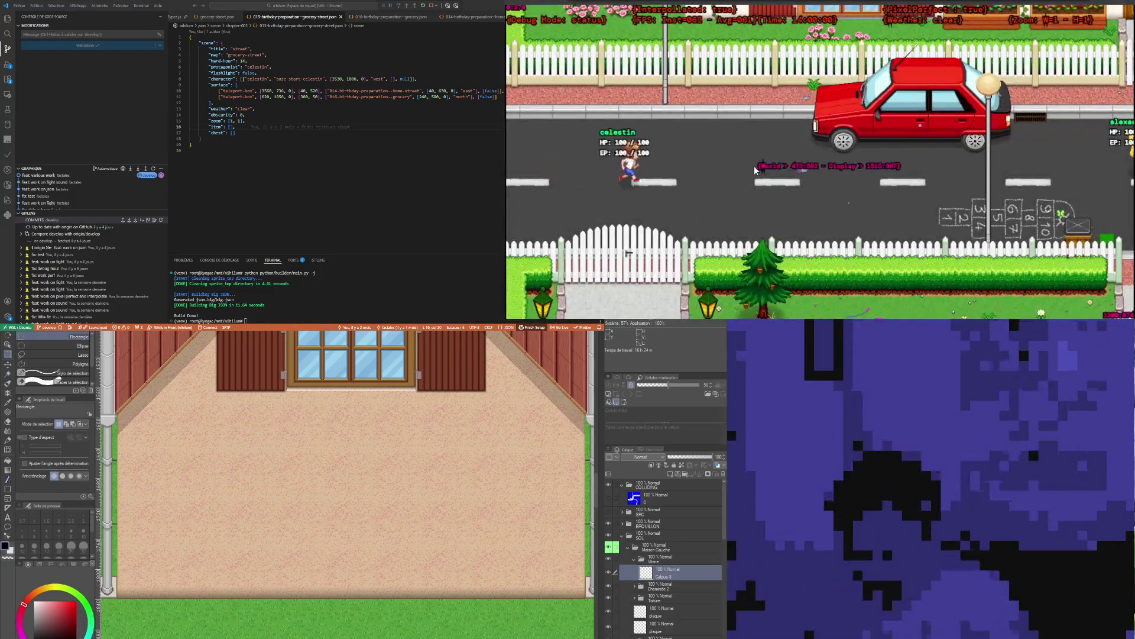
{"action": "key", "text": "Right"}
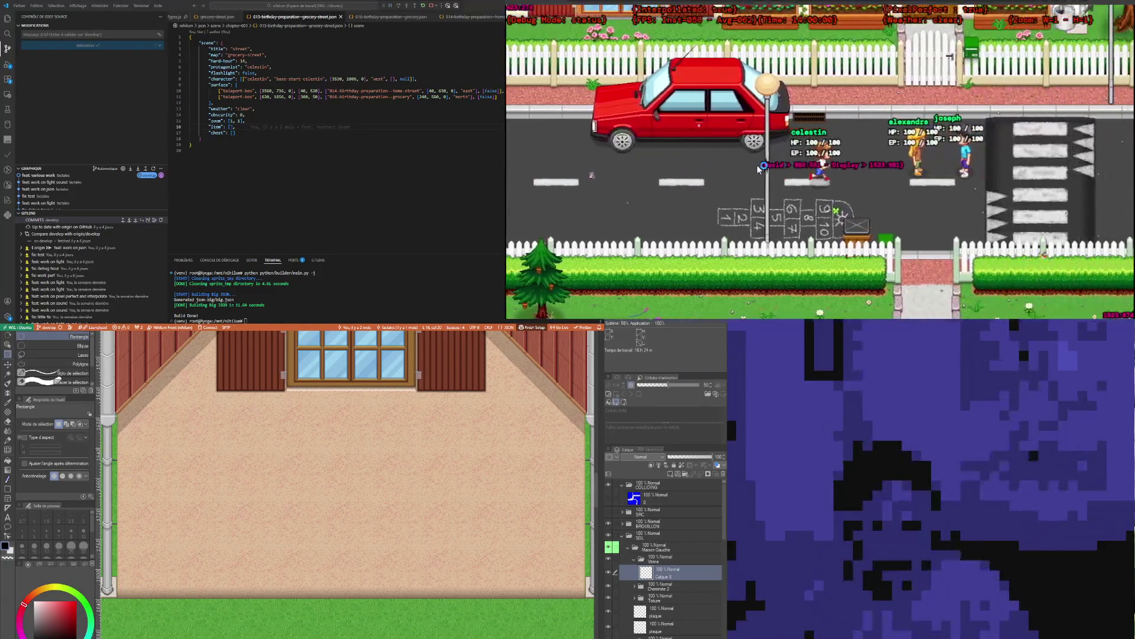
{"action": "key", "text": "Right"}
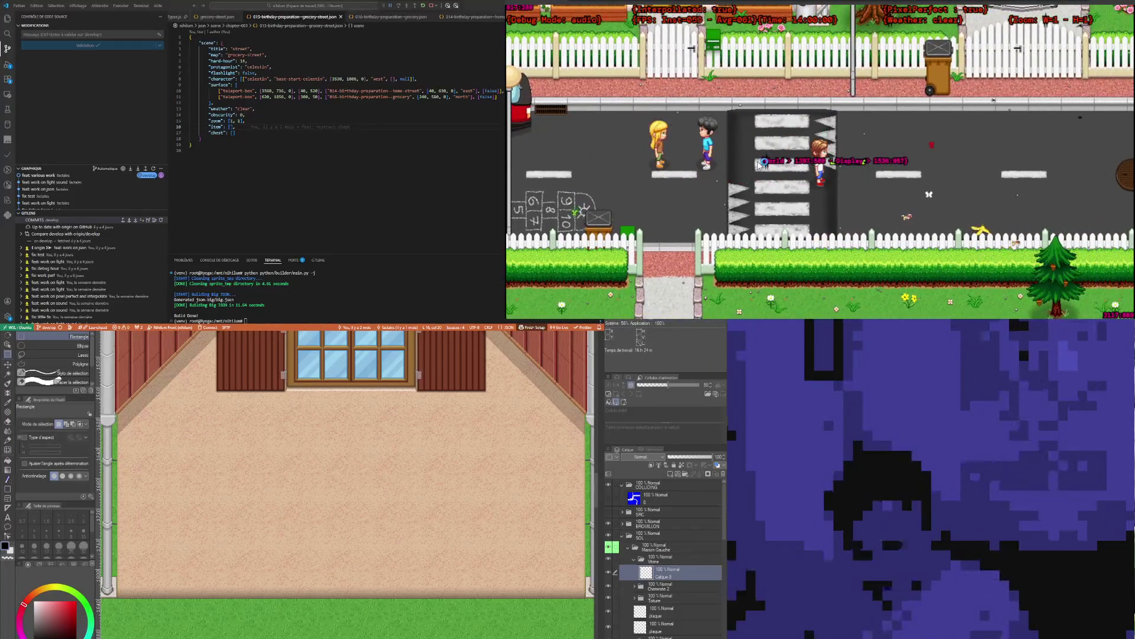
{"action": "key", "text": "F3"}
{"action": "key", "text": "Right"}
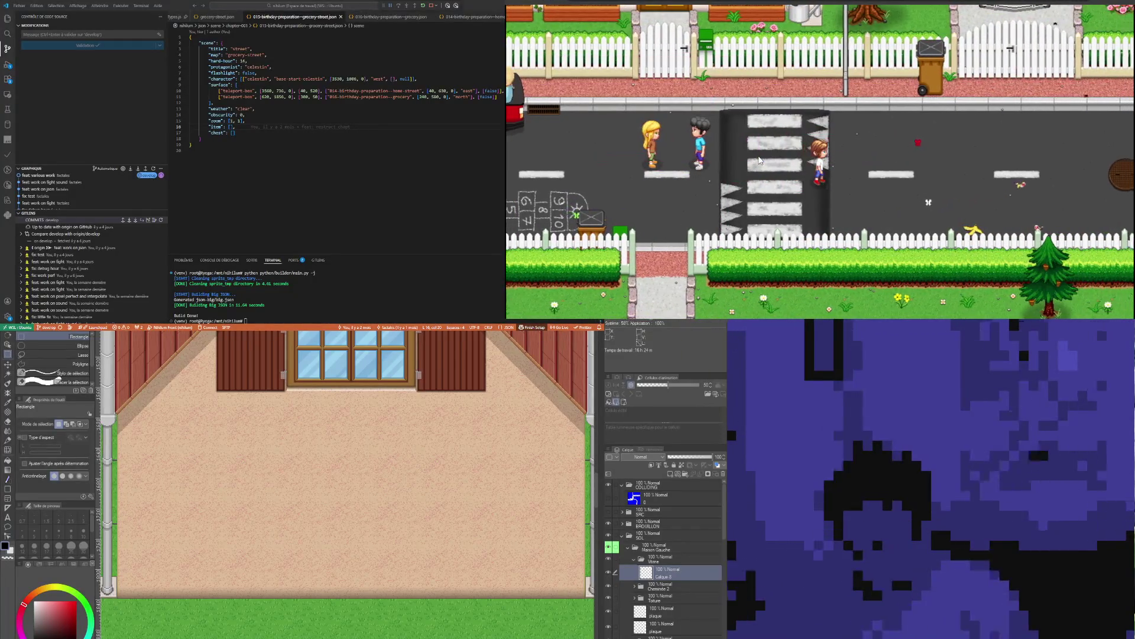
{"action": "key", "text": "Right"}
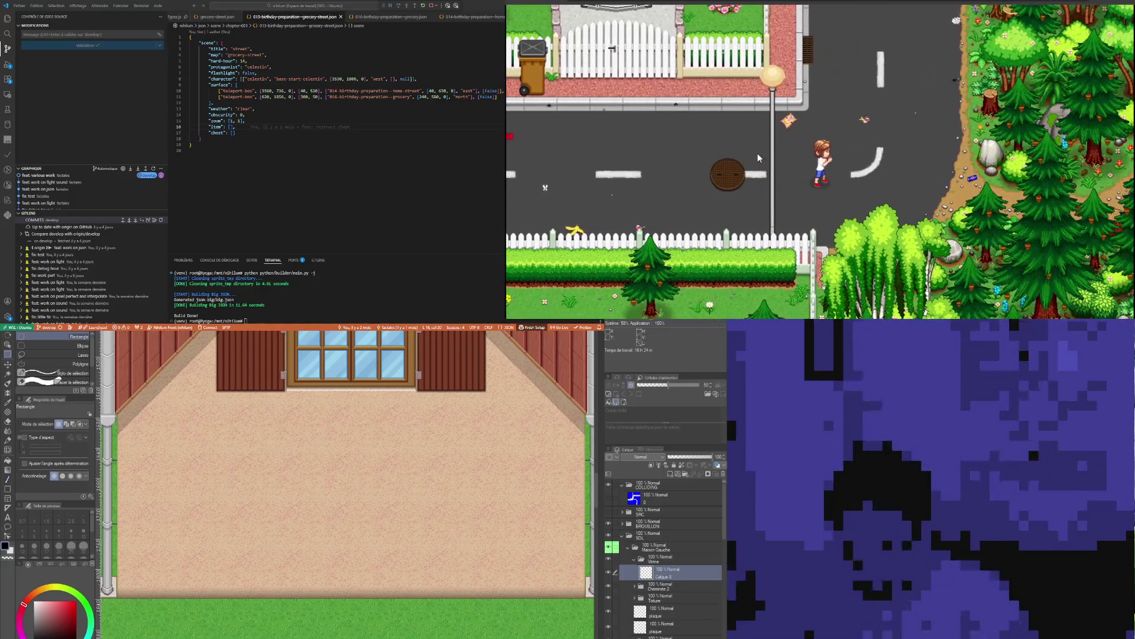
{"action": "key", "text": "Left"}
{"action": "key", "text": "Left"}
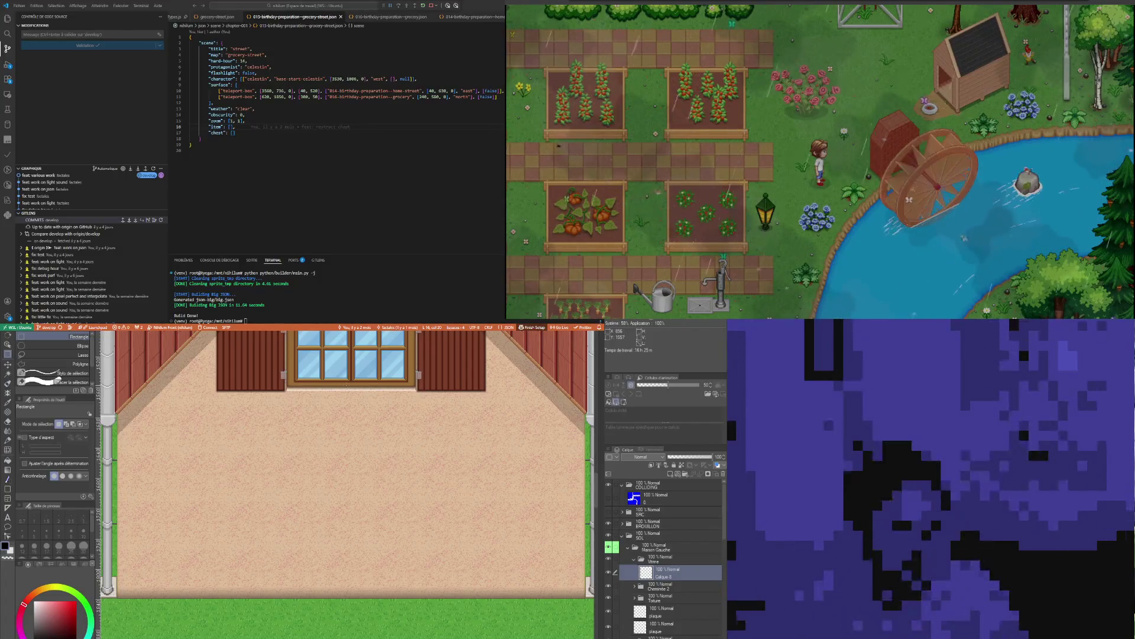
{"action": "scroll", "coordinate": [293, 527], "scroll_direction": "up", "scroll_amount": 2}
{"action": "scroll", "coordinate": [292, 527], "scroll_direction": "down", "scroll_amount": 1}
{"action": "scroll", "coordinate": [292, 528], "scroll_direction": "down", "scroll_amount": 1}
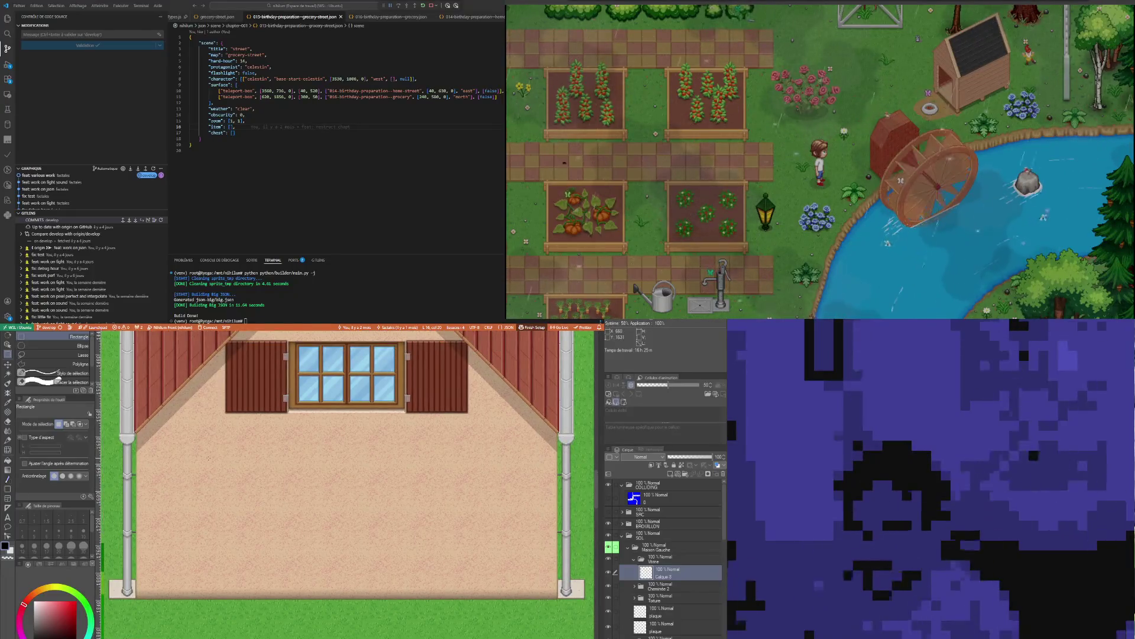
Rectangle-select the lower wall and fill it with sampled light blue as a shop window
{"action": "left_click_drag", "start_coordinate": [208, 459], "coordinate": [497, 596]}
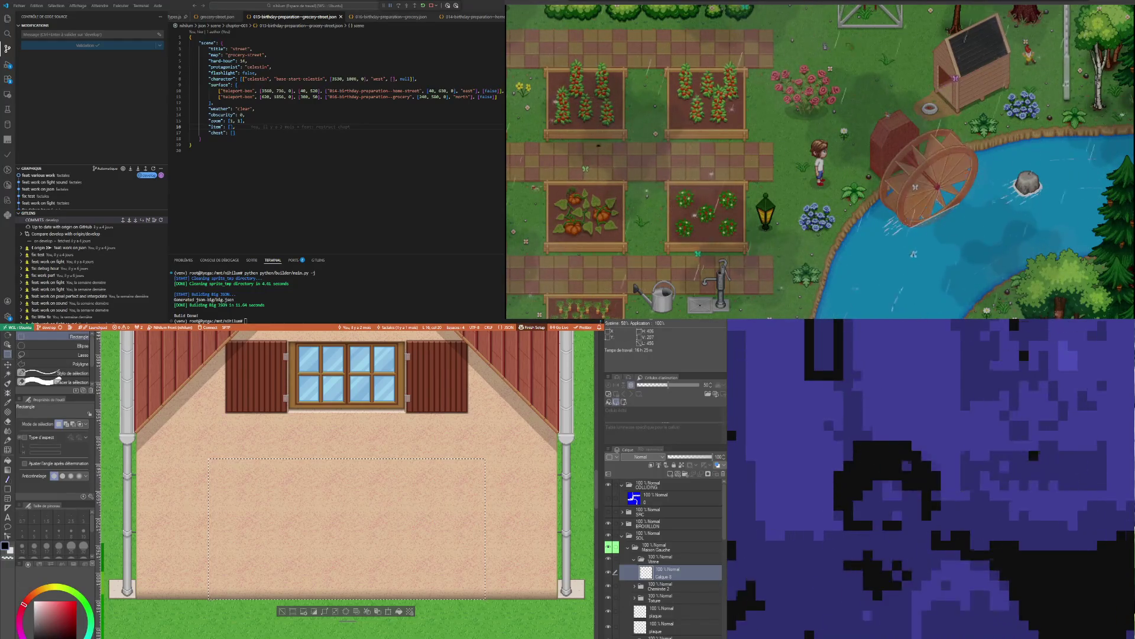
{"action": "scroll", "coordinate": [346, 483], "scroll_direction": "down", "scroll_amount": 3}
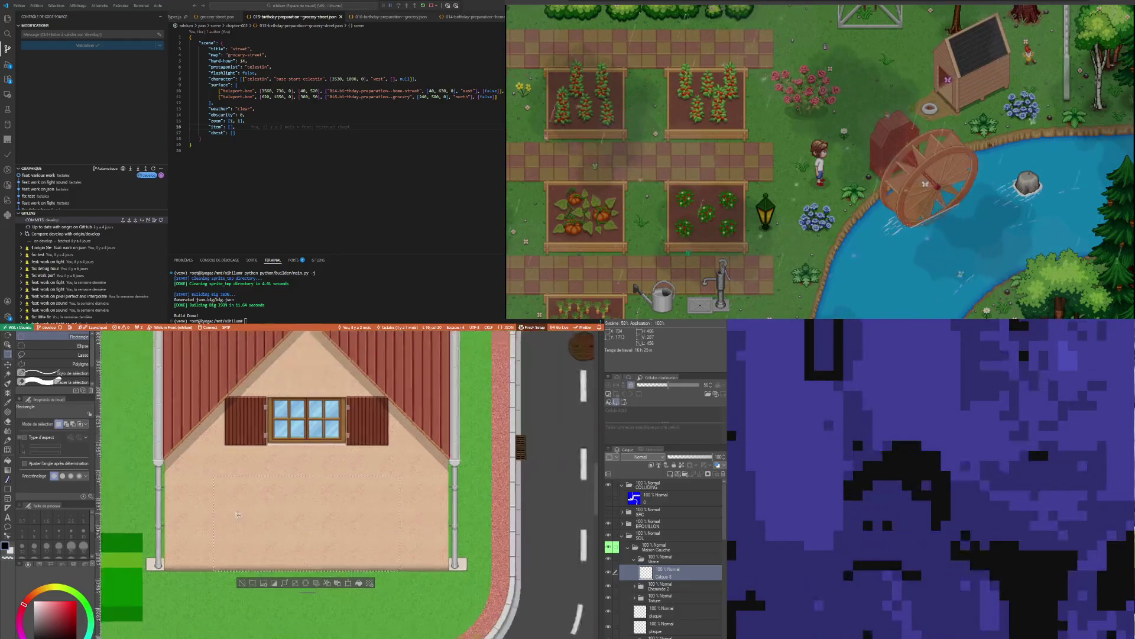
{"action": "scroll", "coordinate": [347, 484], "scroll_direction": "down", "scroll_amount": 3}
{"action": "scroll", "coordinate": [346, 484], "scroll_direction": "down", "scroll_amount": 1}
{"action": "scroll", "coordinate": [346, 483], "scroll_direction": "down", "scroll_amount": 1}
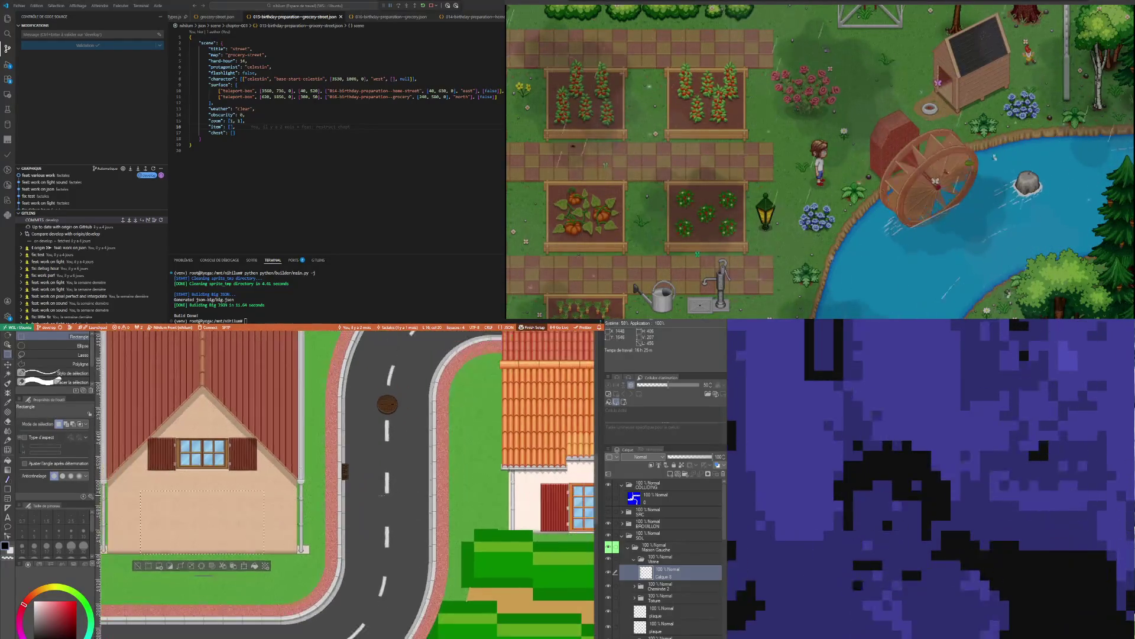
{"action": "scroll", "coordinate": [346, 483], "scroll_direction": "down", "scroll_amount": 1}
{"action": "scroll", "coordinate": [347, 483], "scroll_direction": "down", "scroll_amount": 1}
{"action": "scroll", "coordinate": [577, 497], "scroll_direction": "up", "scroll_amount": 1}
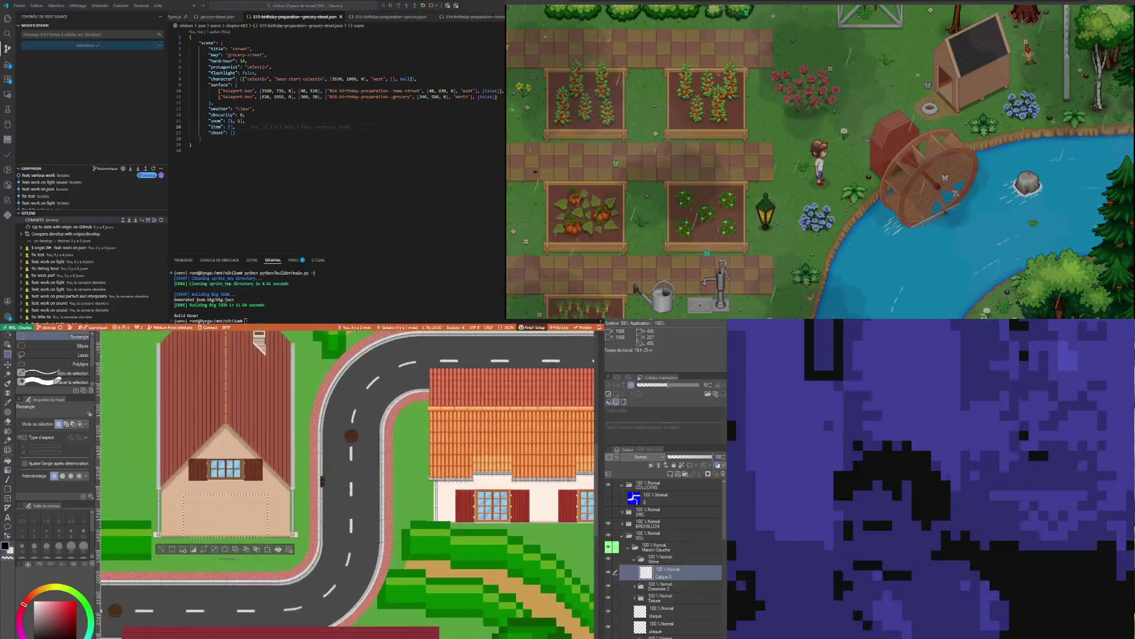
{"action": "scroll", "coordinate": [577, 497], "scroll_direction": "up", "scroll_amount": 1}
{"action": "scroll", "coordinate": [576, 497], "scroll_direction": "up", "scroll_amount": 1}
{"action": "scroll", "coordinate": [487, 510], "scroll_direction": "up", "scroll_amount": 2}
{"action": "scroll", "coordinate": [487, 510], "scroll_direction": "up", "scroll_amount": 1}
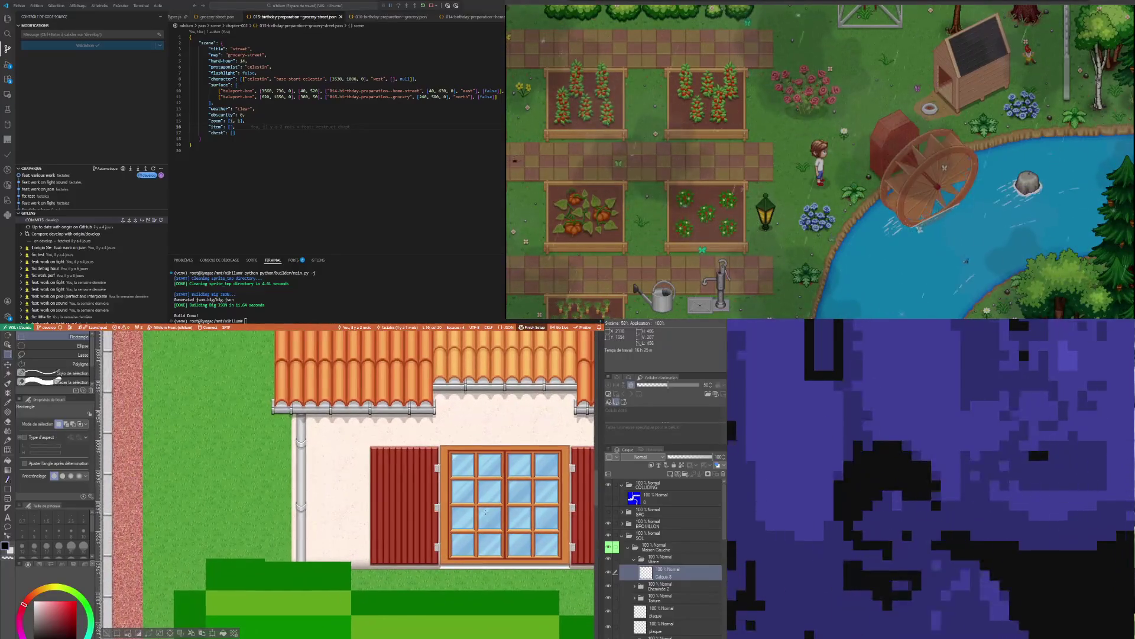
{"action": "key", "text": "i"}
{"action": "scroll", "coordinate": [487, 494], "scroll_direction": "down", "scroll_amount": 1}
{"action": "scroll", "coordinate": [487, 494], "scroll_direction": "down", "scroll_amount": 1}
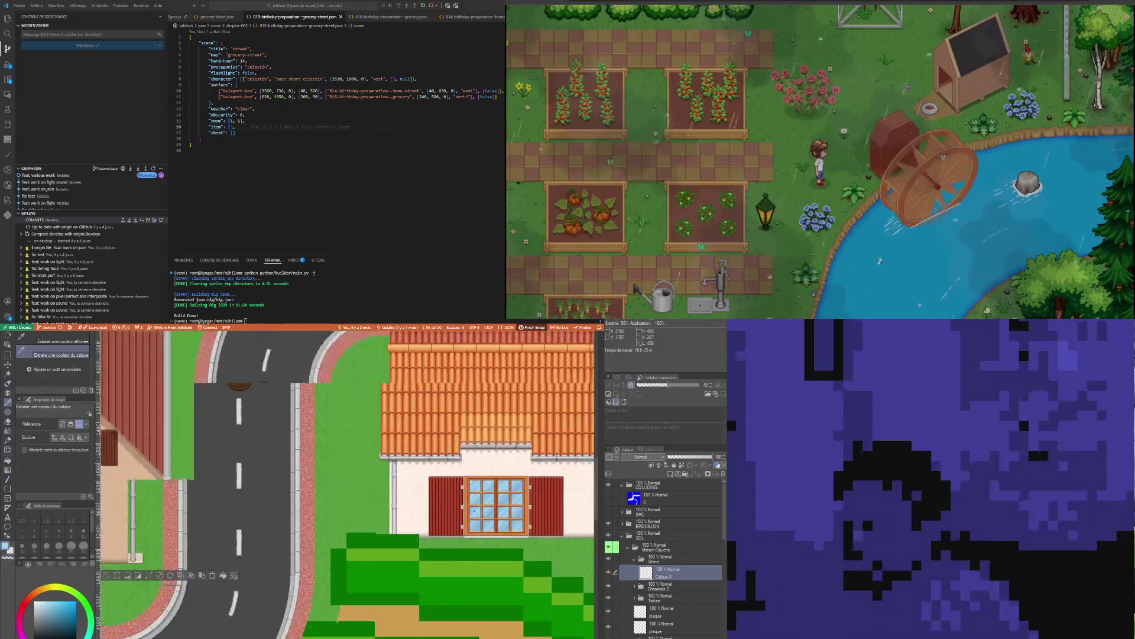
{"action": "scroll", "coordinate": [213, 522], "scroll_direction": "down", "scroll_amount": 1}
{"action": "scroll", "coordinate": [211, 523], "scroll_direction": "up", "scroll_amount": 1}
{"action": "scroll", "coordinate": [211, 523], "scroll_direction": "up", "scroll_amount": 1}
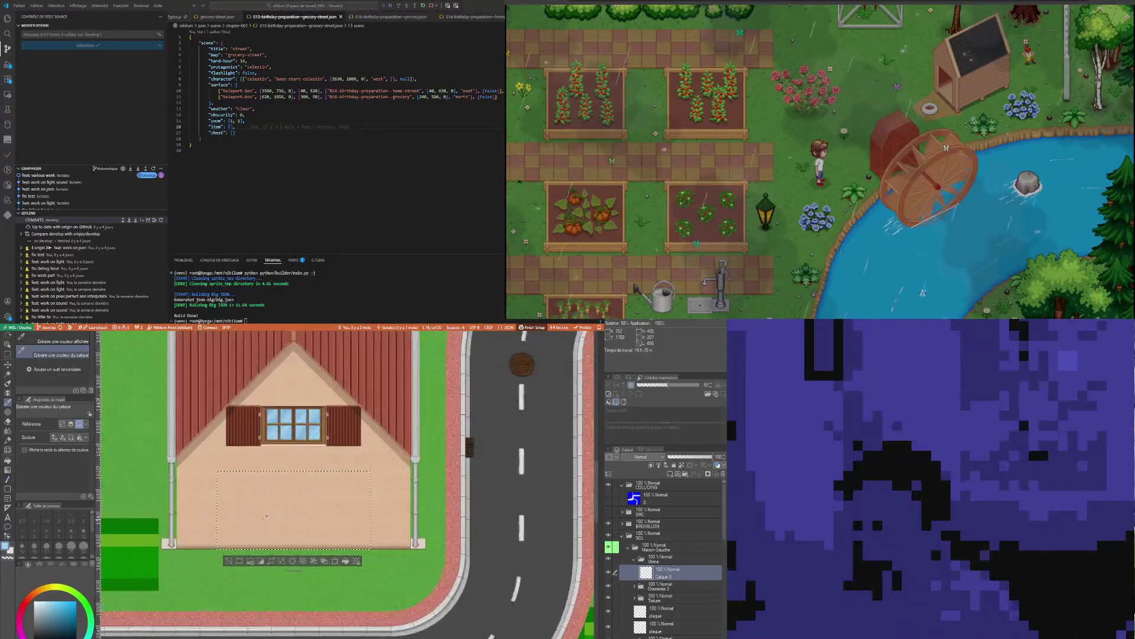
{"action": "scroll", "coordinate": [211, 523], "scroll_direction": "up", "scroll_amount": 1}
{"action": "scroll", "coordinate": [359, 591], "scroll_direction": "up", "scroll_amount": 1}
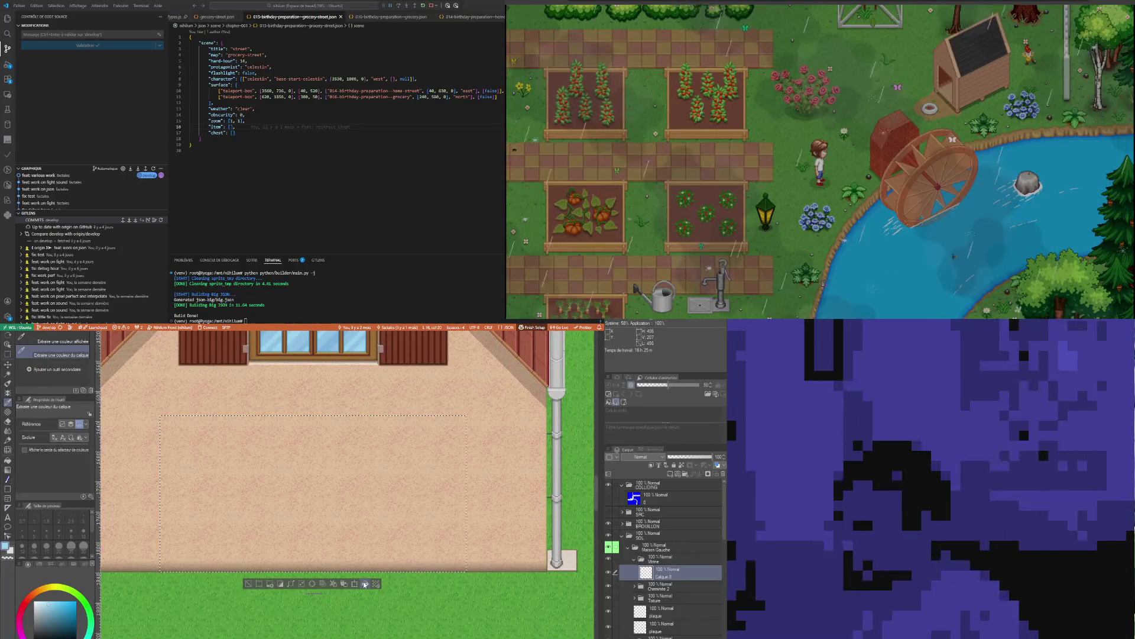
{"action": "left_click", "coordinate": [364, 584]}
{"action": "scroll", "coordinate": [297, 451], "scroll_direction": "down", "scroll_amount": 2}
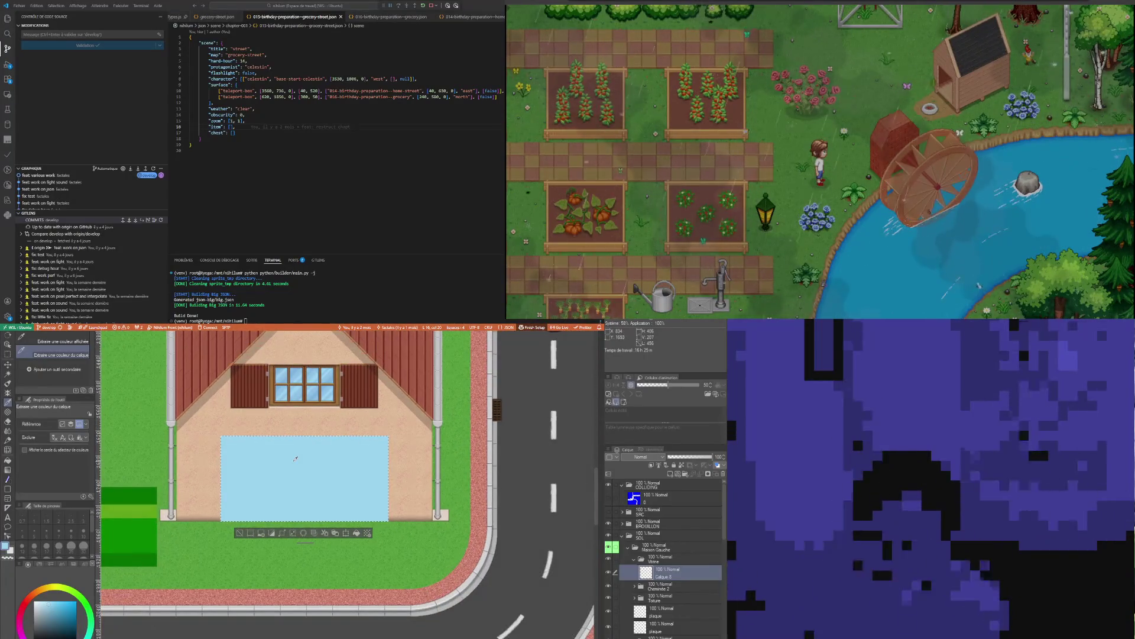
{"action": "scroll", "coordinate": [296, 459], "scroll_direction": "up", "scroll_amount": 2}
{"action": "scroll", "coordinate": [275, 479], "scroll_direction": "down", "scroll_amount": 1}
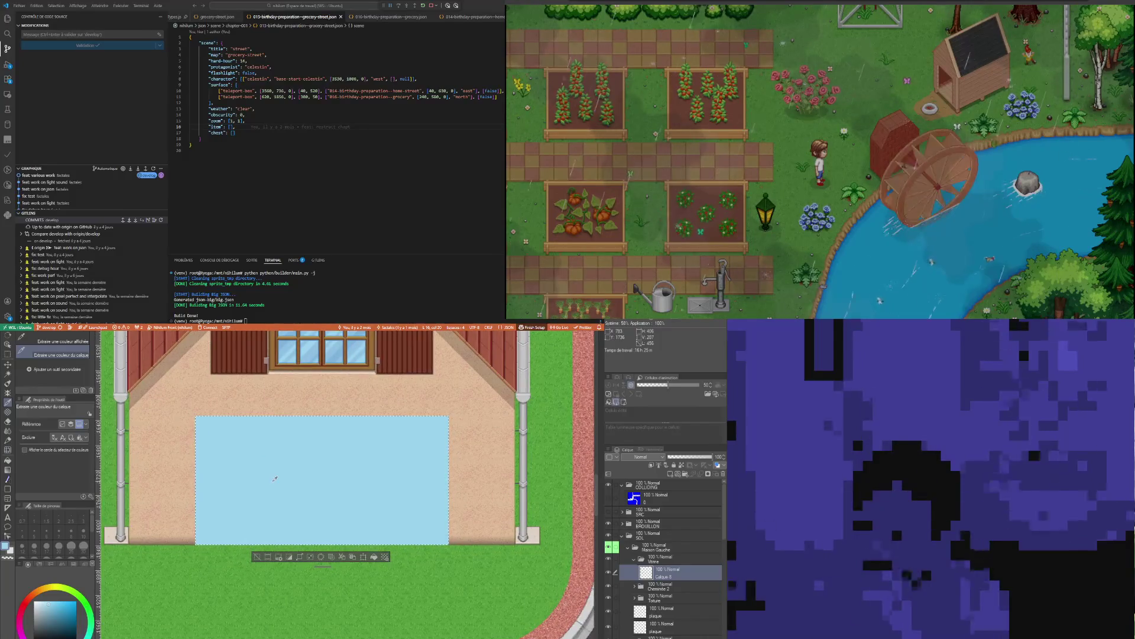
{"action": "scroll", "coordinate": [271, 477], "scroll_direction": "up", "scroll_amount": 1}
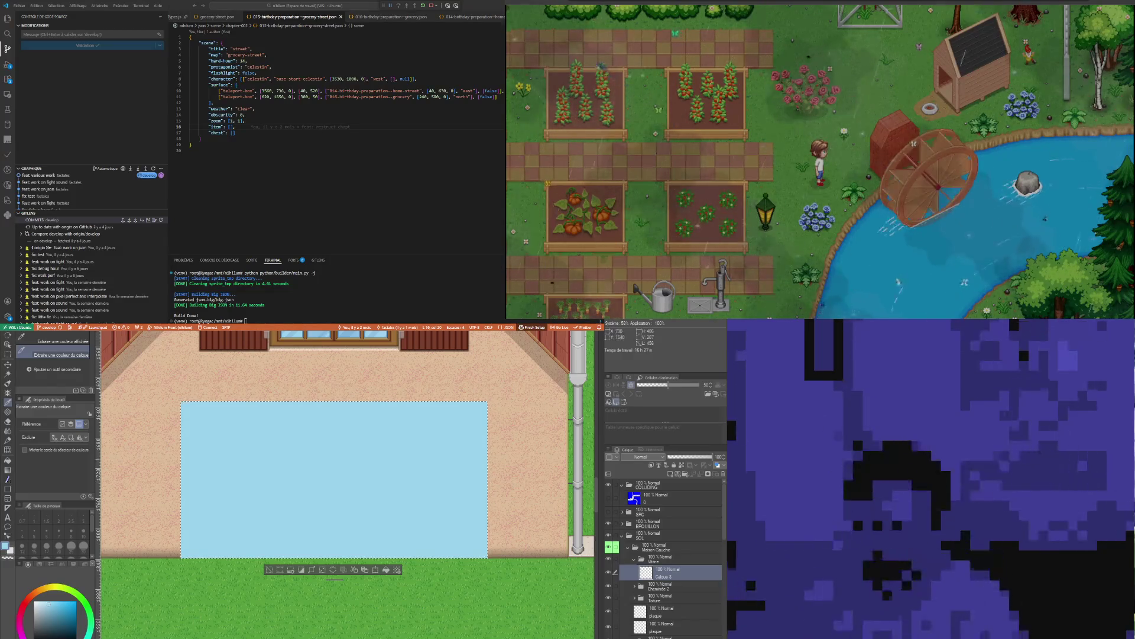
{"action": "scroll", "coordinate": [403, 462], "scroll_direction": "up", "scroll_amount": 1}
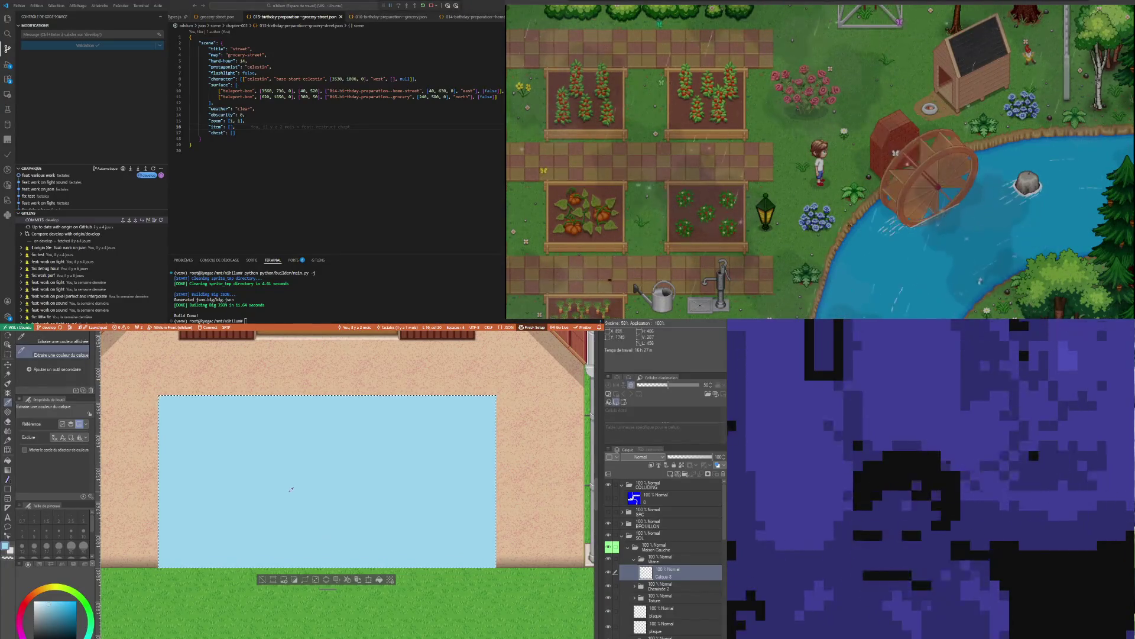
{"action": "scroll", "coordinate": [290, 489], "scroll_direction": "up", "scroll_amount": 1}
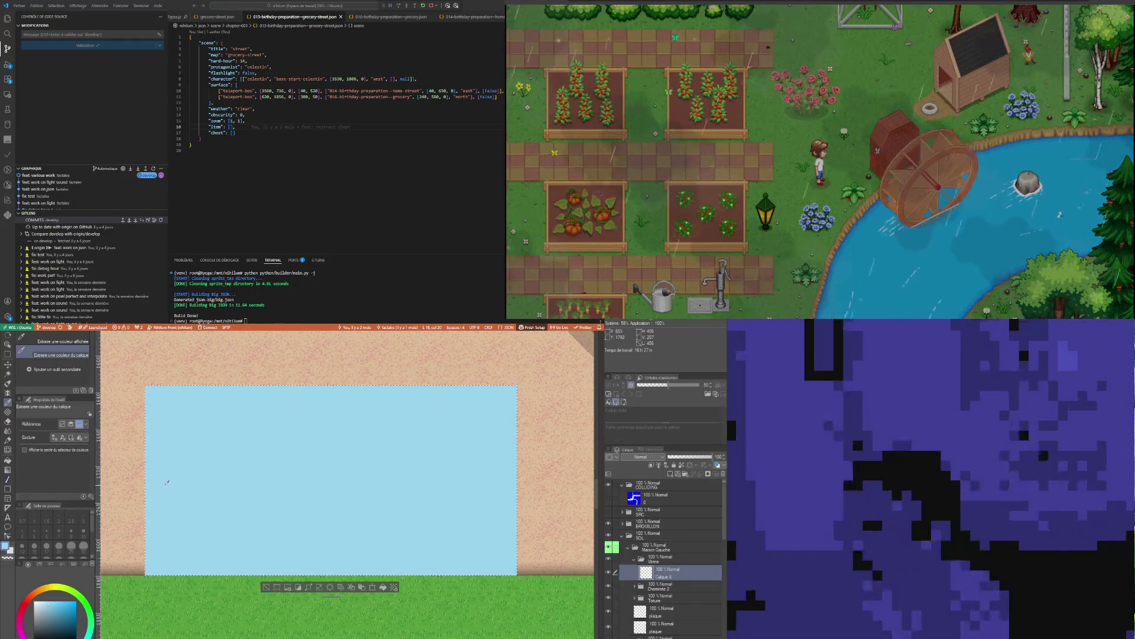
{"action": "scroll", "coordinate": [169, 494], "scroll_direction": "down", "scroll_amount": 1}
{"action": "scroll", "coordinate": [182, 498], "scroll_direction": "down", "scroll_amount": 1}
{"action": "scroll", "coordinate": [182, 497], "scroll_direction": "down", "scroll_amount": 1}
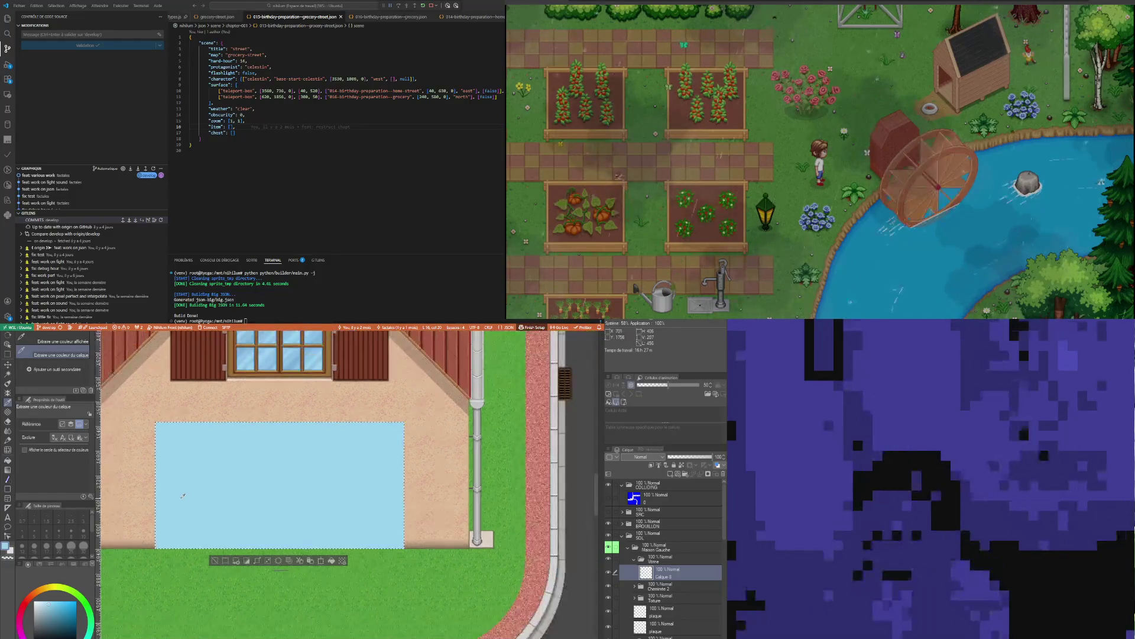
{"action": "scroll", "coordinate": [183, 496], "scroll_direction": "down", "scroll_amount": 1}
{"action": "scroll", "coordinate": [187, 498], "scroll_direction": "up", "scroll_amount": 1}
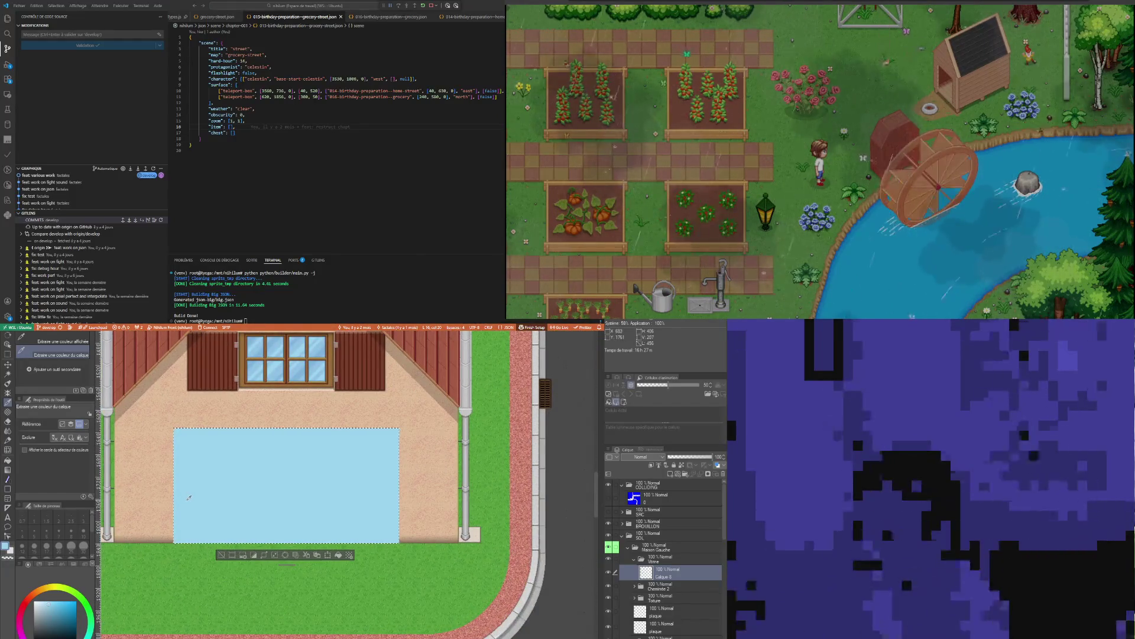
{"action": "scroll", "coordinate": [188, 497], "scroll_direction": "down", "scroll_amount": 1}
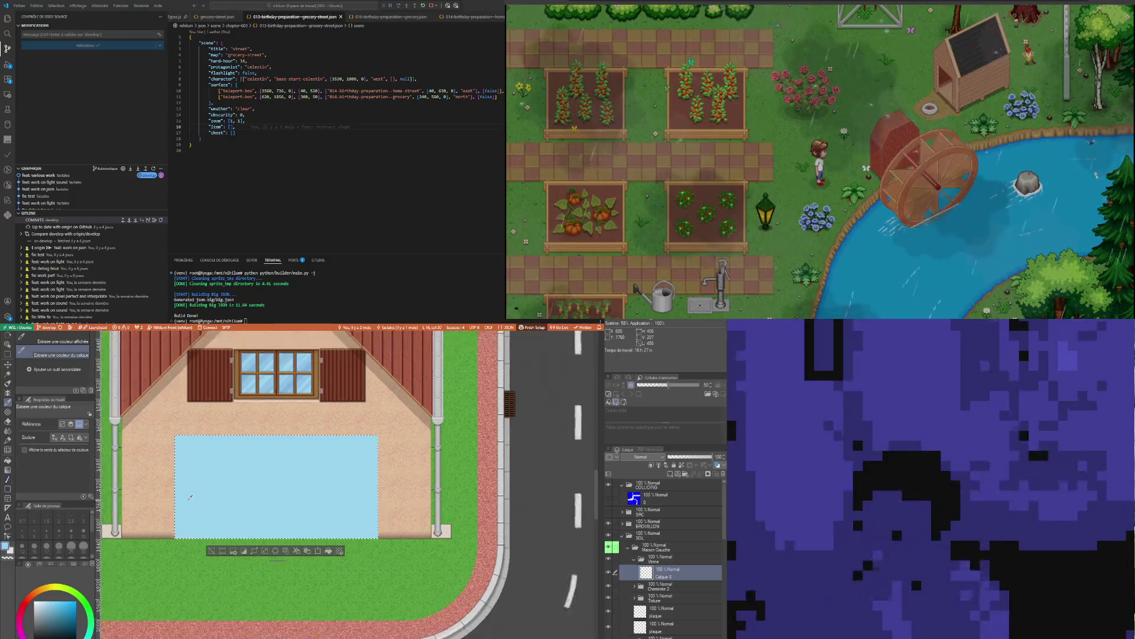
{"action": "scroll", "coordinate": [195, 496], "scroll_direction": "up", "scroll_amount": 1}
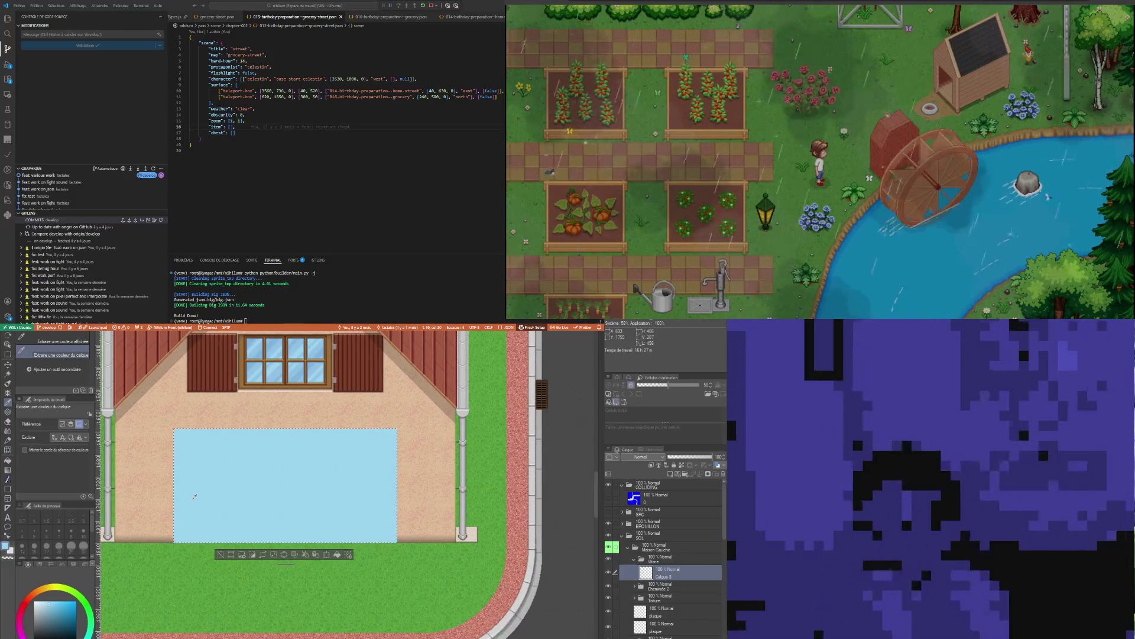
{"action": "scroll", "coordinate": [195, 498], "scroll_direction": "down", "scroll_amount": 1}
{"action": "scroll", "coordinate": [267, 493], "scroll_direction": "down", "scroll_amount": 1}
{"action": "scroll", "coordinate": [337, 484], "scroll_direction": "down", "scroll_amount": 1}
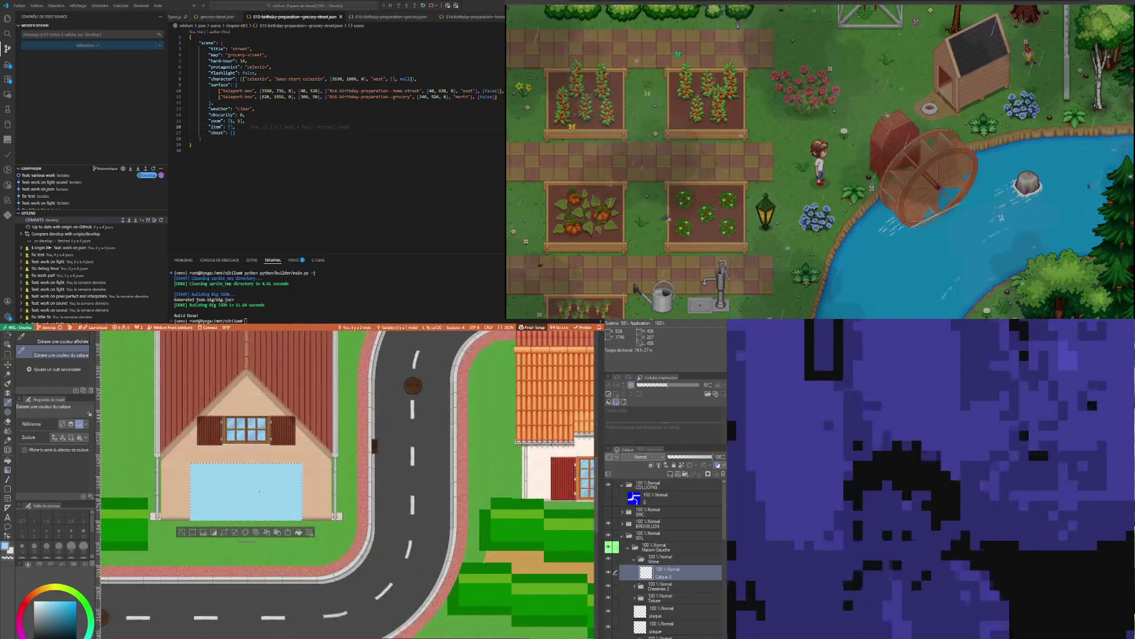
{"action": "scroll", "coordinate": [364, 481], "scroll_direction": "down", "scroll_amount": 1}
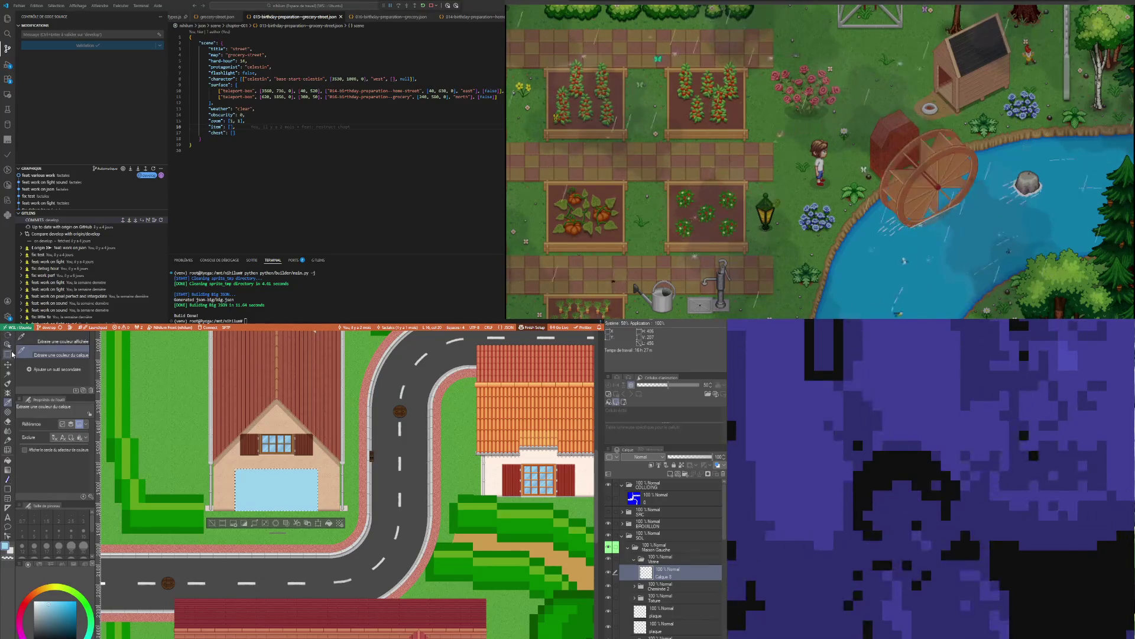
Rectangle-select a narrow door-sized area inside the light-blue shop window
{"action": "key", "text": "m"}
{"action": "scroll", "coordinate": [371, 497], "scroll_direction": "down", "scroll_amount": 1}
{"action": "scroll", "coordinate": [371, 497], "scroll_direction": "down", "scroll_amount": 1}
{"action": "scroll", "coordinate": [372, 497], "scroll_direction": "down", "scroll_amount": 1}
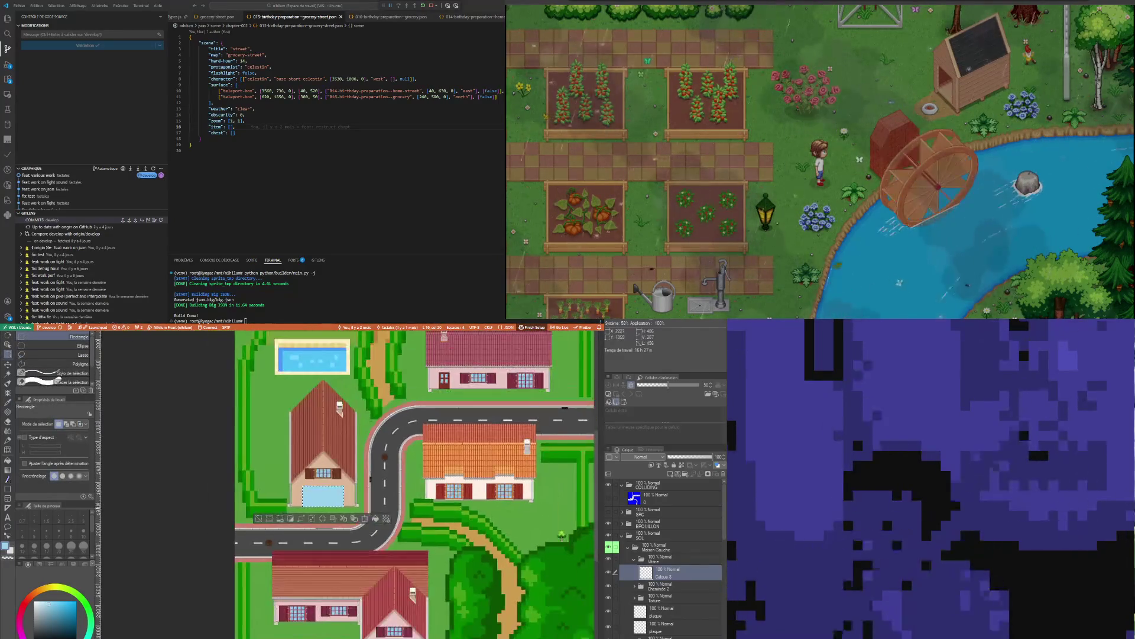
{"action": "scroll", "coordinate": [447, 407], "scroll_direction": "up", "scroll_amount": 1}
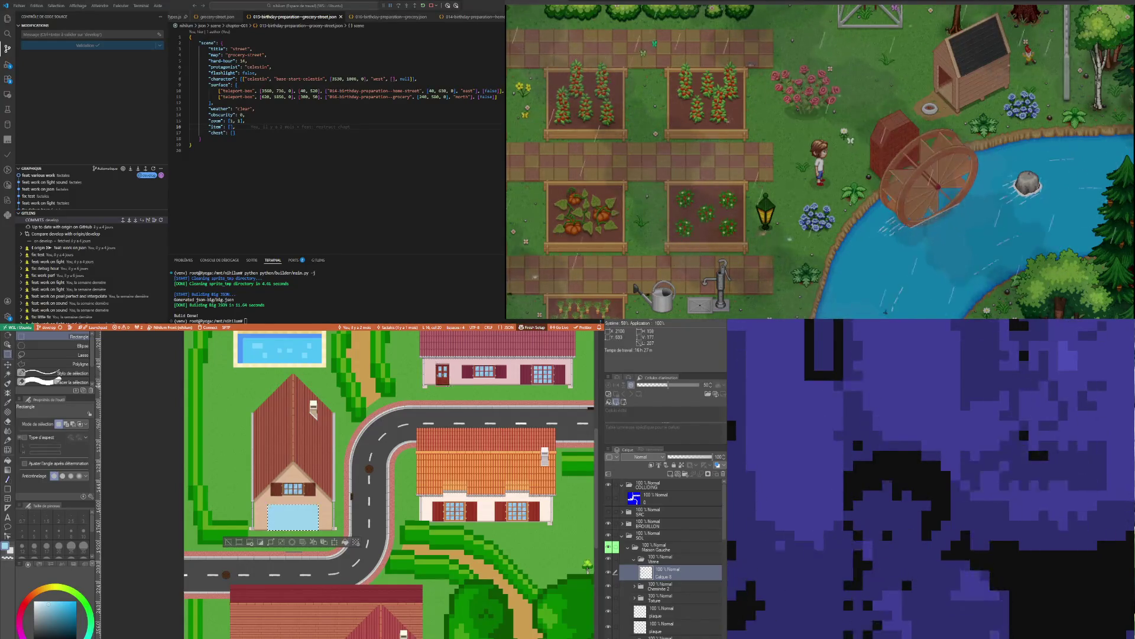
{"action": "left_click_drag", "start_coordinate": [418, 350], "coordinate": [466, 388]}
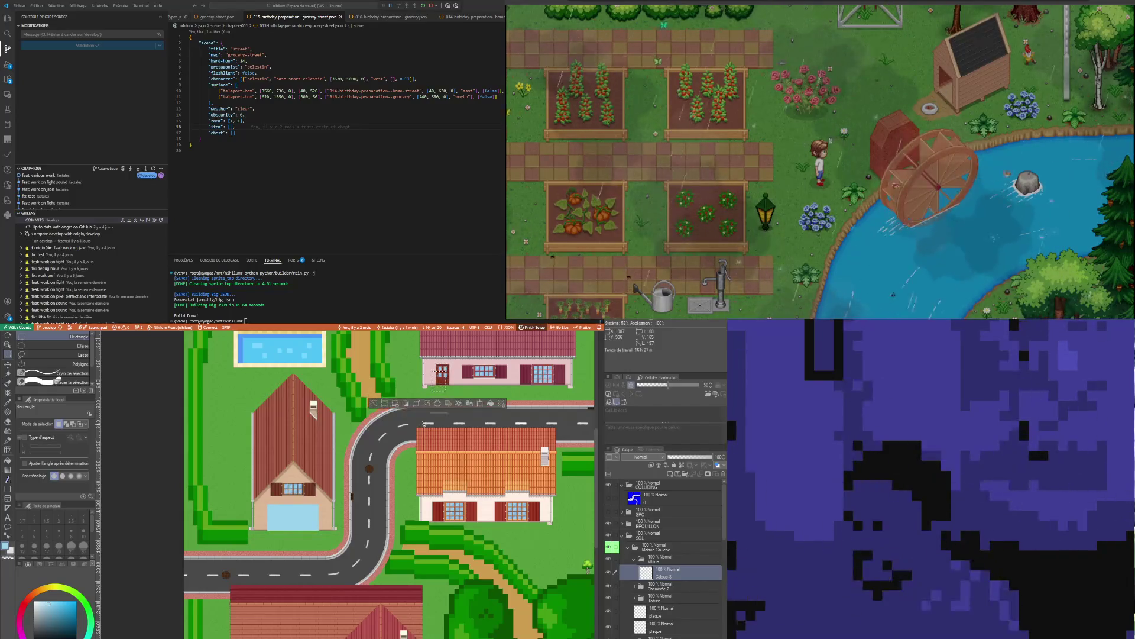
{"action": "mouse_move", "coordinate": [422, 412]}
{"action": "left_mouse_down"}
{"action": "mouse_move", "coordinate": [435, 433]}
{"action": "mouse_move", "coordinate": [313, 456]}
{"action": "mouse_move", "coordinate": [291, 519]}
{"action": "left_mouse_up"}
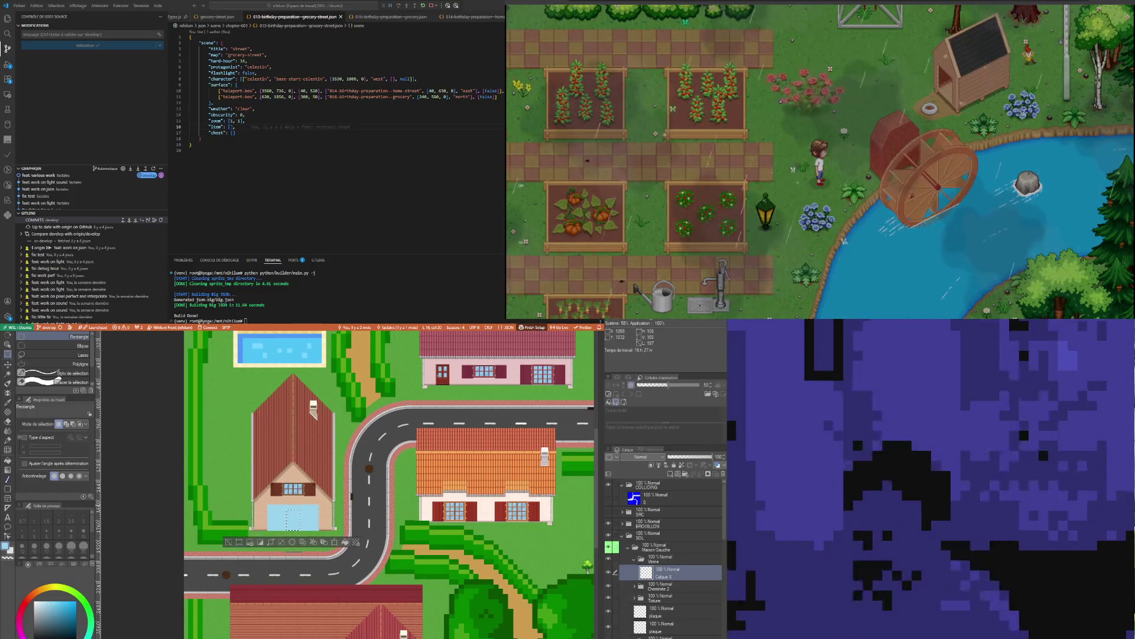
{"action": "scroll", "coordinate": [266, 518], "scroll_direction": "up", "scroll_amount": 2}
{"action": "scroll", "coordinate": [265, 519], "scroll_direction": "up", "scroll_amount": 2}
{"action": "scroll", "coordinate": [263, 516], "scroll_direction": "up", "scroll_amount": 2}
{"action": "scroll", "coordinate": [264, 515], "scroll_direction": "up", "scroll_amount": 1}
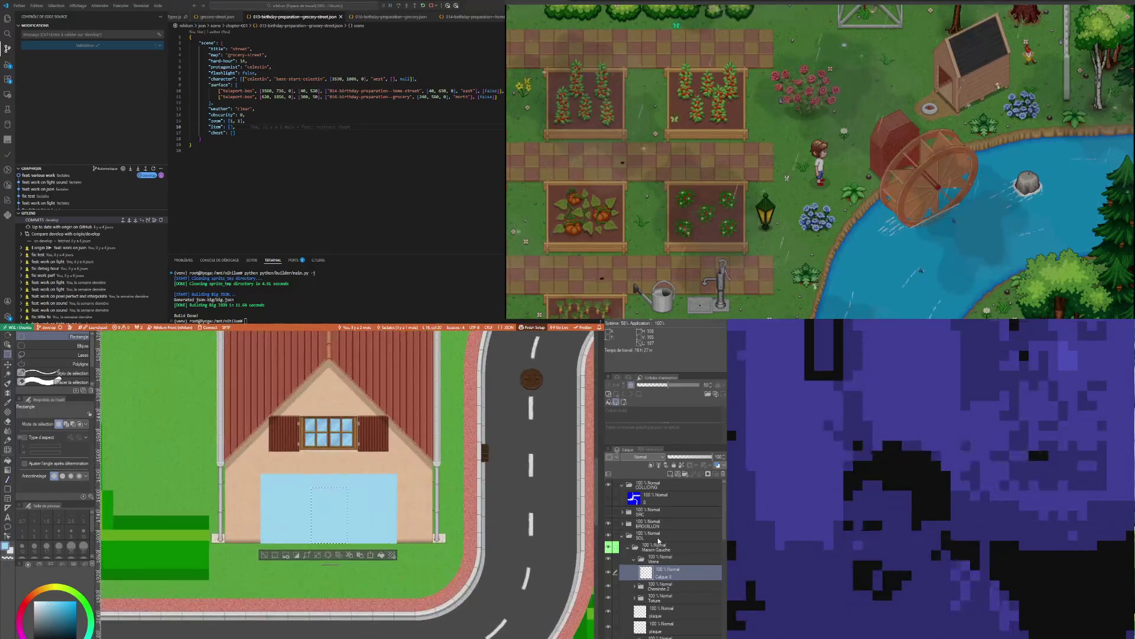
Add a new raster layer and fill the door selection with red
{"action": "left_click", "coordinate": [674, 476]}
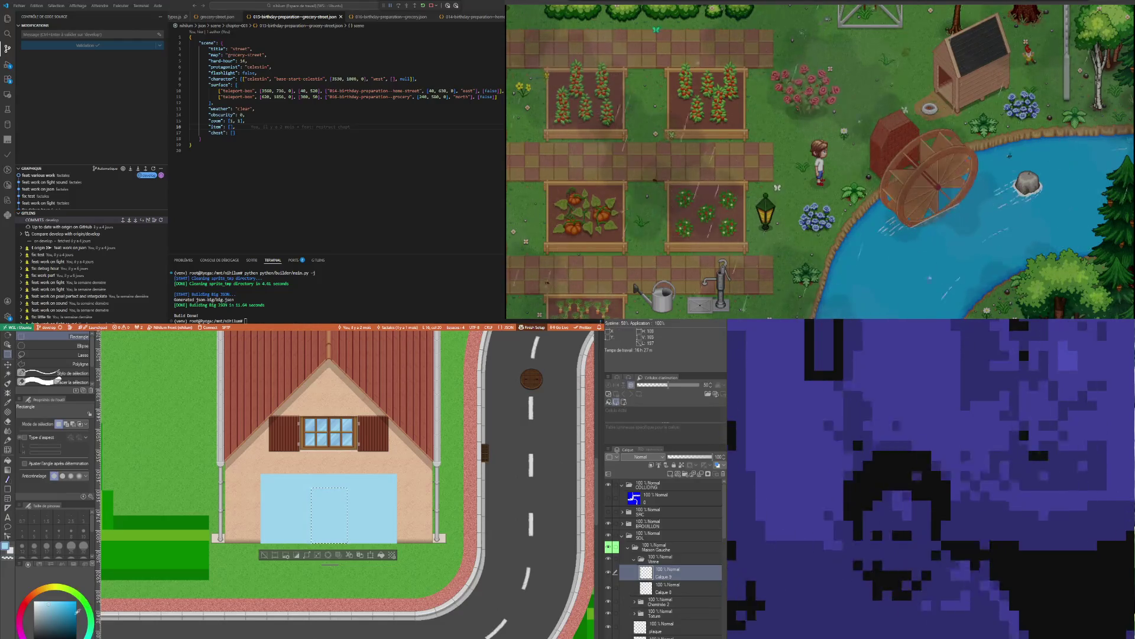
{"action": "left_click_drag", "start_coordinate": [26, 611], "coordinate": [64, 630]}
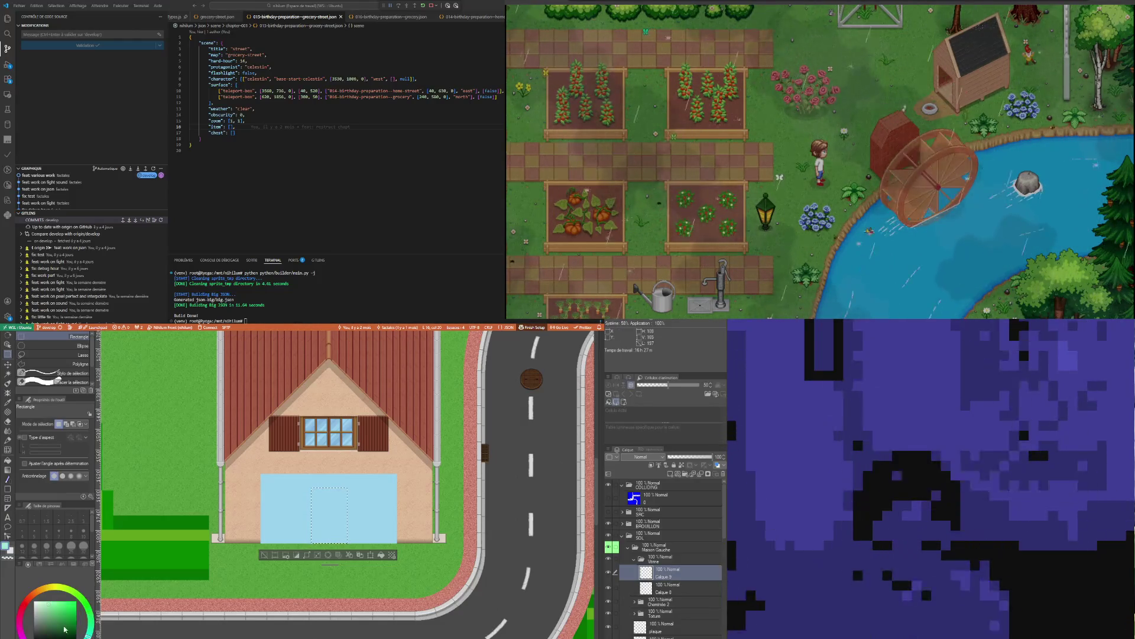
{"action": "left_click", "coordinate": [25, 610]}
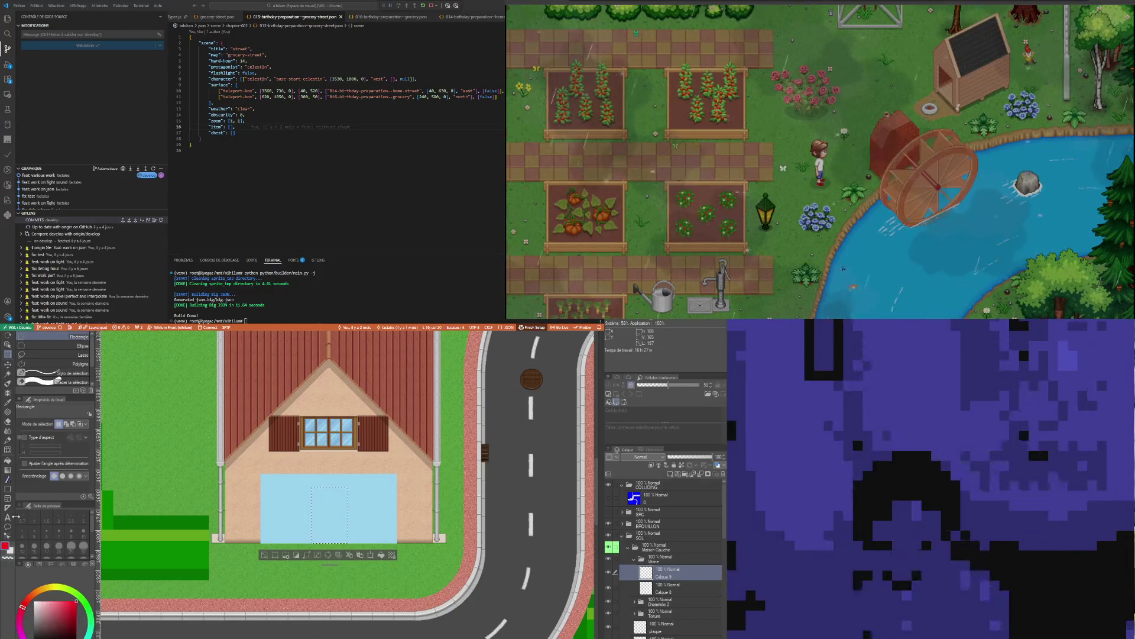
{"action": "left_click", "coordinate": [8, 460]}
{"action": "left_click", "coordinate": [321, 508]}
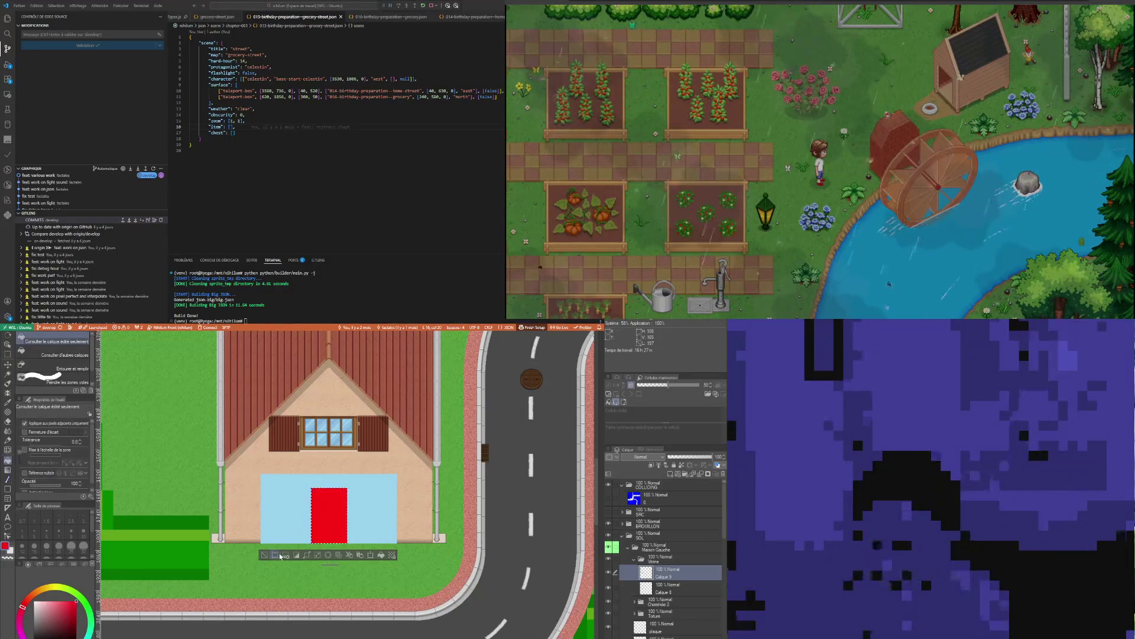
{"action": "scroll", "coordinate": [329, 518], "scroll_direction": "up", "scroll_amount": 1}
{"action": "scroll", "coordinate": [336, 531], "scroll_direction": "up", "scroll_amount": 1}
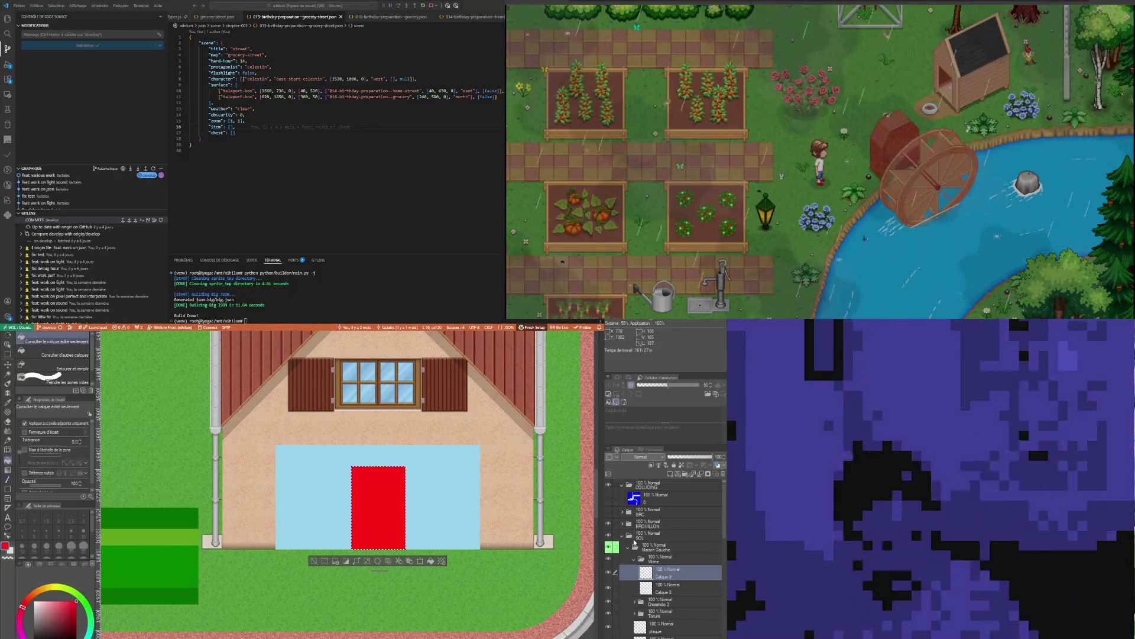
Make the window layer active again and clear the selection
{"action": "left_click", "coordinate": [661, 591]}
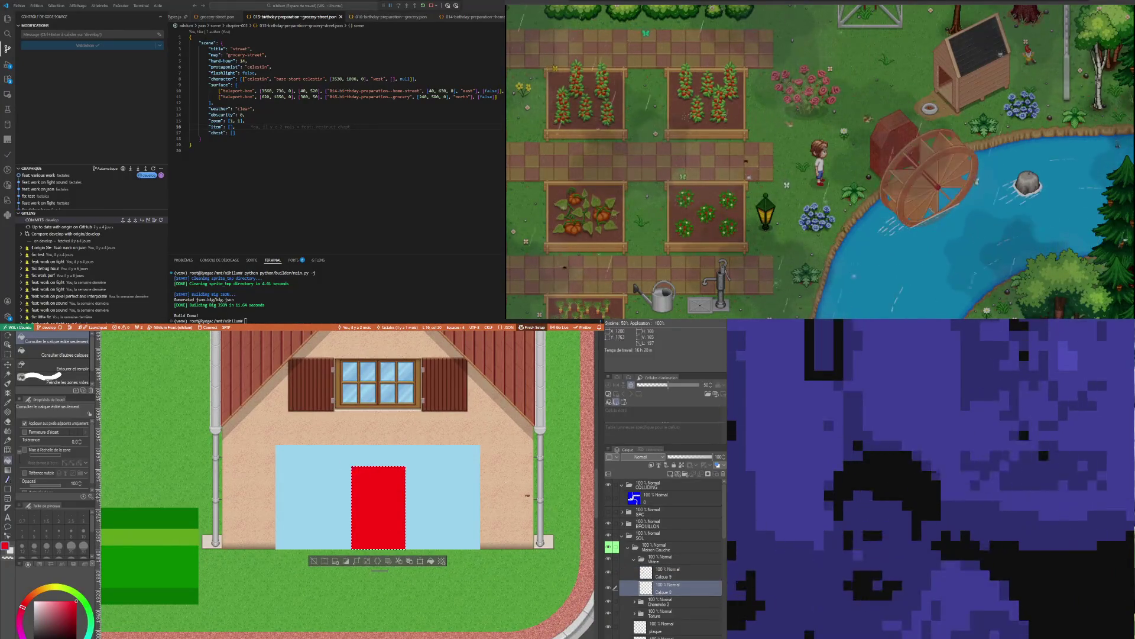
{"action": "key", "text": "ctrl+d"}
{"action": "key", "text": "i"}
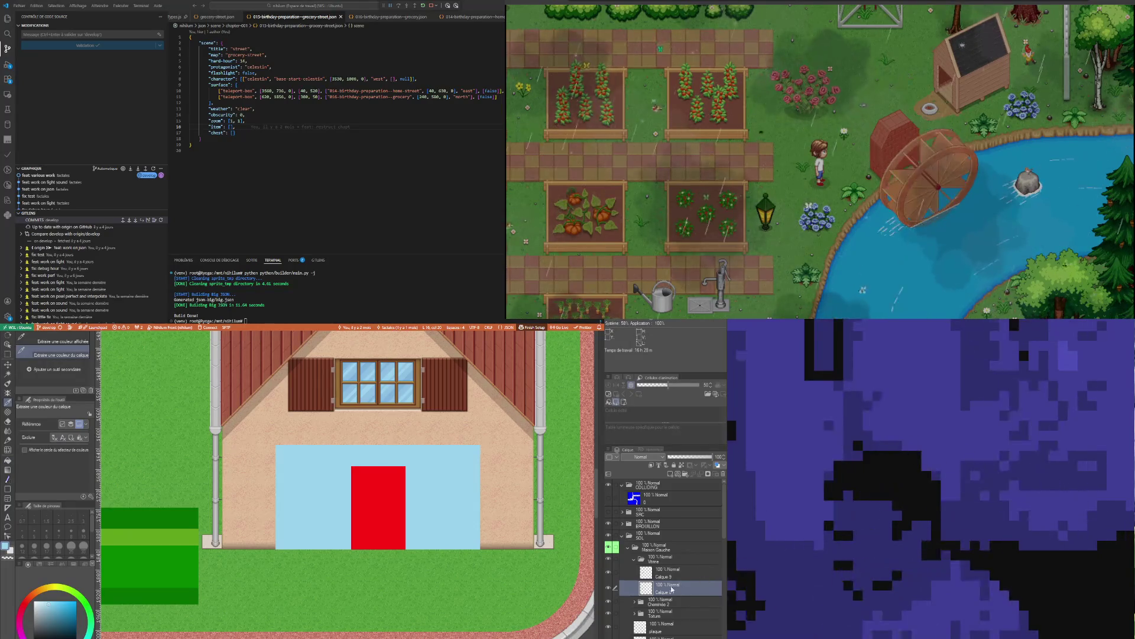
Rectangle-select a tall strip of the blue window left of the red door
{"action": "key", "text": "m"}
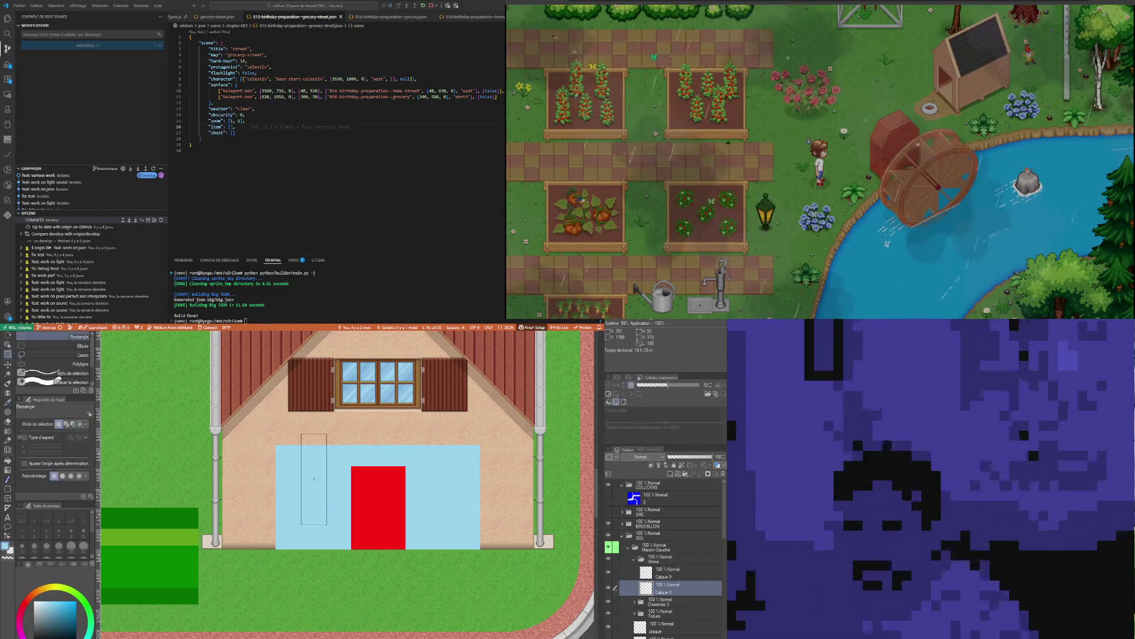
{"action": "left_click_drag", "start_coordinate": [303, 435], "coordinate": [338, 548]}
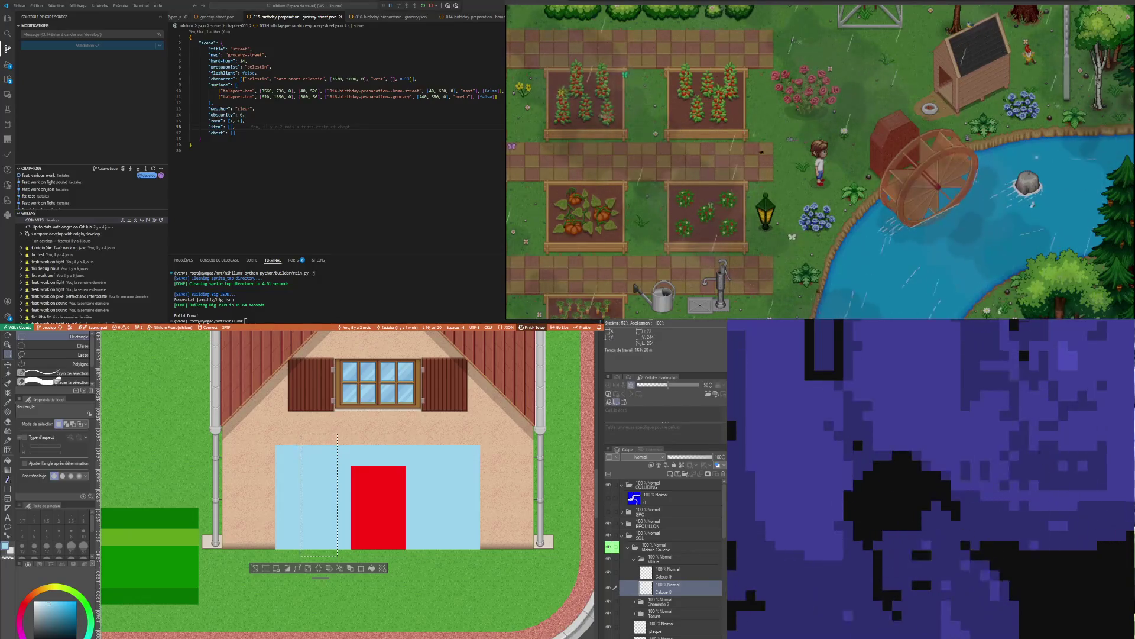
{"action": "scroll", "coordinate": [288, 438], "scroll_direction": "down", "scroll_amount": 1}
{"action": "scroll", "coordinate": [288, 438], "scroll_direction": "down", "scroll_amount": 1}
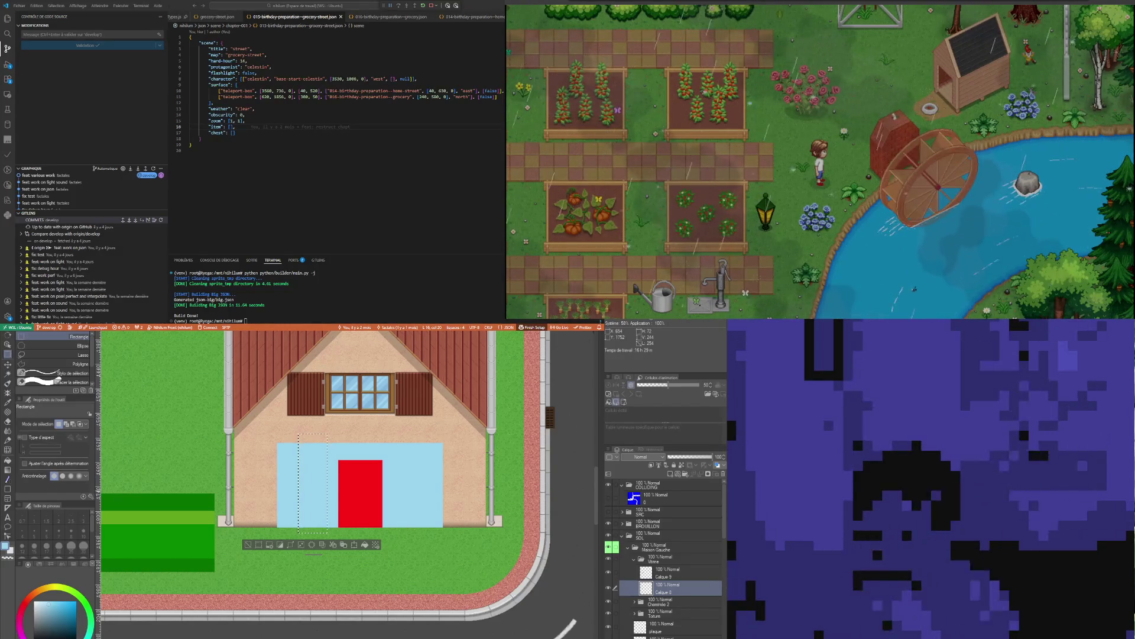
{"action": "key", "text": "ctrl+d"}
{"action": "scroll", "coordinate": [327, 489], "scroll_direction": "up", "scroll_amount": 1}
{"action": "scroll", "coordinate": [328, 488], "scroll_direction": "up", "scroll_amount": 1}
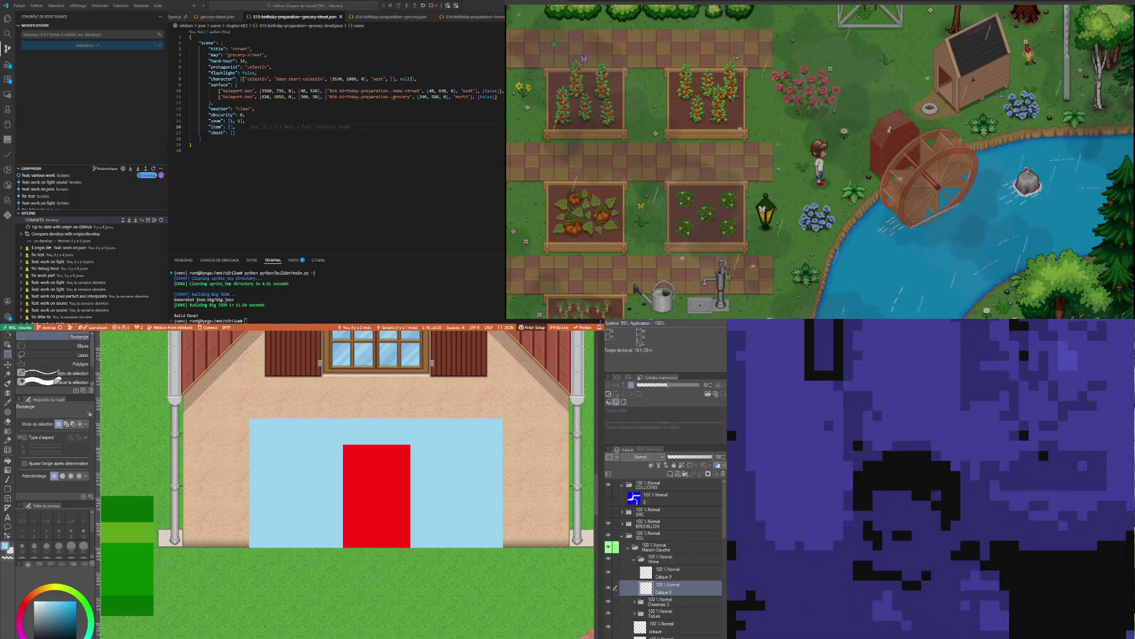
{"action": "scroll", "coordinate": [246, 505], "scroll_direction": "up", "scroll_amount": 1}
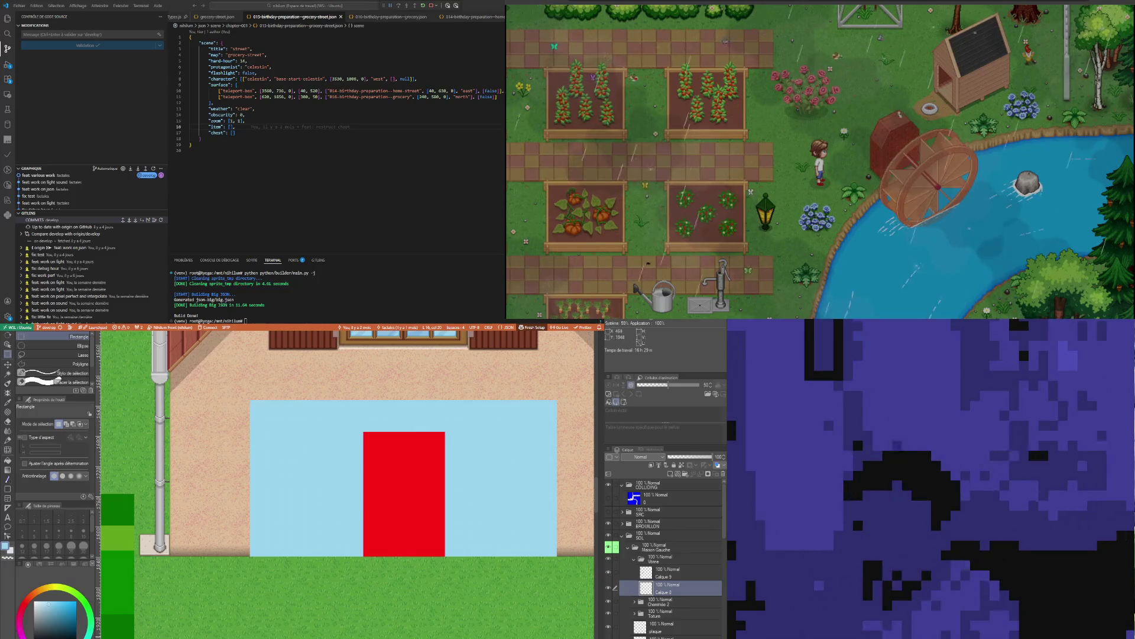
{"action": "left_click", "coordinate": [83, 599]}
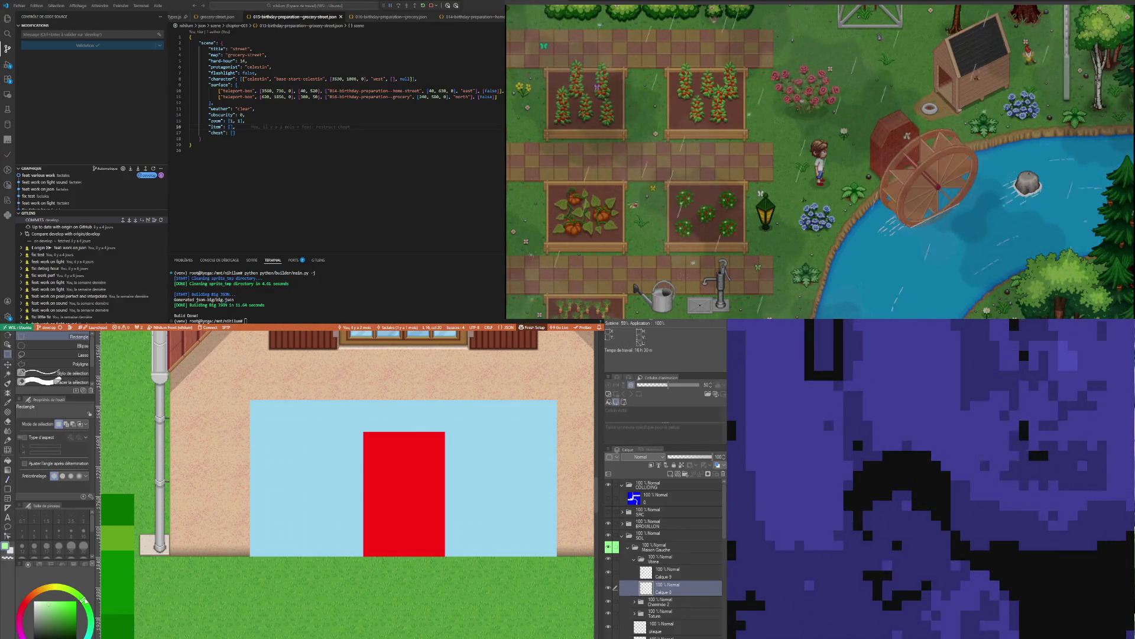
With red and the filled Rectangle tool, draw bars along the blue area's left and right edges
{"action": "left_click", "coordinate": [26, 604]}
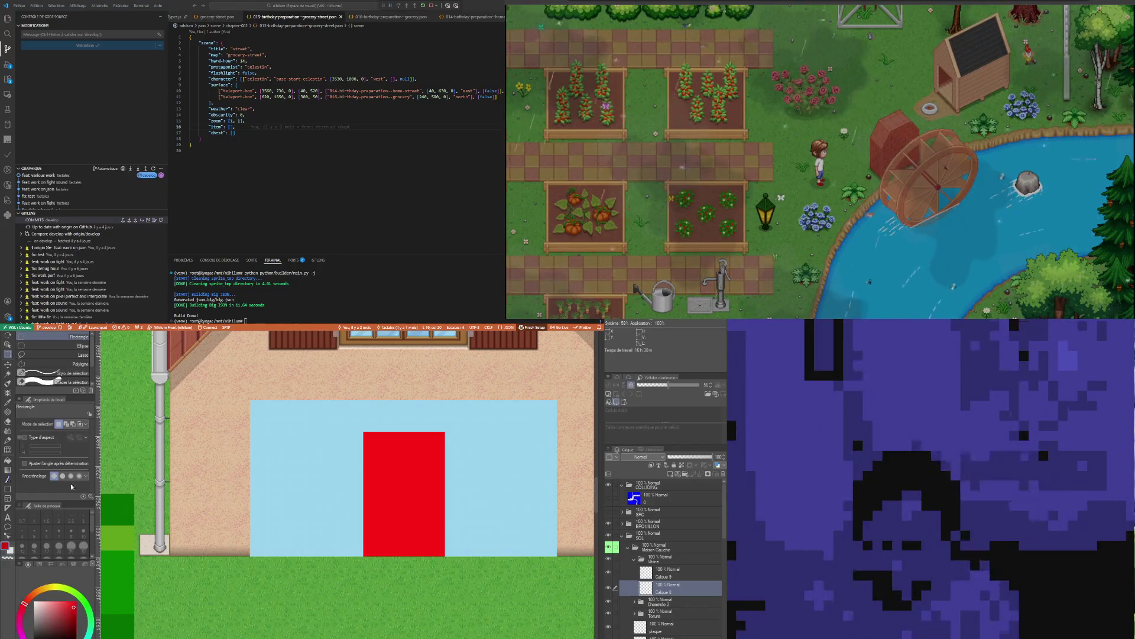
{"action": "left_click", "coordinate": [8, 489]}
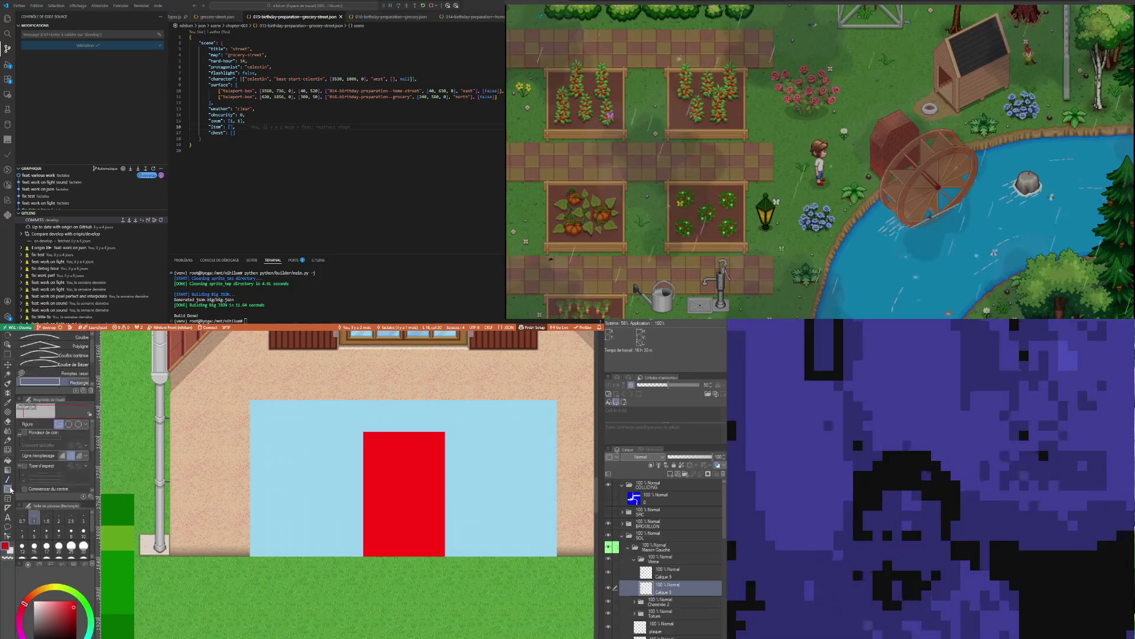
{"action": "left_click", "coordinate": [71, 455]}
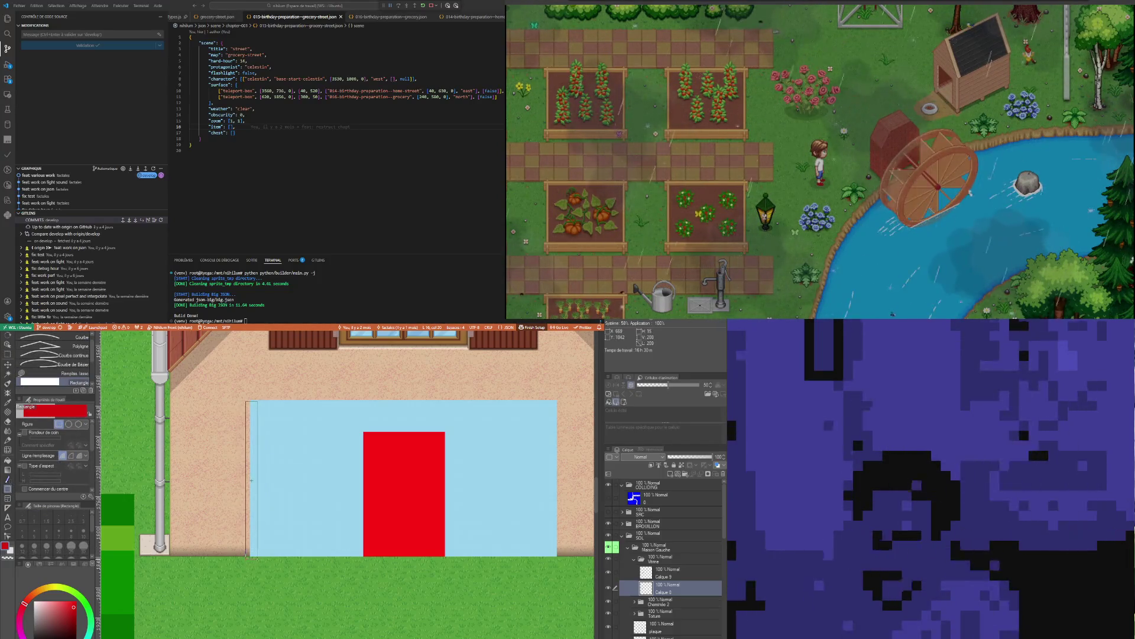
{"action": "left_click_drag", "start_coordinate": [257, 543], "coordinate": [258, 559]}
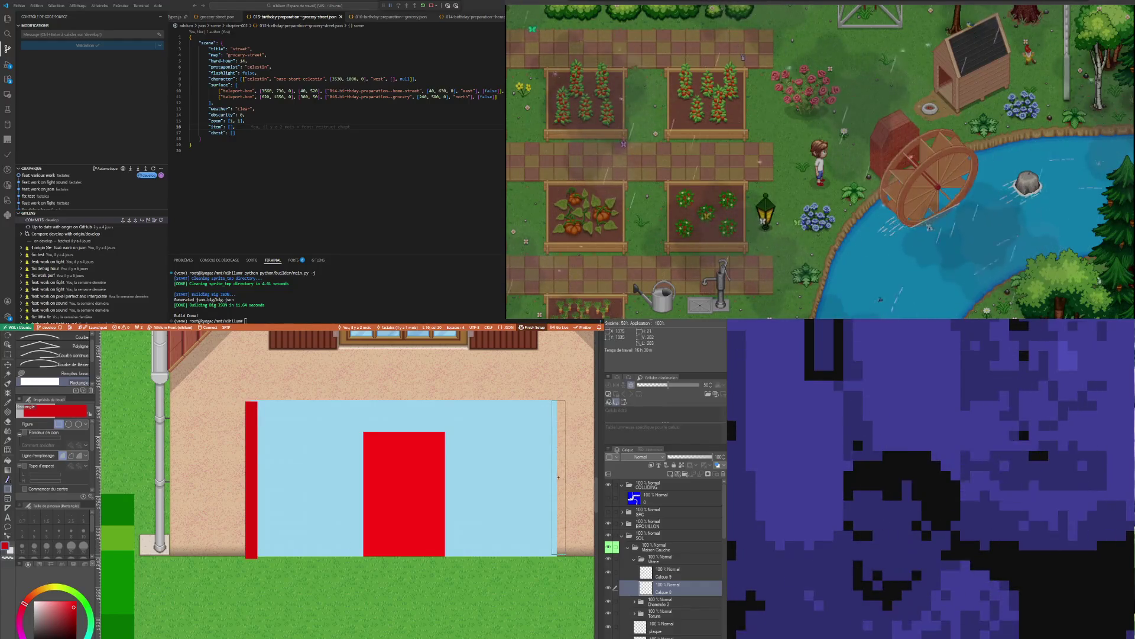
{"action": "left_click_drag", "start_coordinate": [553, 401], "coordinate": [561, 557]}
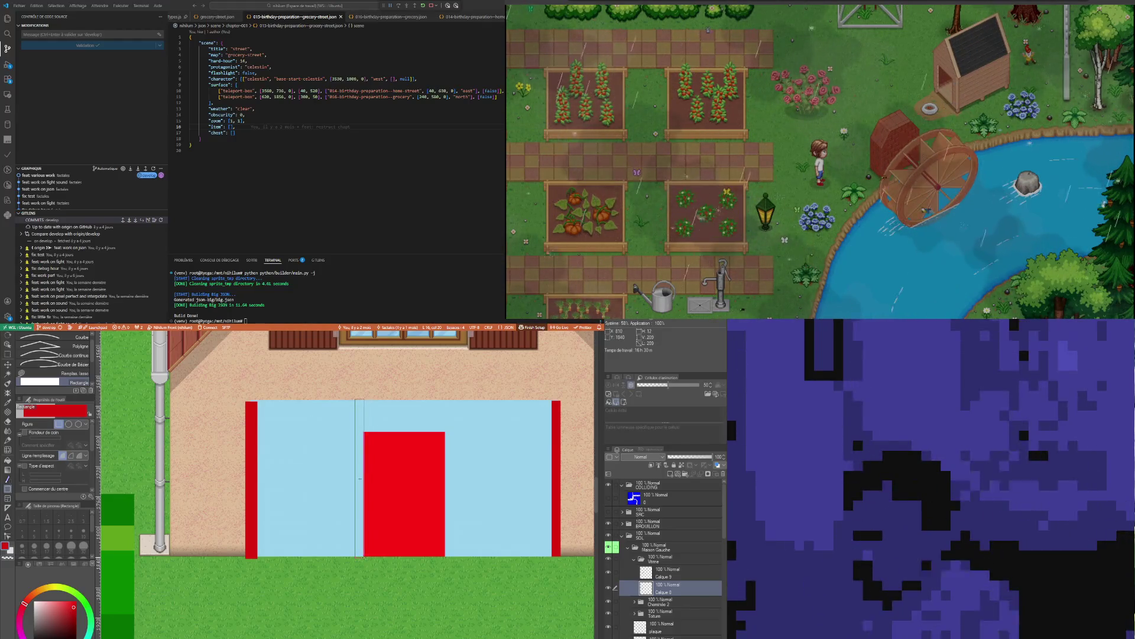
Draw red mullions on both sides of the door and a red bar across the top
{"action": "left_click_drag", "start_coordinate": [355, 399], "coordinate": [366, 559]}
{"action": "left_click_drag", "start_coordinate": [446, 400], "coordinate": [454, 555]}
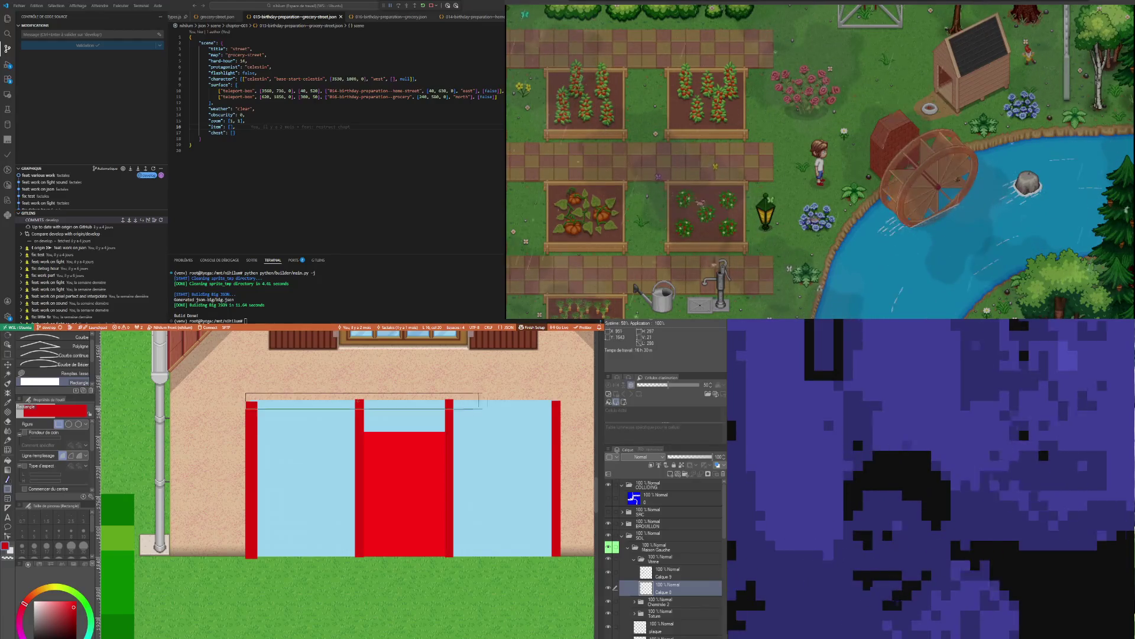
{"action": "left_click_drag", "start_coordinate": [246, 393], "coordinate": [560, 405]}
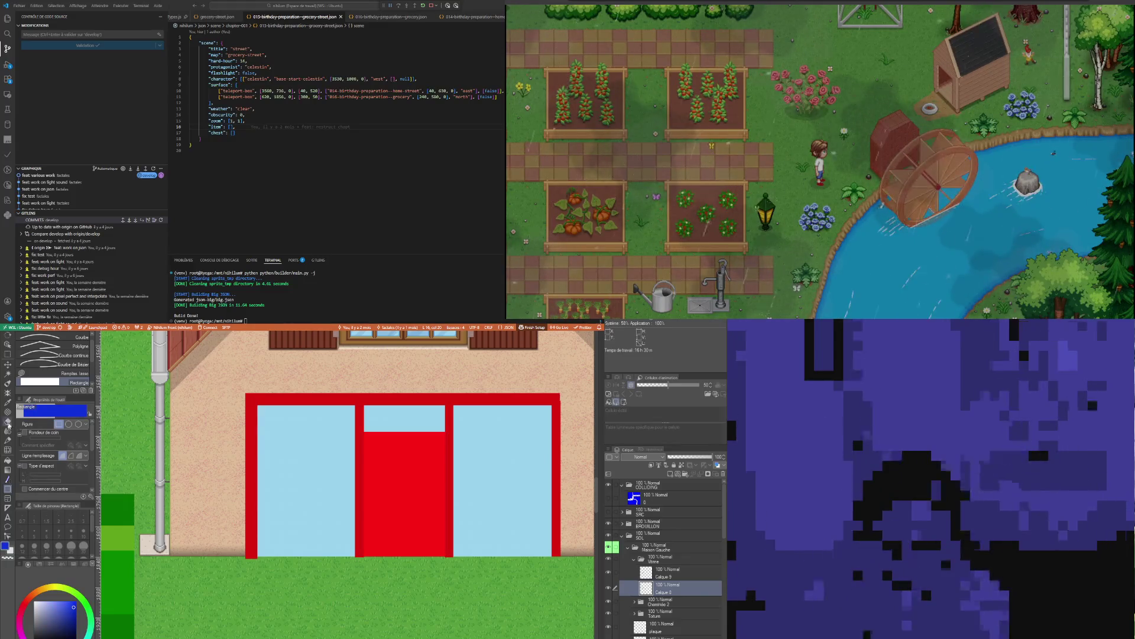
Fill the door panel with dark blue on the door layer, undoing a misplaced fill first
{"action": "key", "text": "g"}
{"action": "left_click", "coordinate": [404, 418]}
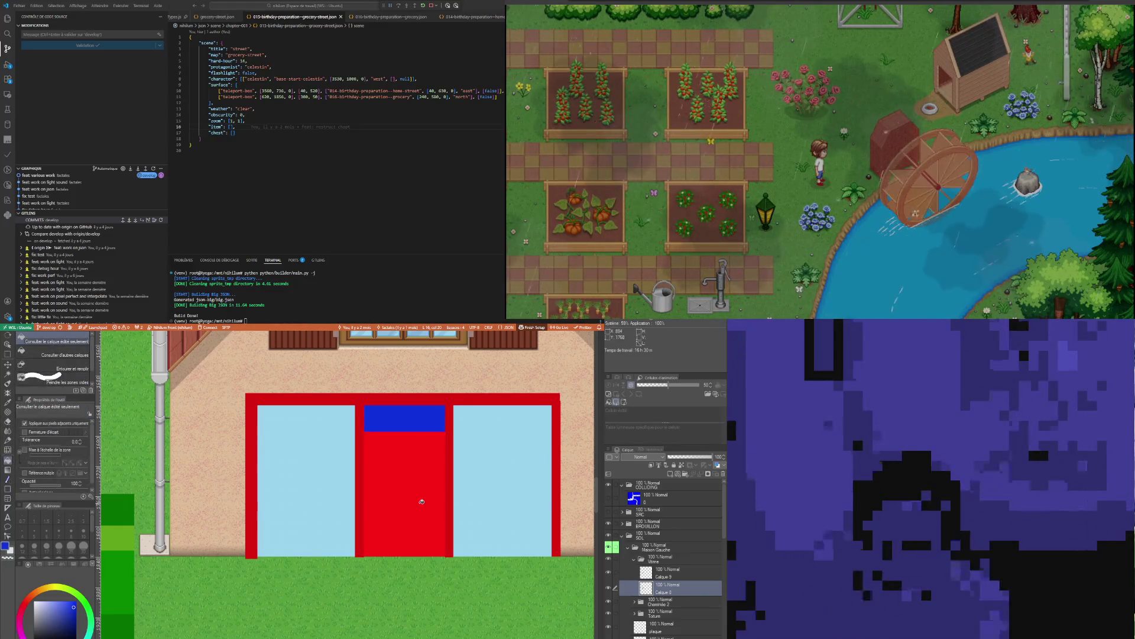
{"action": "key", "text": "ctrl+z"}
{"action": "left_click", "coordinate": [696, 573]}
{"action": "left_click", "coordinate": [404, 496]}
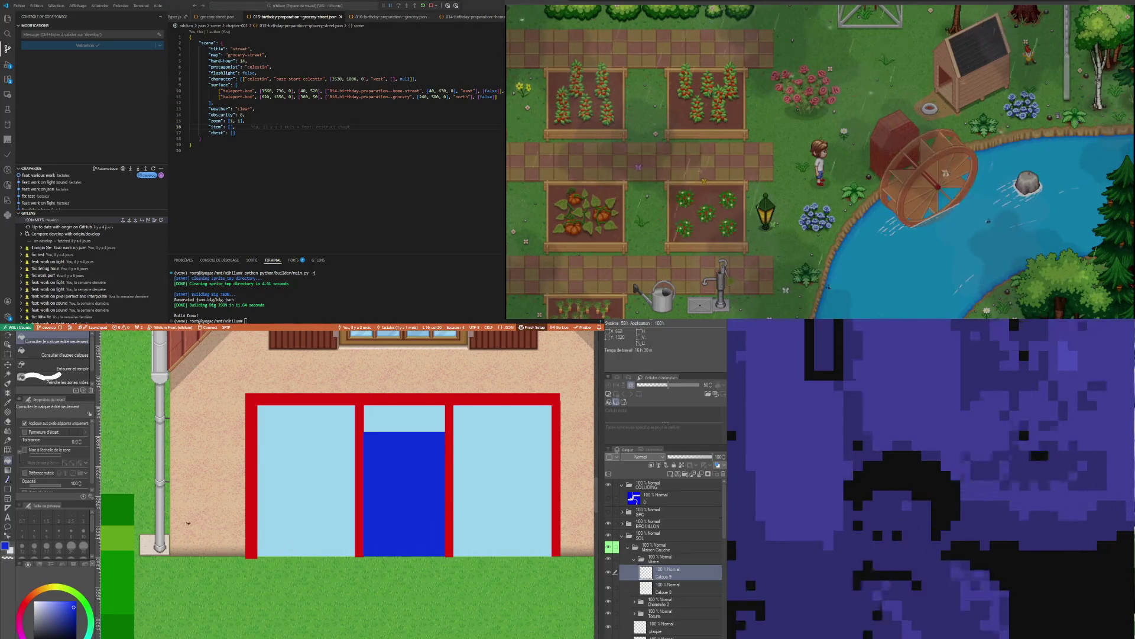
{"action": "left_click", "coordinate": [8, 401]}
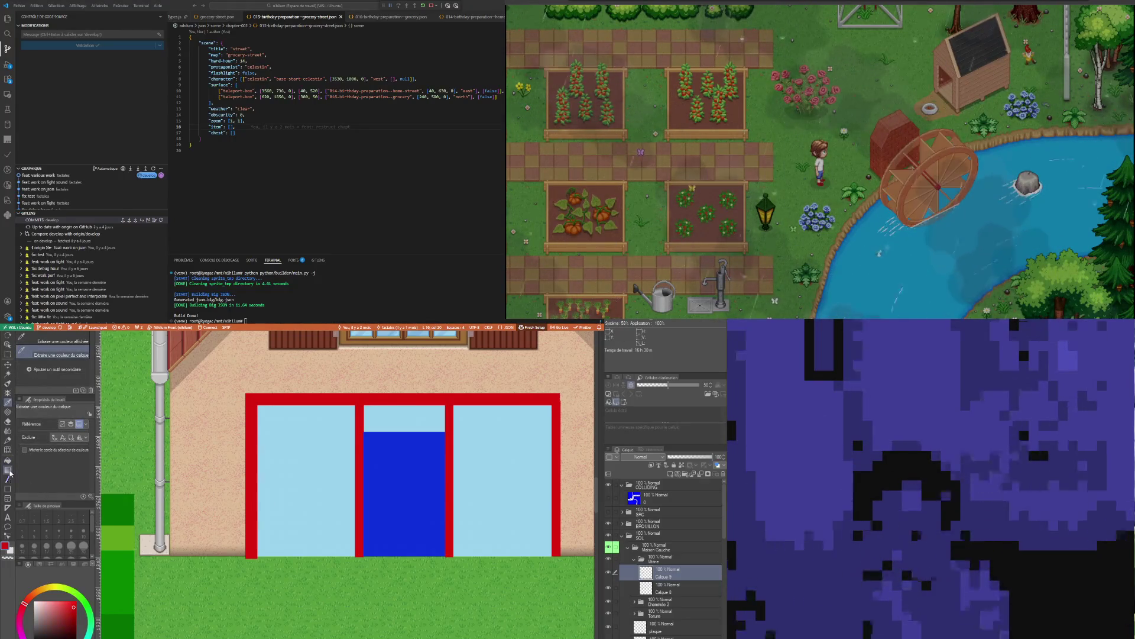
Draw red strips under the left and right shop windows with the Rectangle tool
{"action": "key", "text": "u"}
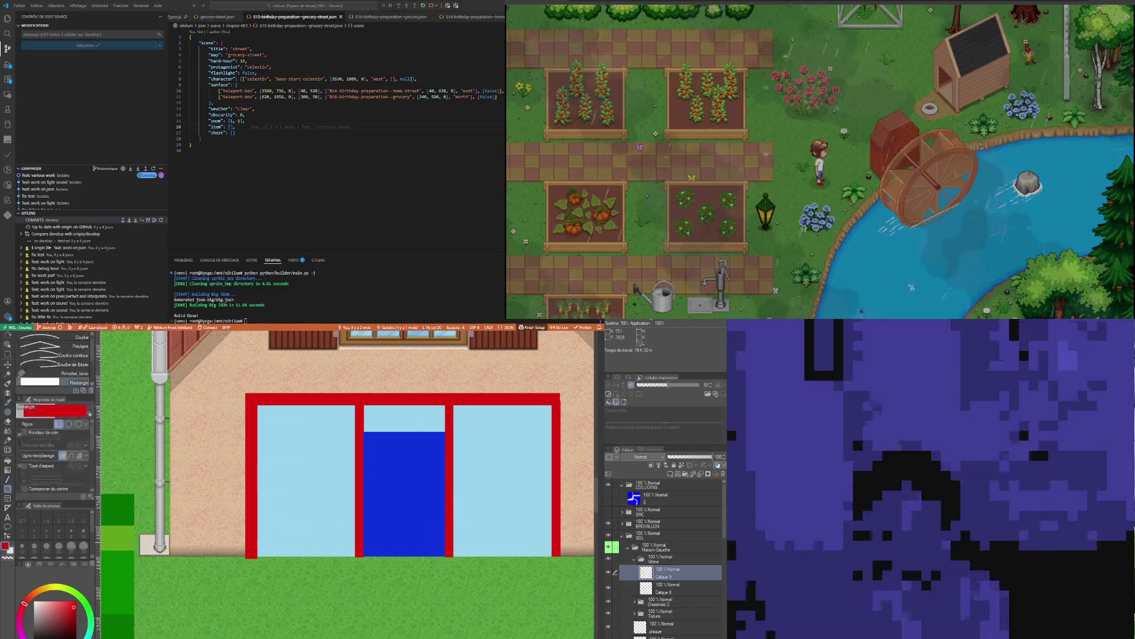
{"action": "left_click_drag", "start_coordinate": [330, 548], "coordinate": [363, 559]}
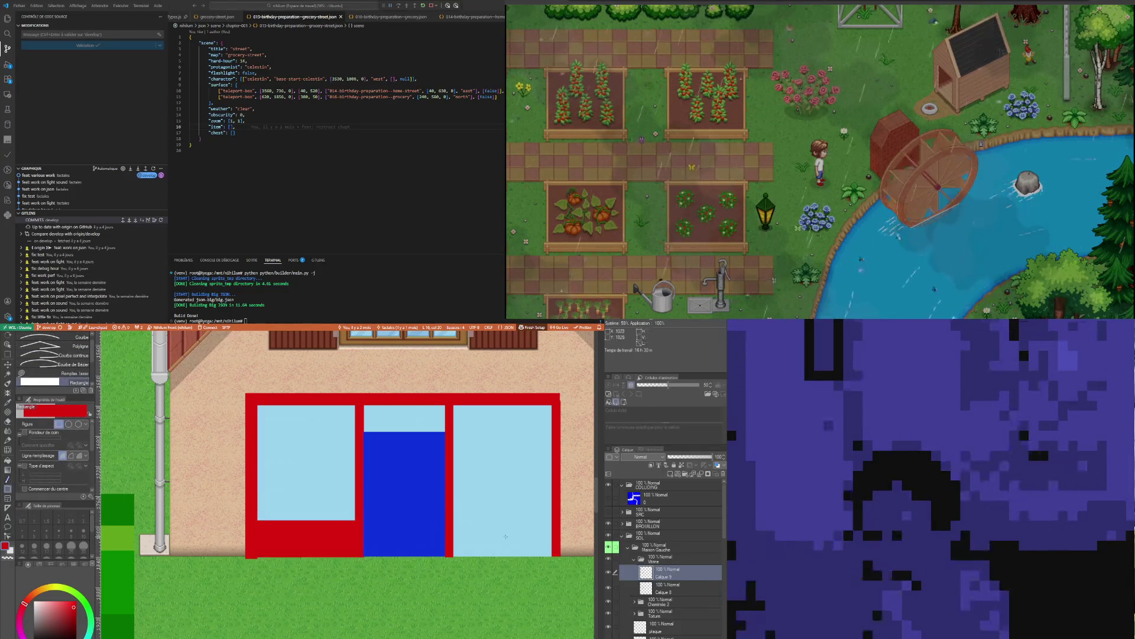
{"action": "left_click_drag", "start_coordinate": [504, 538], "coordinate": [507, 541]}
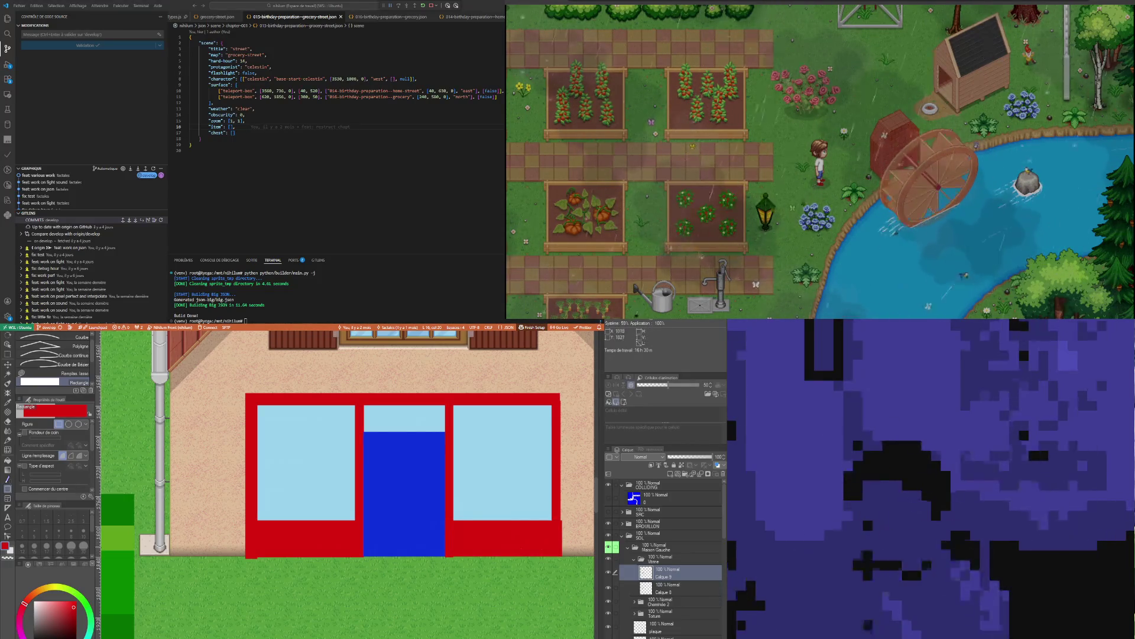
{"action": "key", "text": "ctrl+z"}
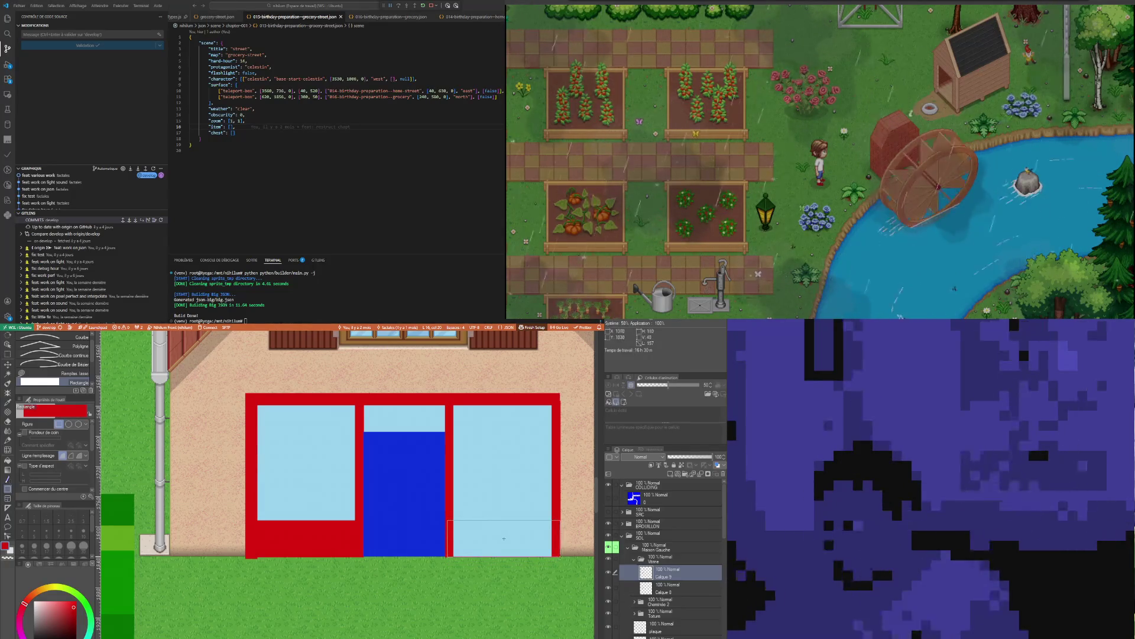
{"action": "left_click", "coordinate": [505, 538]}
{"action": "scroll", "coordinate": [505, 538], "scroll_direction": "down", "scroll_amount": 4}
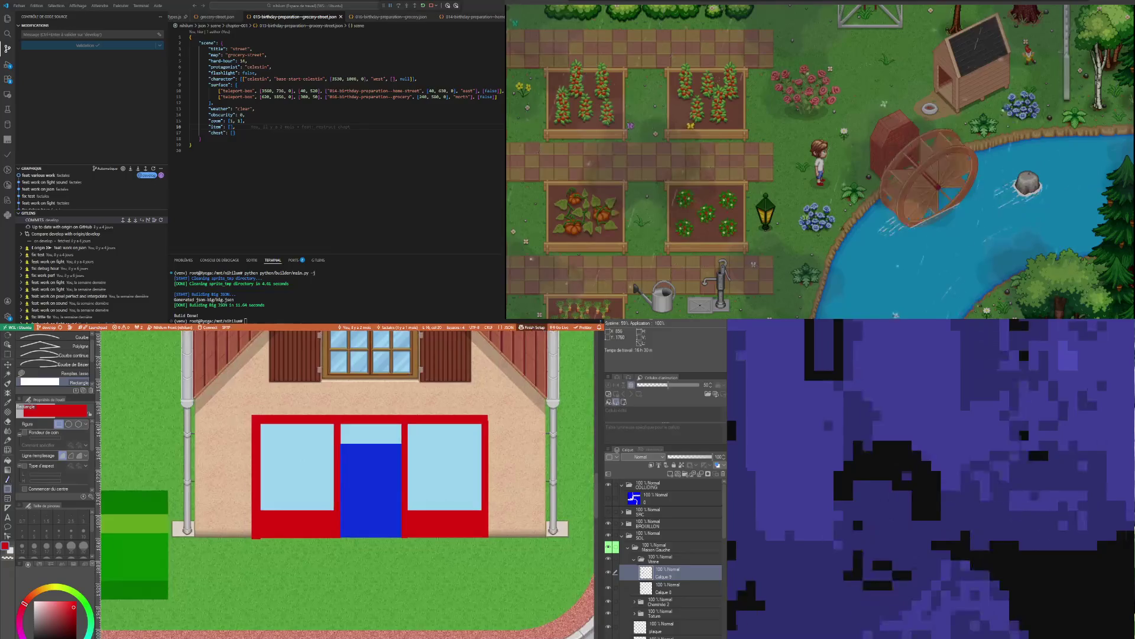
Rectangle-select the left shopfront part, cancel a transform, and merge the extra lower layer down
{"action": "left_click", "coordinate": [7, 356]}
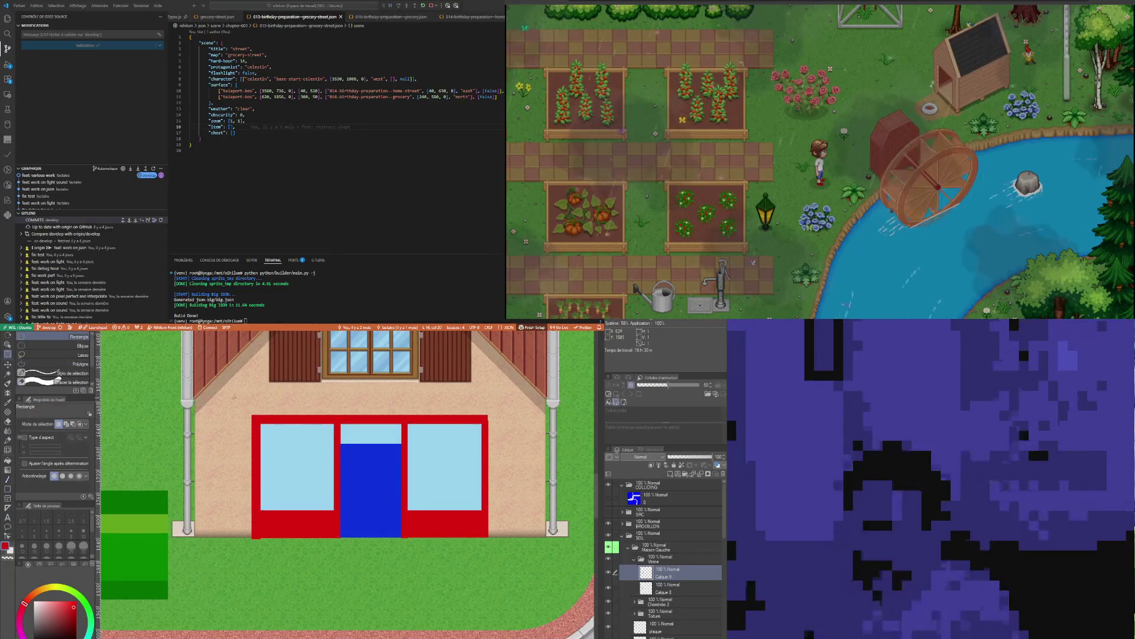
{"action": "left_click_drag", "start_coordinate": [328, 538], "coordinate": [298, 560]}
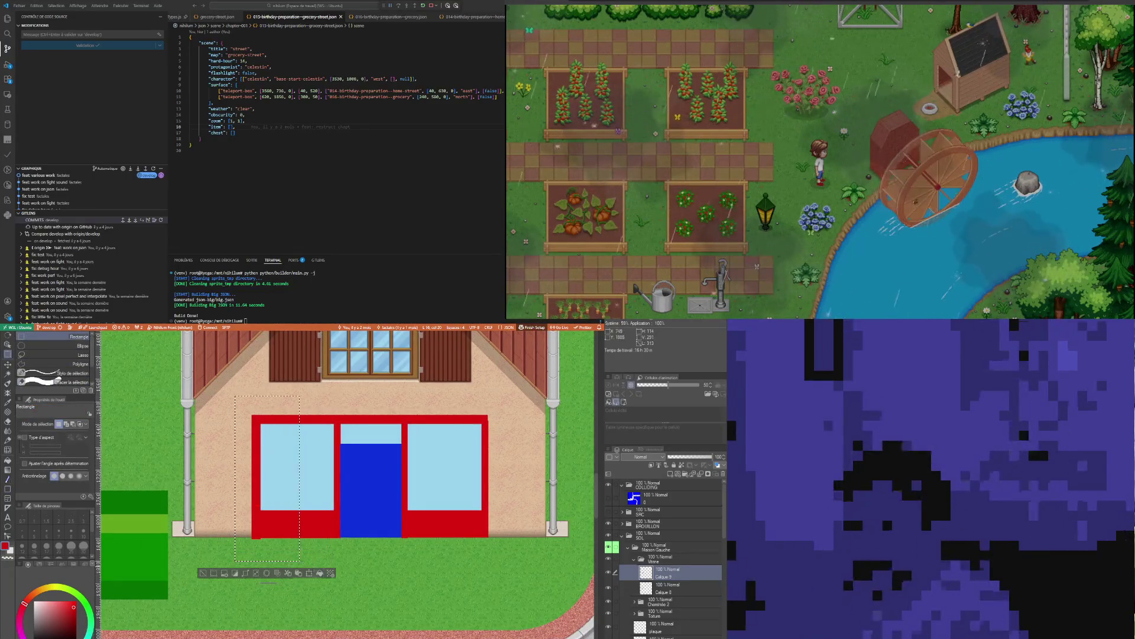
{"action": "left_click", "coordinate": [309, 573]}
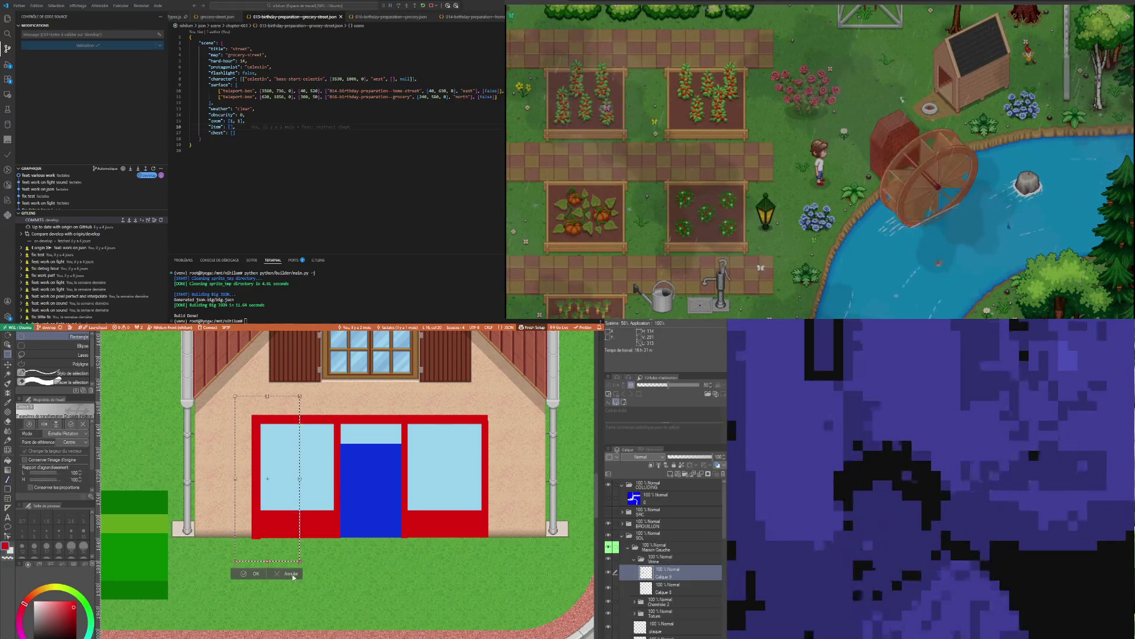
{"action": "key", "text": "Return"}
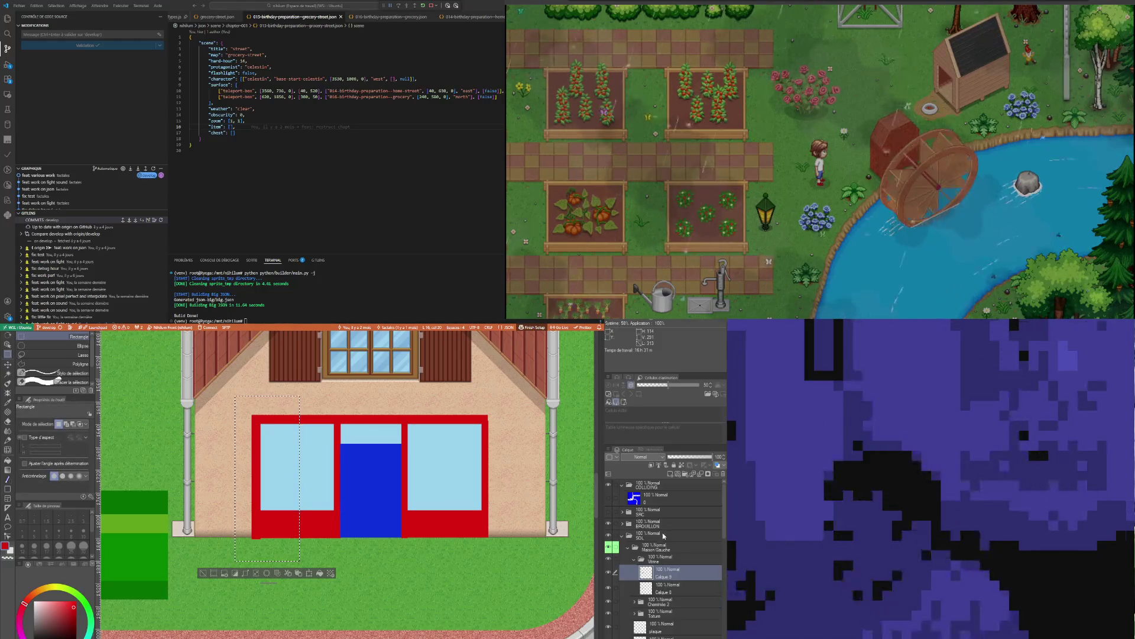
{"action": "key", "text": "ctrl+e"}
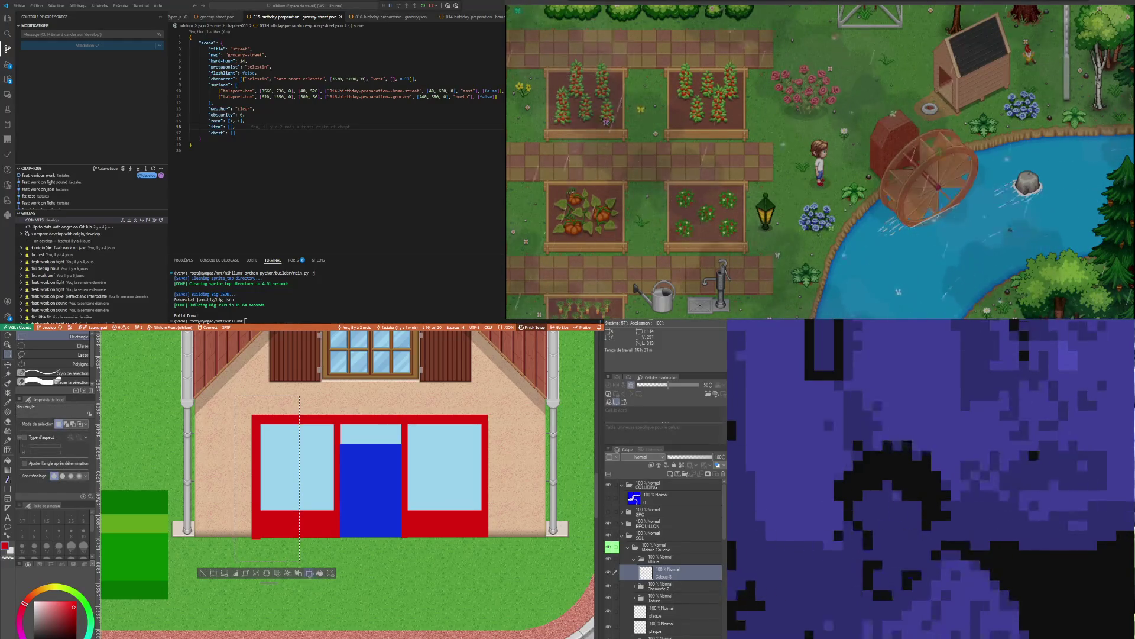
Nudge the selected red frame piece a few pixels left and confirm the move
{"action": "left_click", "coordinate": [309, 573]}
{"action": "key", "text": "Left"}
{"action": "key", "text": "Left"}
{"action": "key", "text": "Left"}
{"action": "key", "text": "Left"}
{"action": "key", "text": "Left"}
{"action": "key", "text": "Left"}
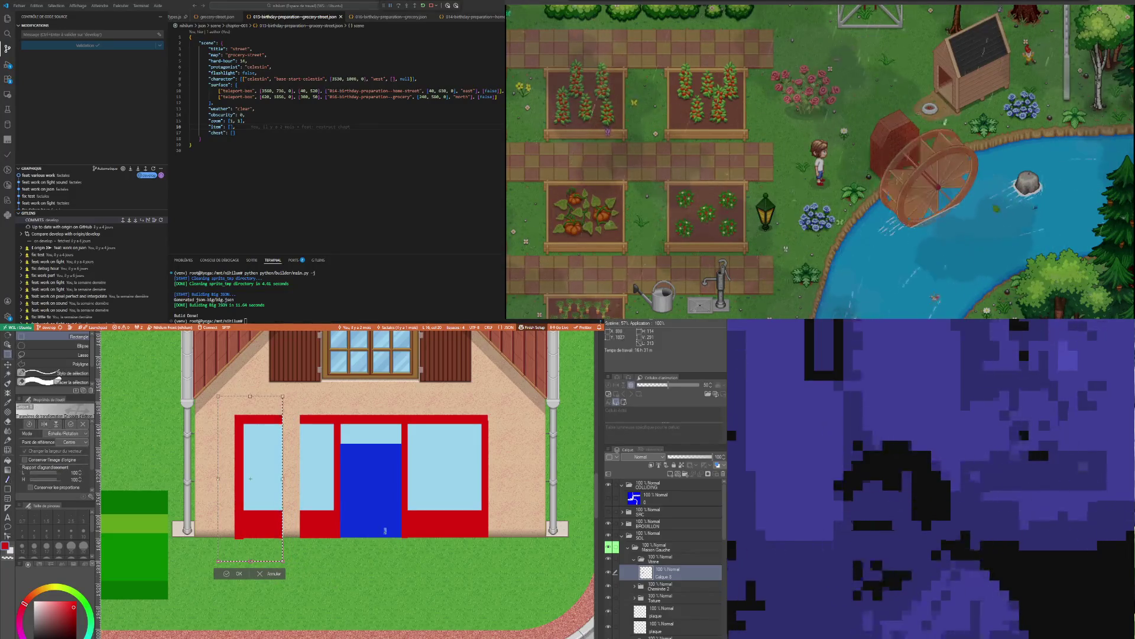
{"action": "key", "text": "Left"}
{"action": "key", "text": "Left"}
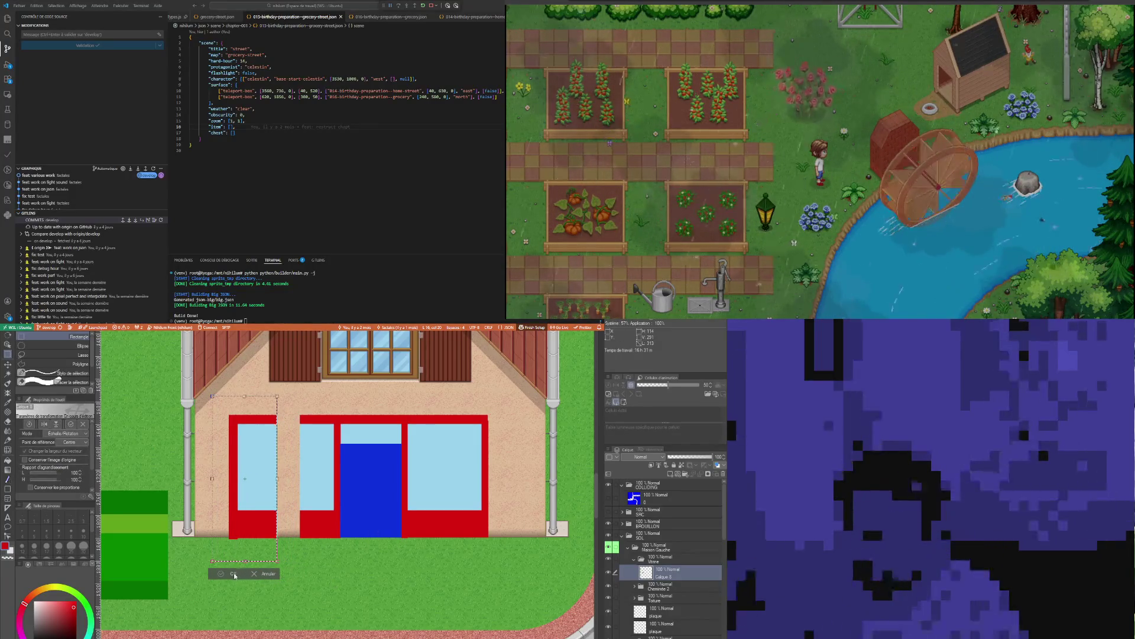
{"action": "key", "text": "Left"}
{"action": "key", "text": "Left"}
{"action": "key", "text": "Right"}
{"action": "key", "text": "Right"}
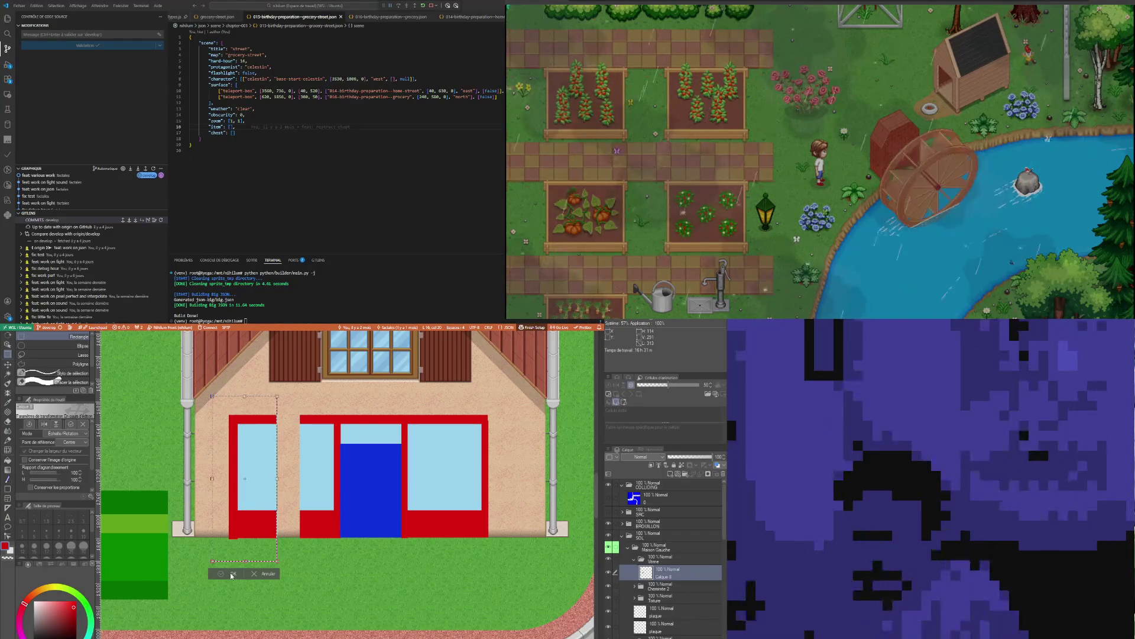
{"action": "left_click", "coordinate": [230, 573]}
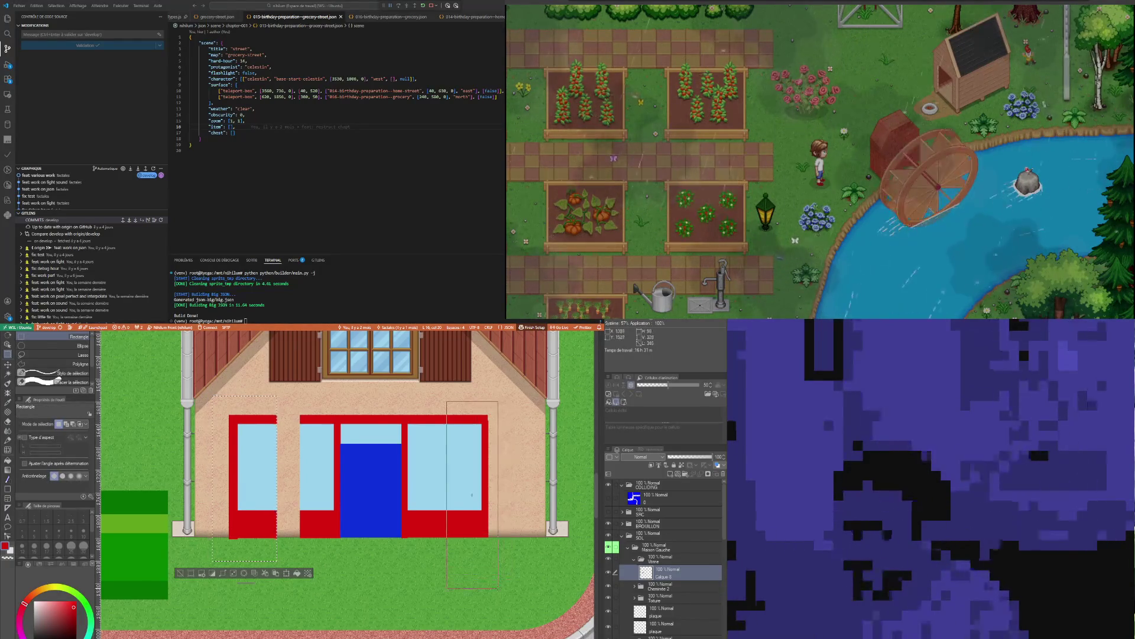
Select the right shop window area and transform it one step to the right
{"action": "left_click_drag", "start_coordinate": [447, 401], "coordinate": [498, 587]}
{"action": "left_click", "coordinate": [515, 600]}
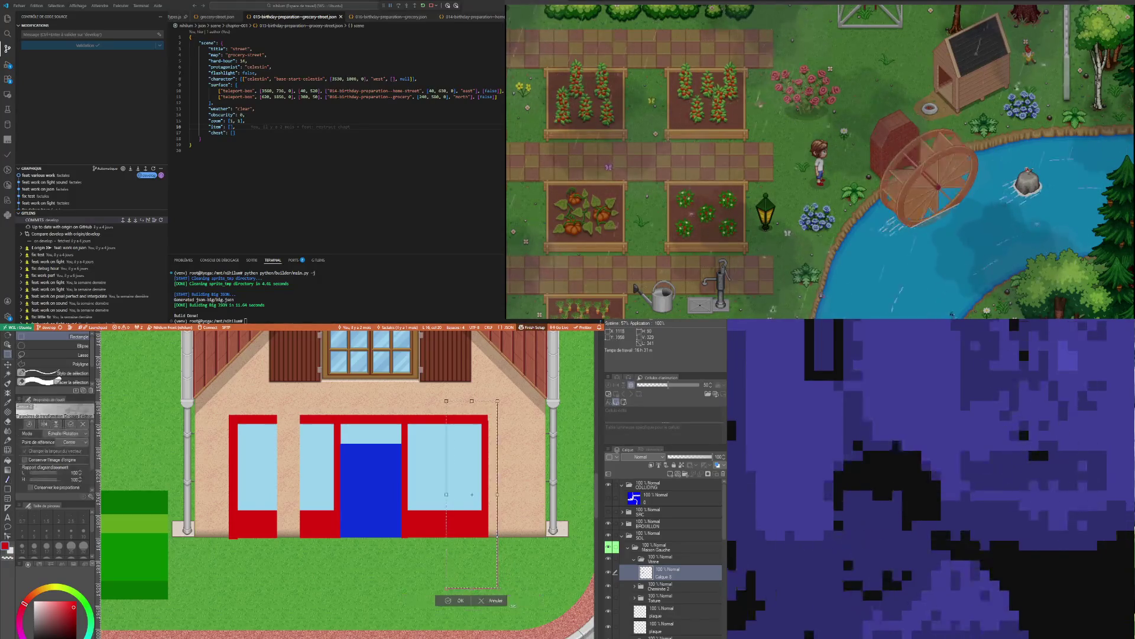
{"action": "key", "text": "Right"}
{"action": "key", "text": "Right"}
{"action": "key", "text": "Right"}
{"action": "key", "text": "Right"}
{"action": "key", "text": "Right"}
{"action": "key", "text": "Right"}
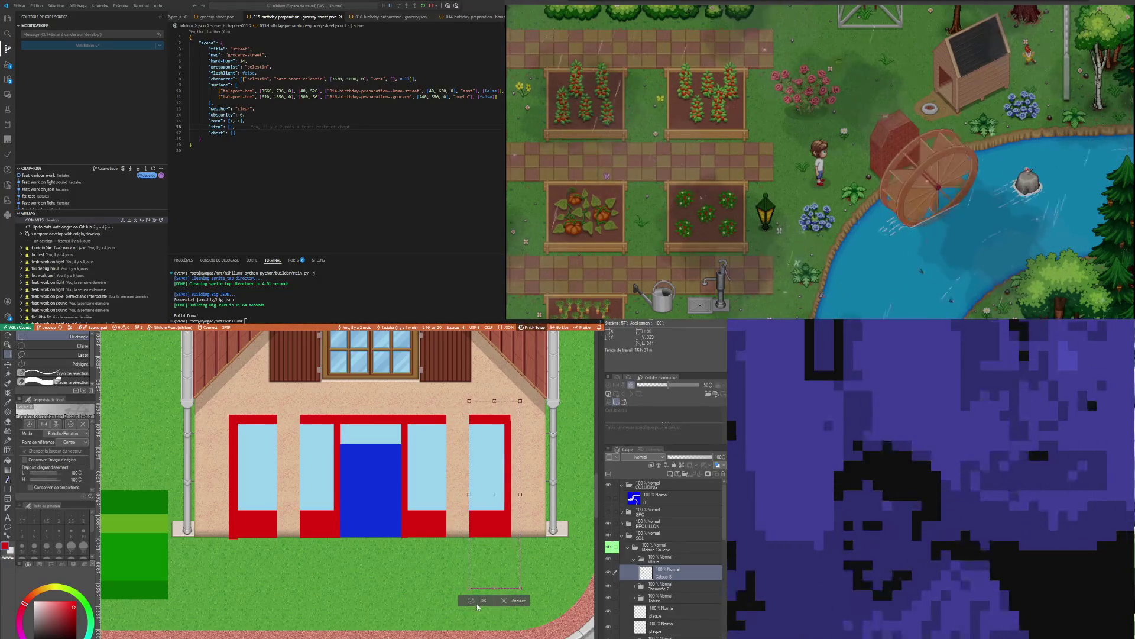
{"action": "key", "text": "Return"}
Stretch a narrow left-window strip wider with transform, then transform a thin right-window strip
{"action": "left_click_drag", "start_coordinate": [260, 402], "coordinate": [273, 537]}
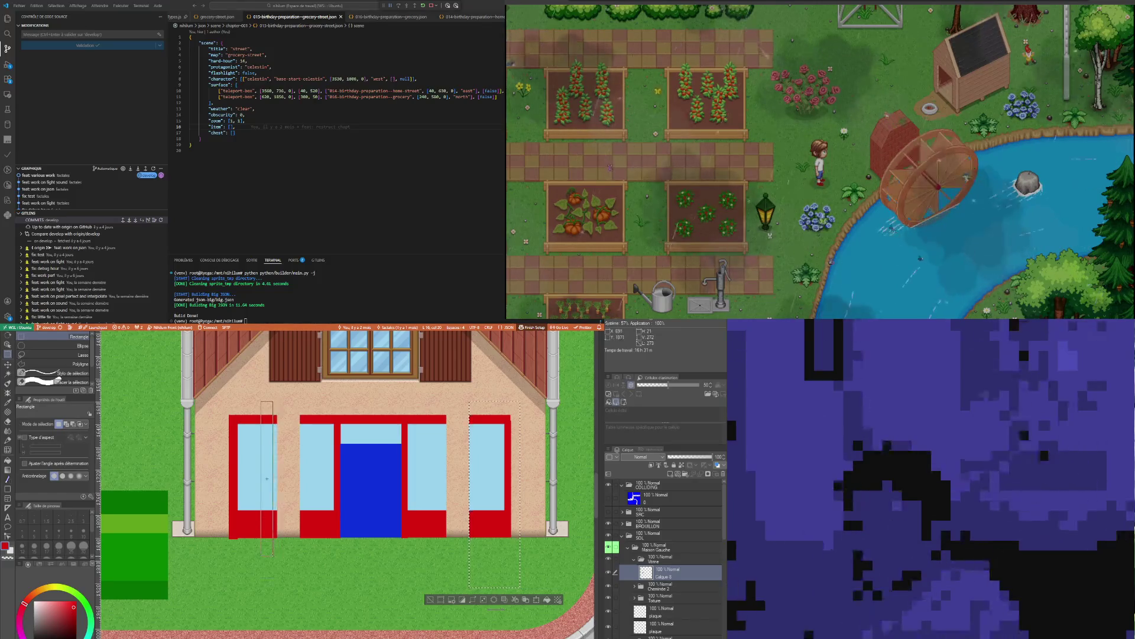
{"action": "key", "text": "ctrl+t"}
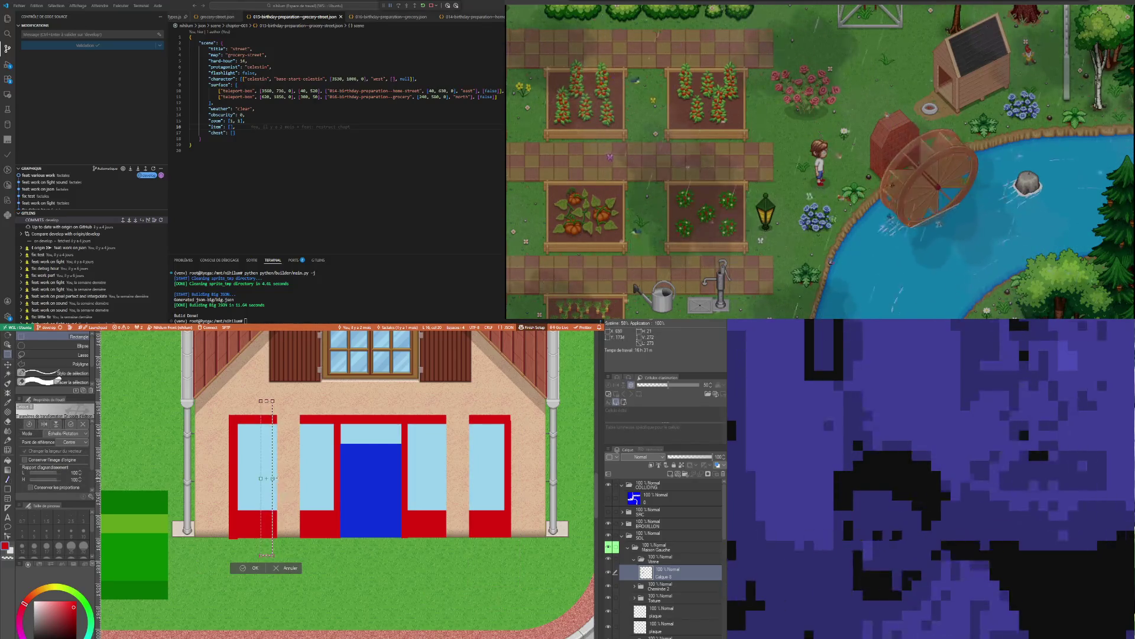
{"action": "left_click_drag", "start_coordinate": [272, 478], "coordinate": [308, 479]}
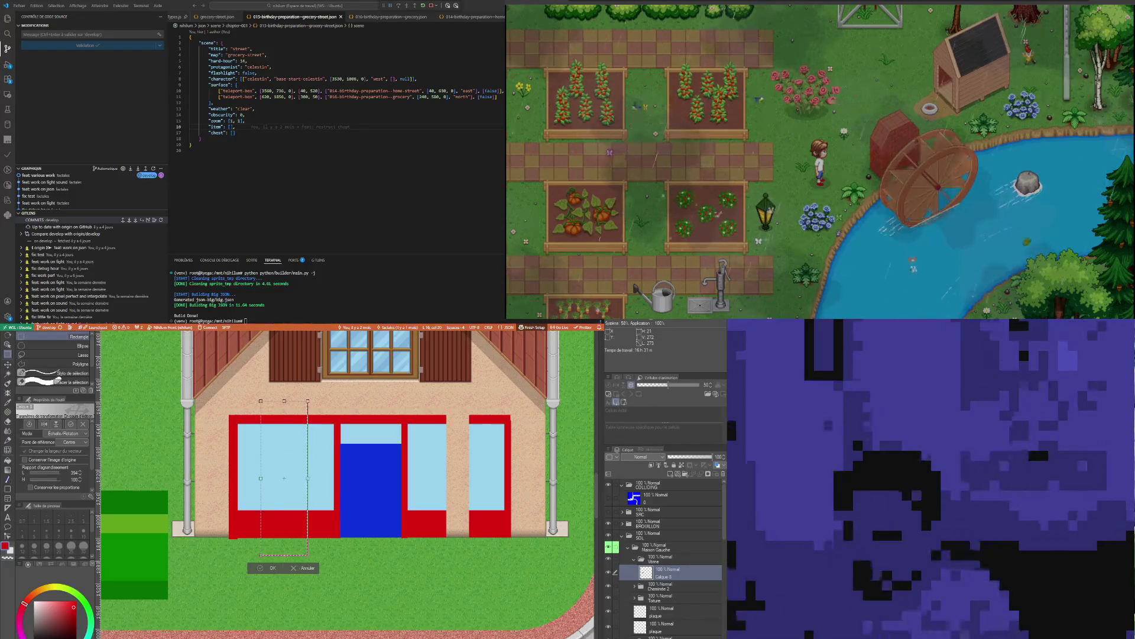
{"action": "key", "text": "Return"}
{"action": "left_click_drag", "start_coordinate": [485, 484], "coordinate": [483, 526]}
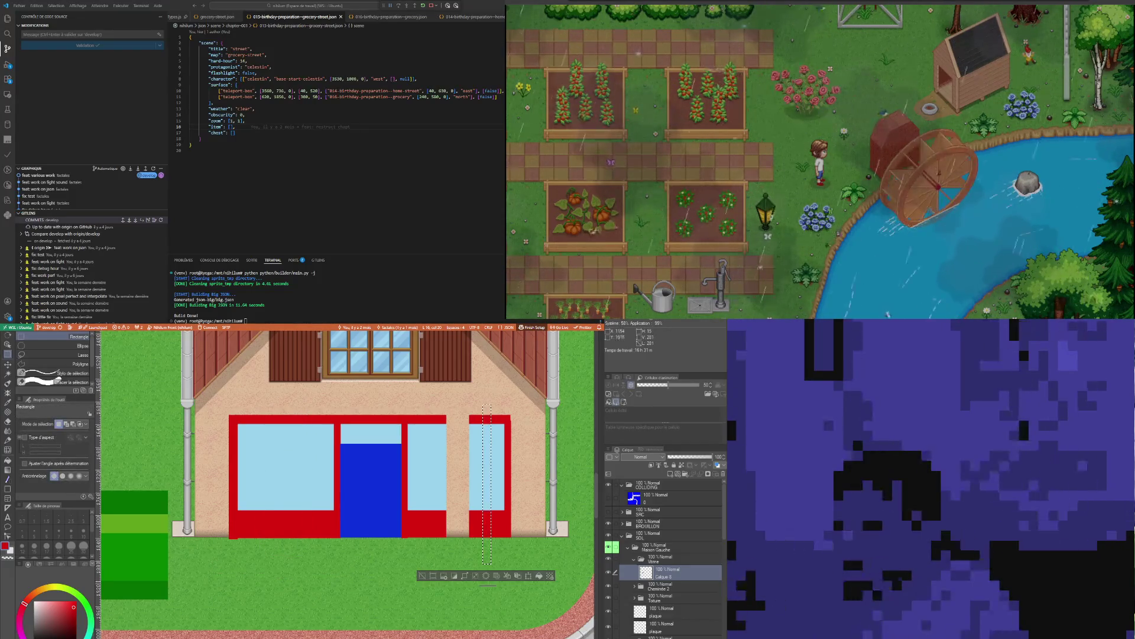
{"action": "left_click", "coordinate": [530, 577]}
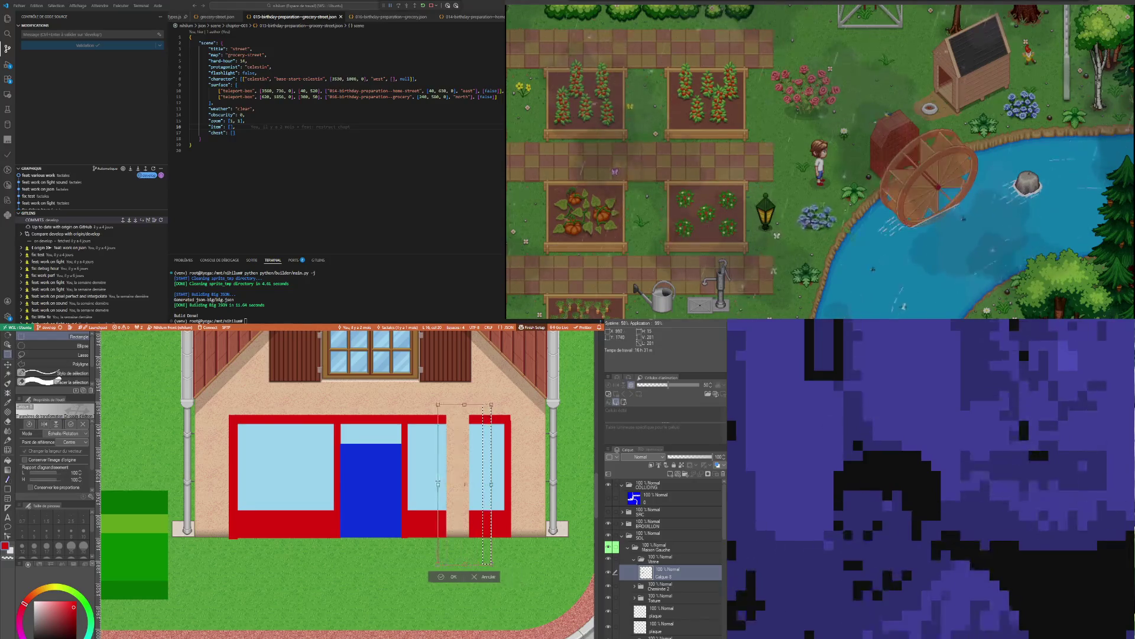
{"action": "left_click", "coordinate": [453, 577]}
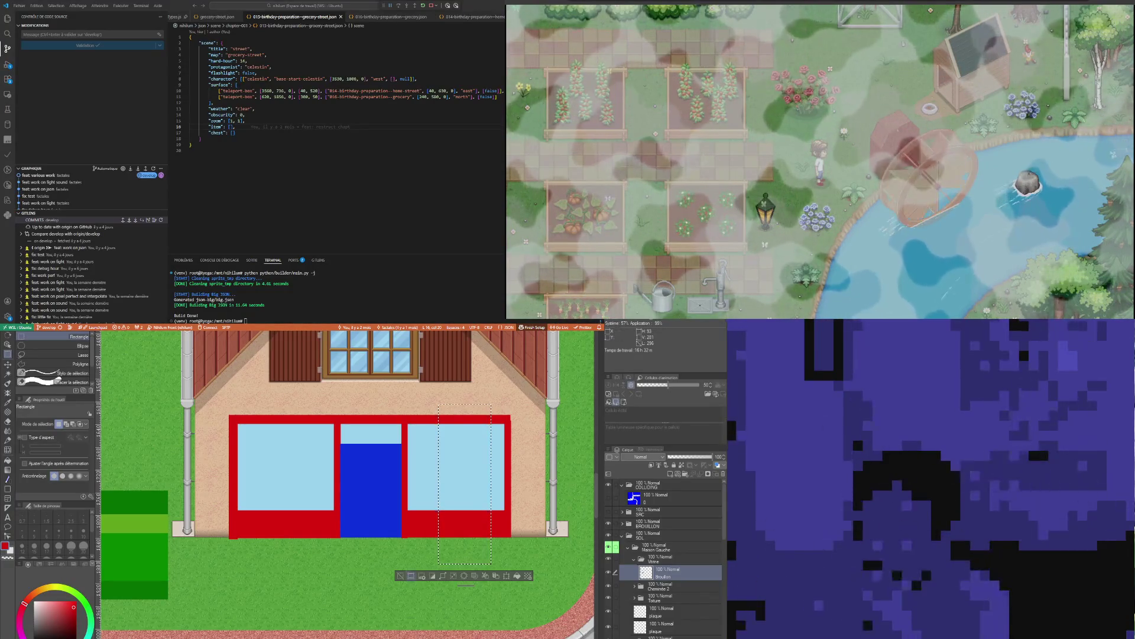
Clear the remaining selection on the finished shop front
{"action": "key", "text": "ctrl+d"}
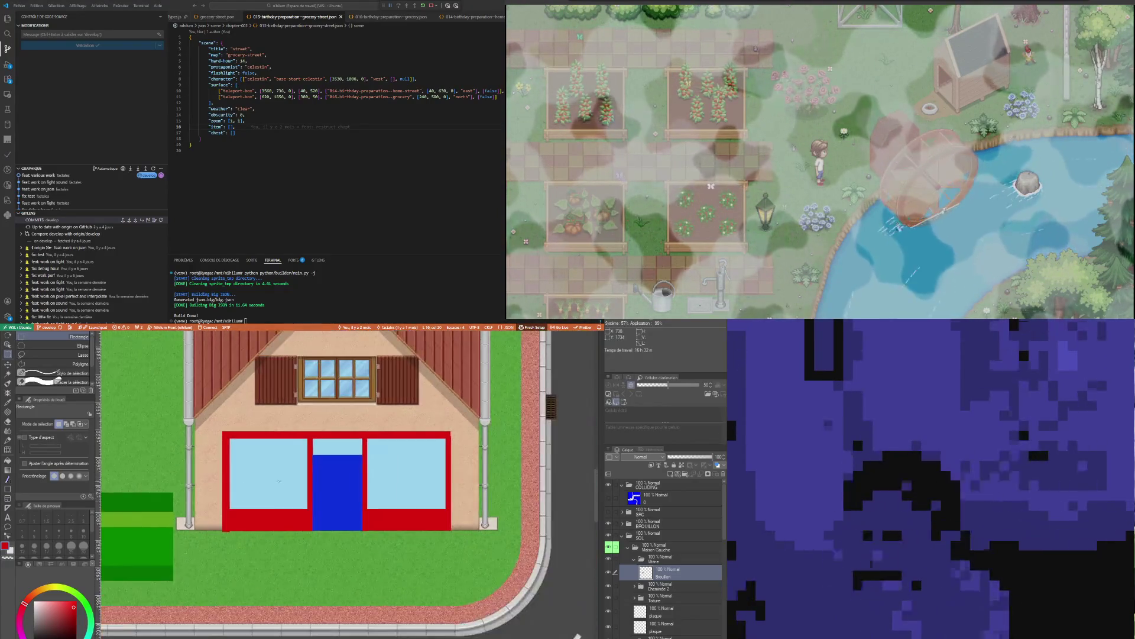
{"action": "scroll", "coordinate": [314, 475], "scroll_direction": "up", "scroll_amount": 2}
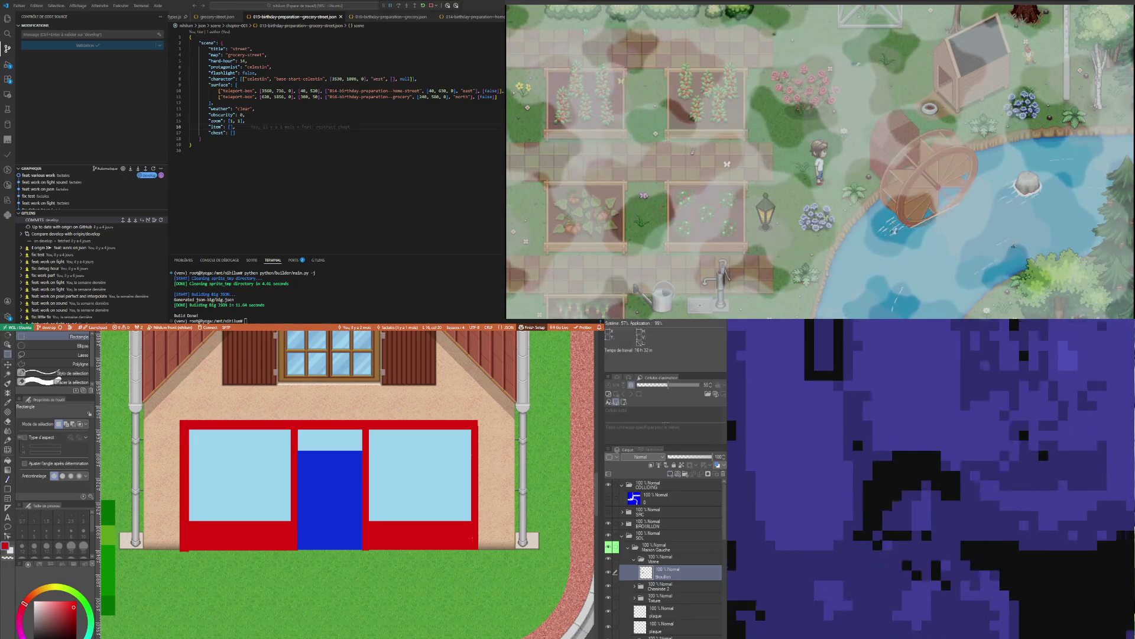
{"action": "scroll", "coordinate": [262, 530], "scroll_direction": "up", "scroll_amount": 2}
{"action": "scroll", "coordinate": [262, 531], "scroll_direction": "down", "scroll_amount": 2}
{"action": "scroll", "coordinate": [262, 531], "scroll_direction": "up", "scroll_amount": 1}
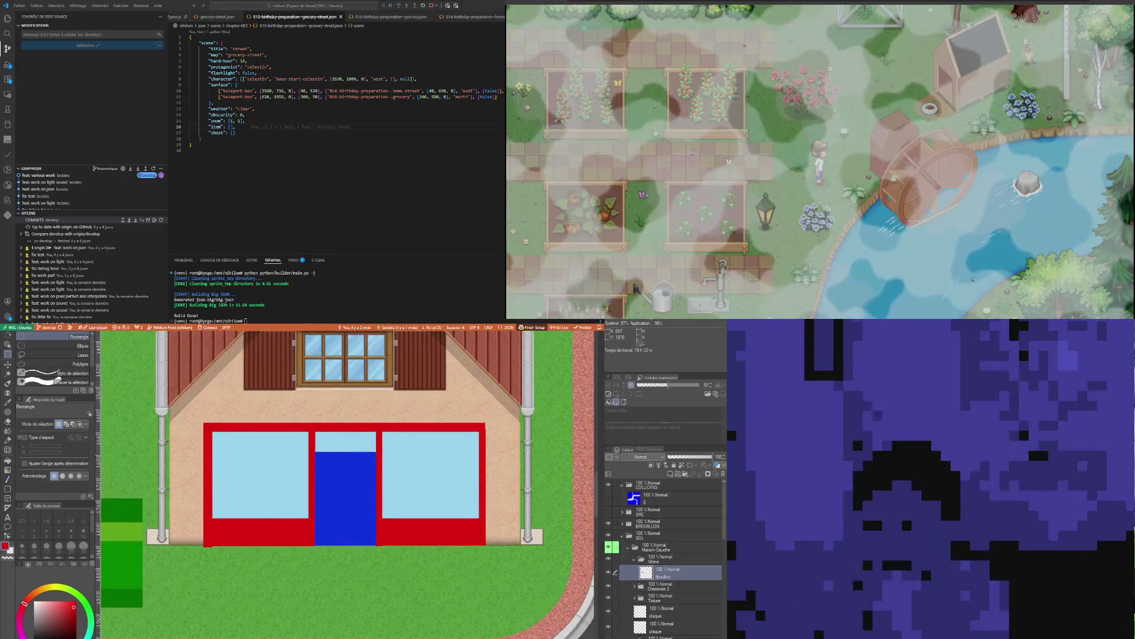
{"action": "scroll", "coordinate": [262, 531], "scroll_direction": "up", "scroll_amount": 1}
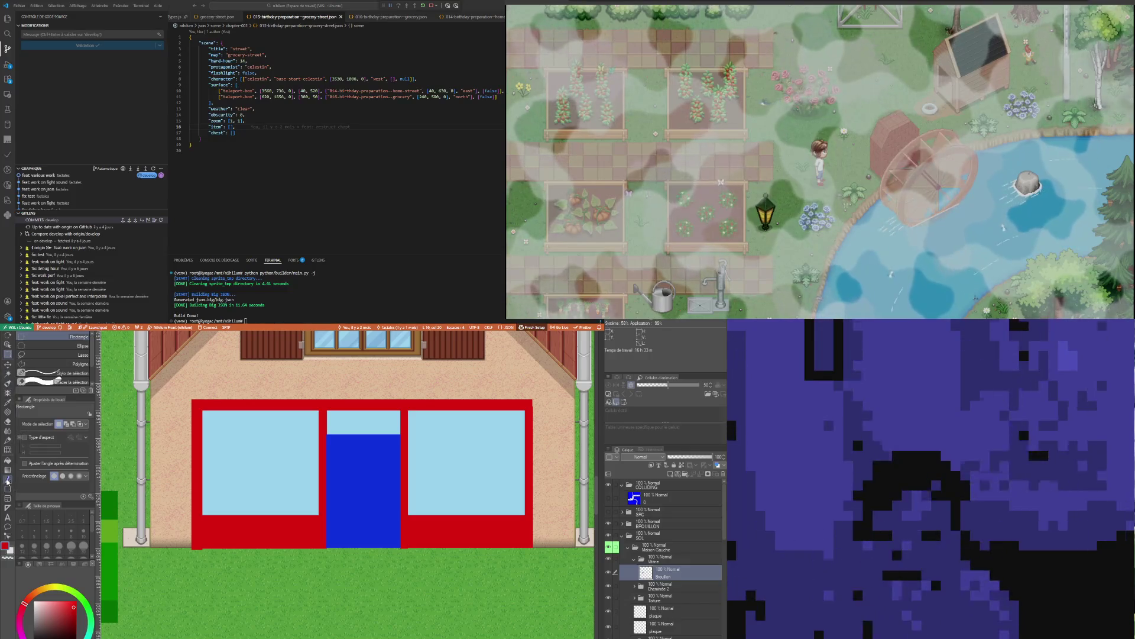
{"action": "left_click", "coordinate": [8, 487]}
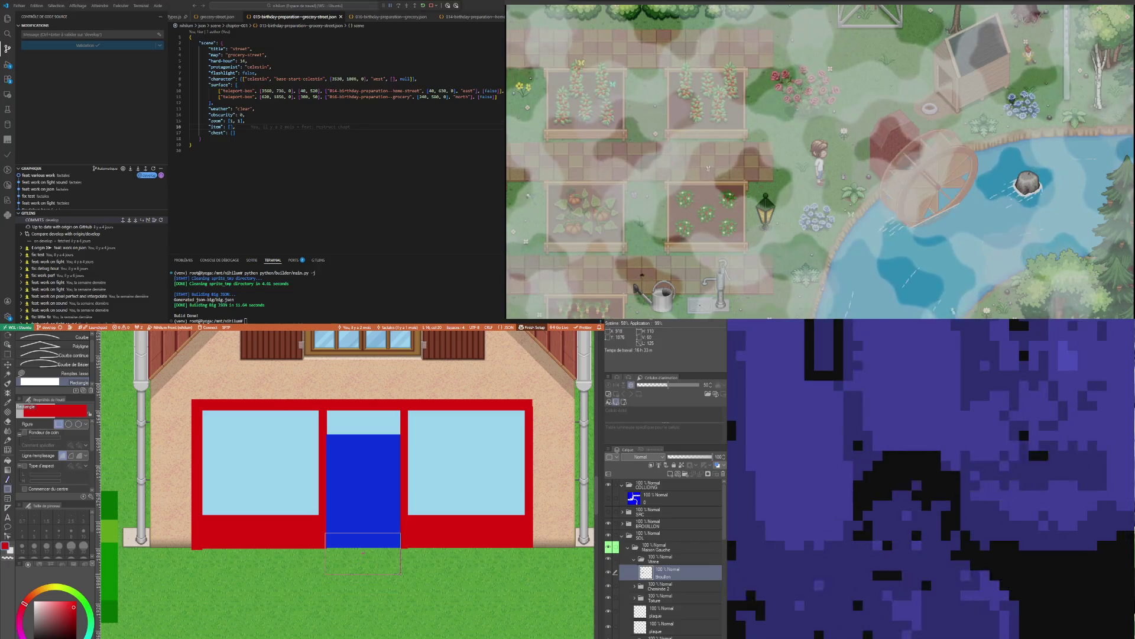
Attempt the doorstep below the door, undoing an accidental grey bucket fill
{"action": "left_click_drag", "start_coordinate": [400, 575], "coordinate": [400, 573]}
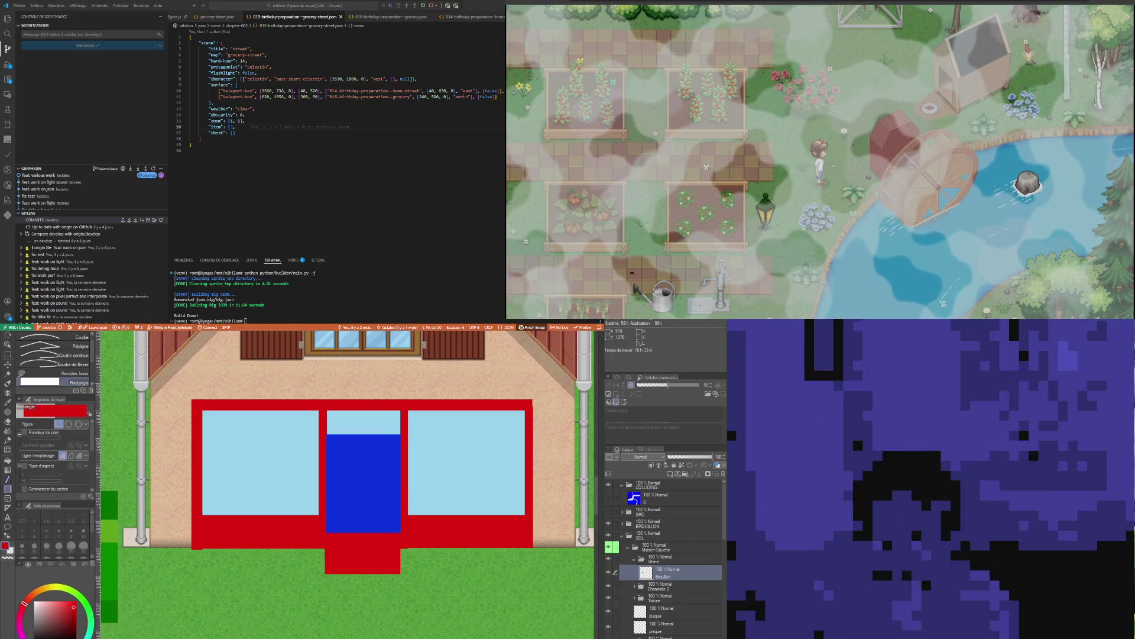
{"action": "left_click", "coordinate": [7, 462]}
{"action": "left_click", "coordinate": [383, 556]}
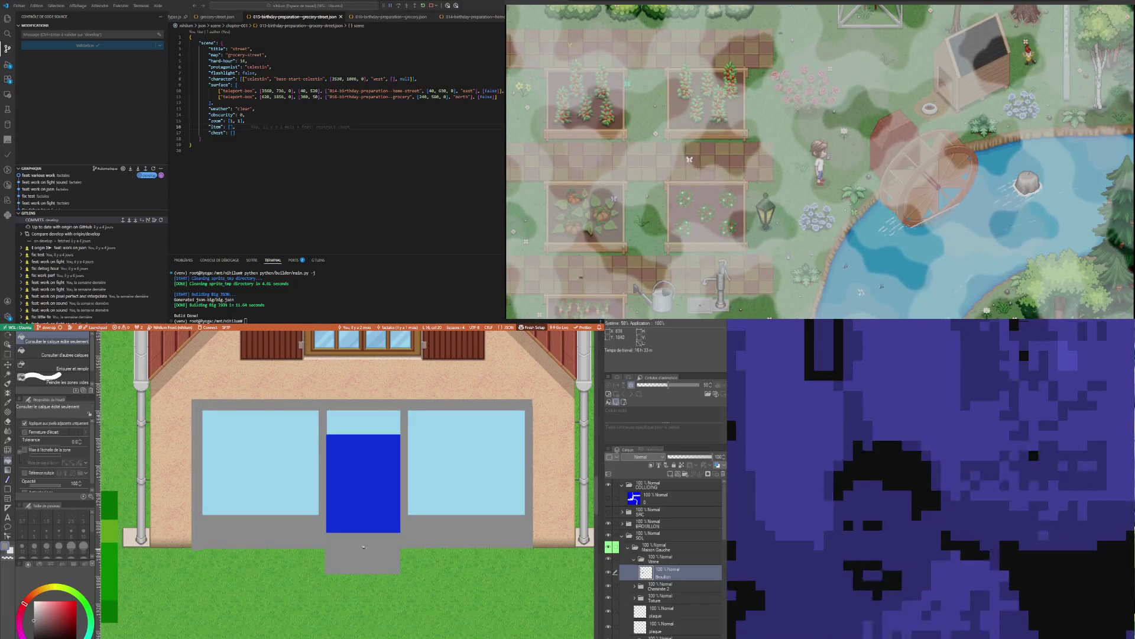
{"action": "key", "text": "ctrl+z"}
{"action": "key", "text": "ctrl+z"}
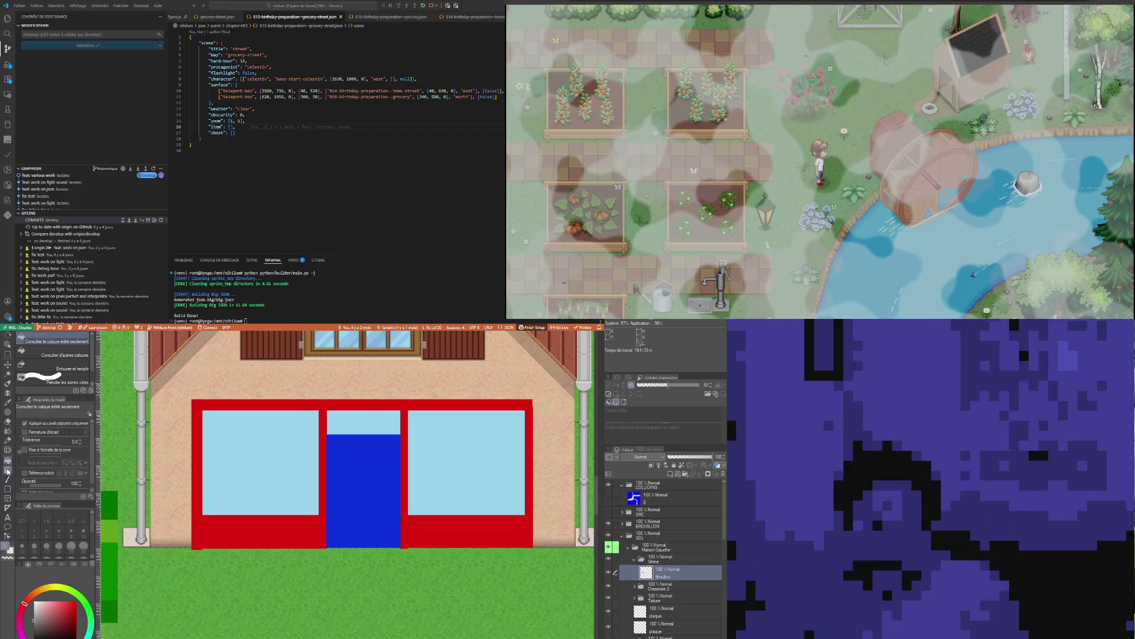
Draw a grey rectangle under the blue door as the doorstep block
{"action": "left_click", "coordinate": [8, 487]}
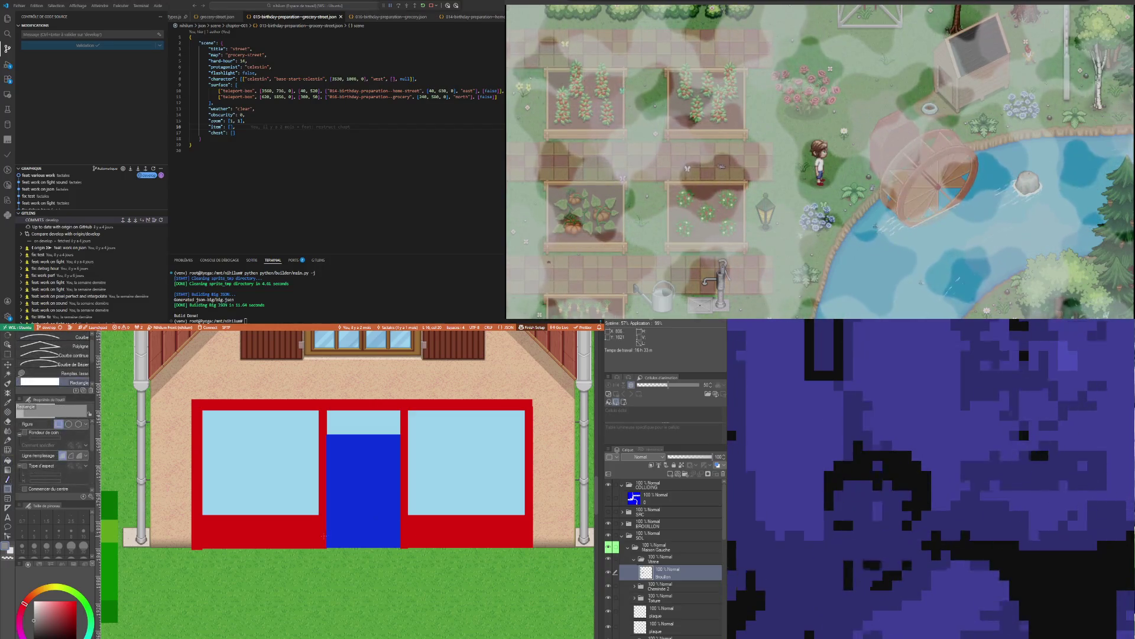
{"action": "left_click_drag", "start_coordinate": [327, 531], "coordinate": [401, 576]}
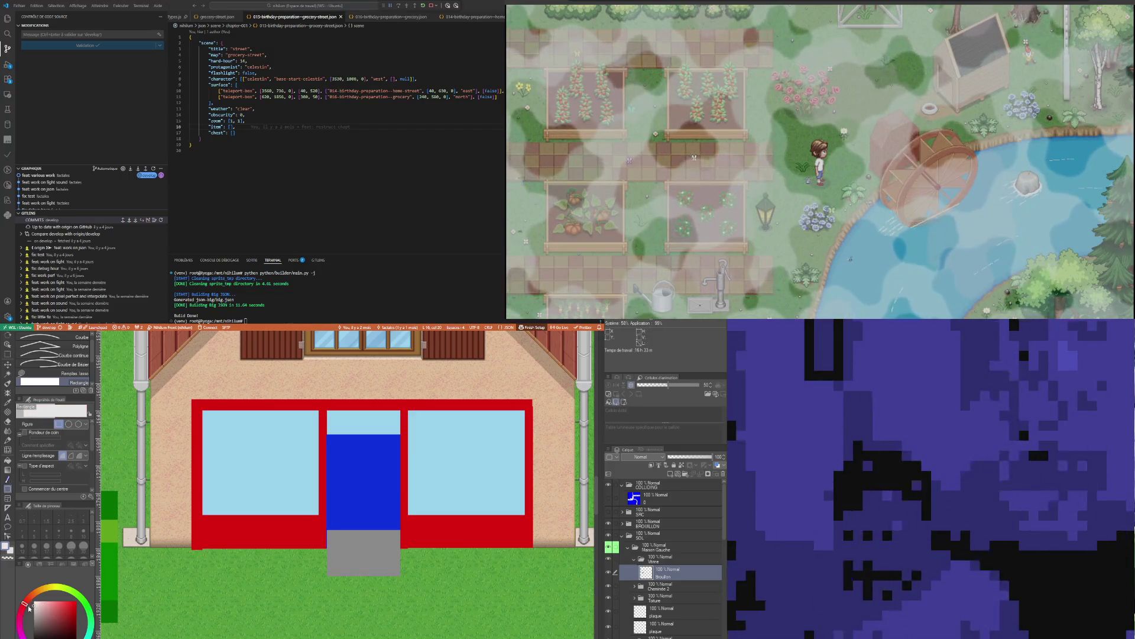
{"action": "scroll", "coordinate": [359, 527], "scroll_direction": "up", "scroll_amount": 2}
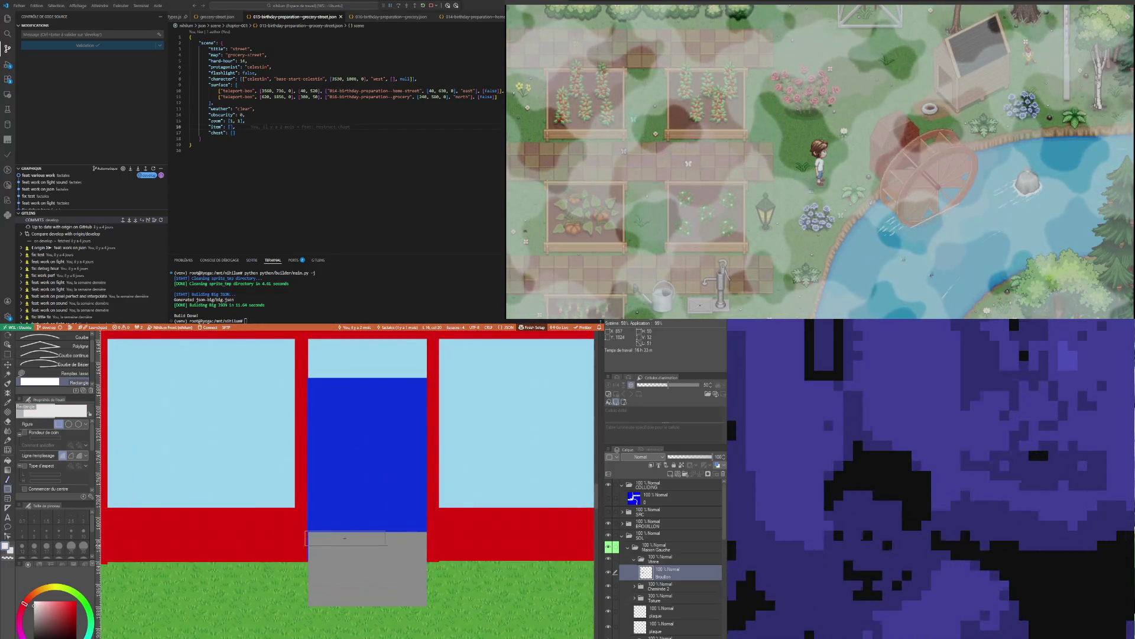
Add a white bar across the grey doorstep and adjust the rectangle's line/fill option
{"action": "left_click_drag", "start_coordinate": [386, 545], "coordinate": [428, 559]}
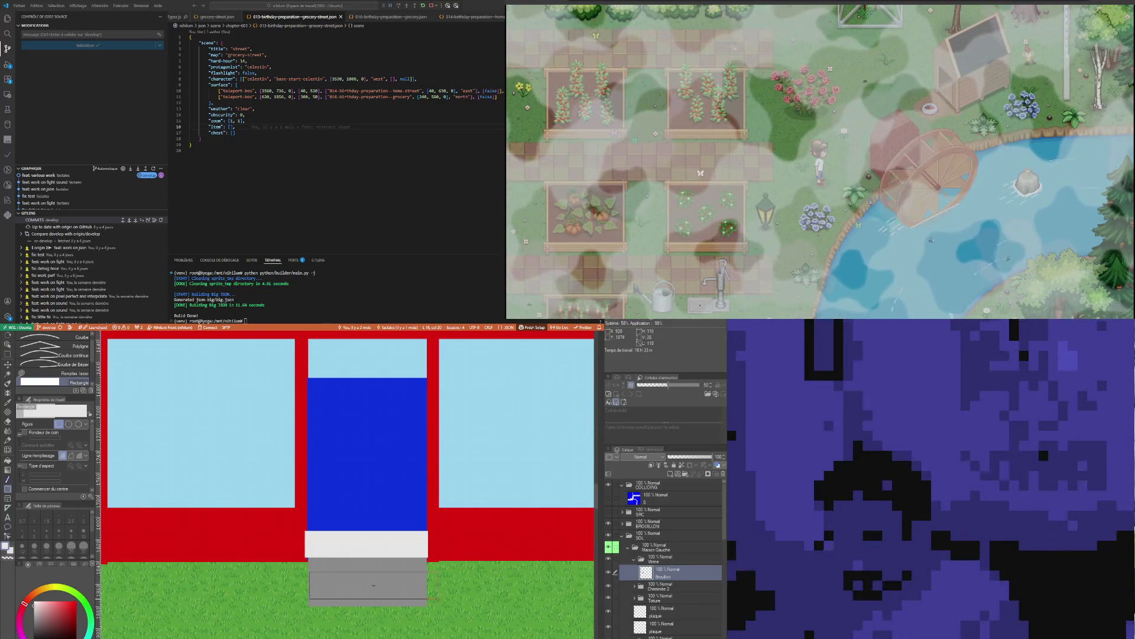
{"action": "scroll", "coordinate": [367, 582], "scroll_direction": "down", "scroll_amount": 2}
{"action": "scroll", "coordinate": [266, 519], "scroll_direction": "down", "scroll_amount": 1}
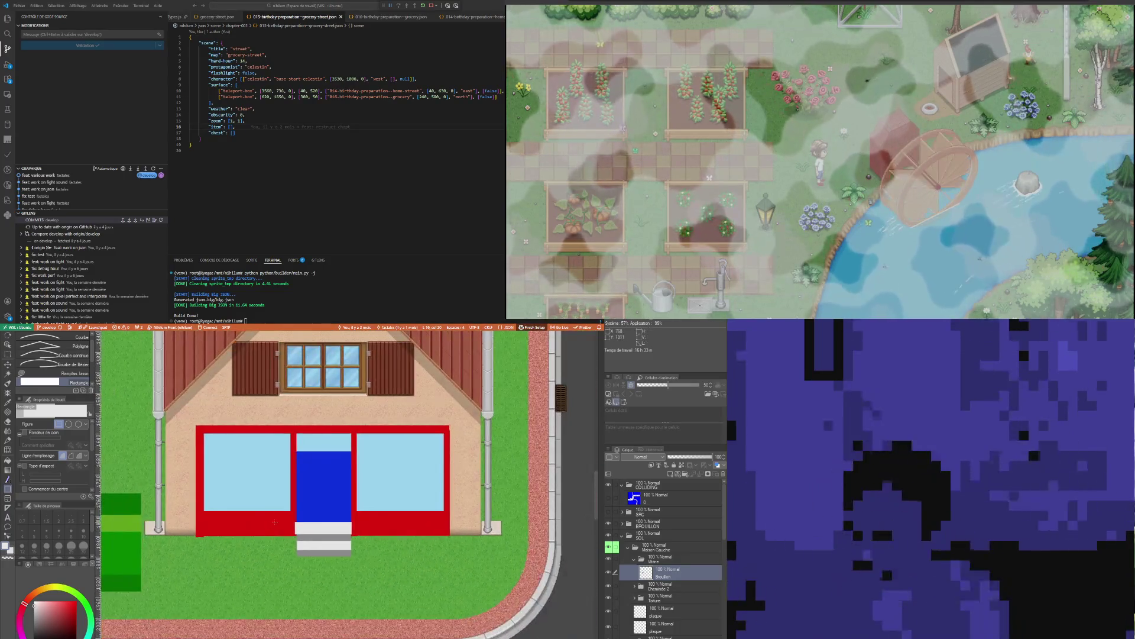
{"action": "scroll", "coordinate": [266, 518], "scroll_direction": "up", "scroll_amount": 1}
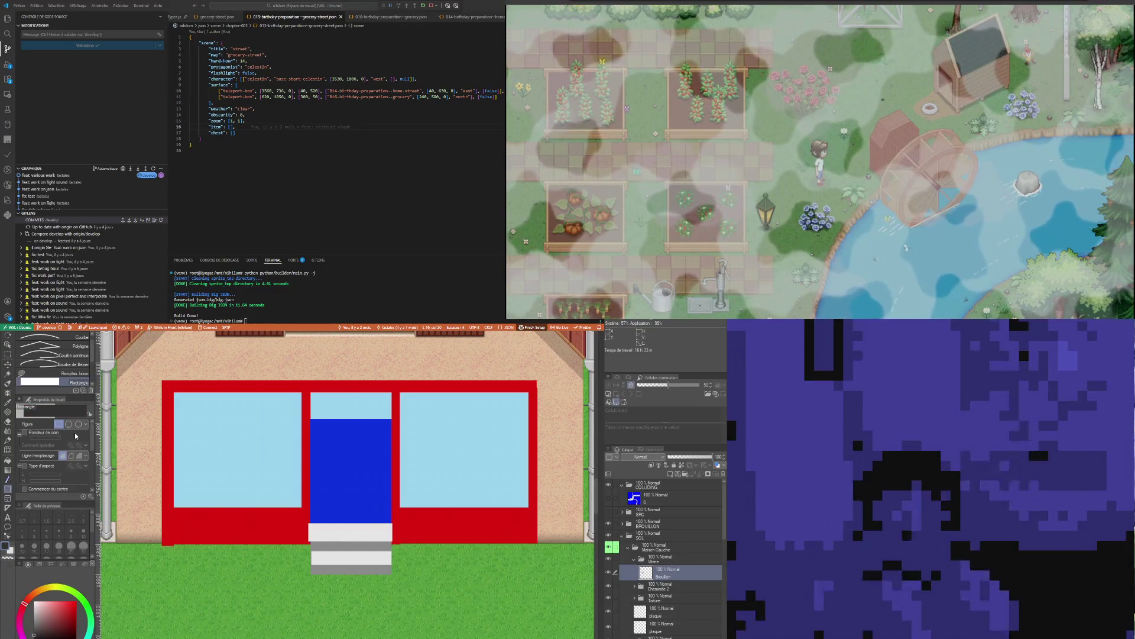
{"action": "left_click", "coordinate": [71, 457]}
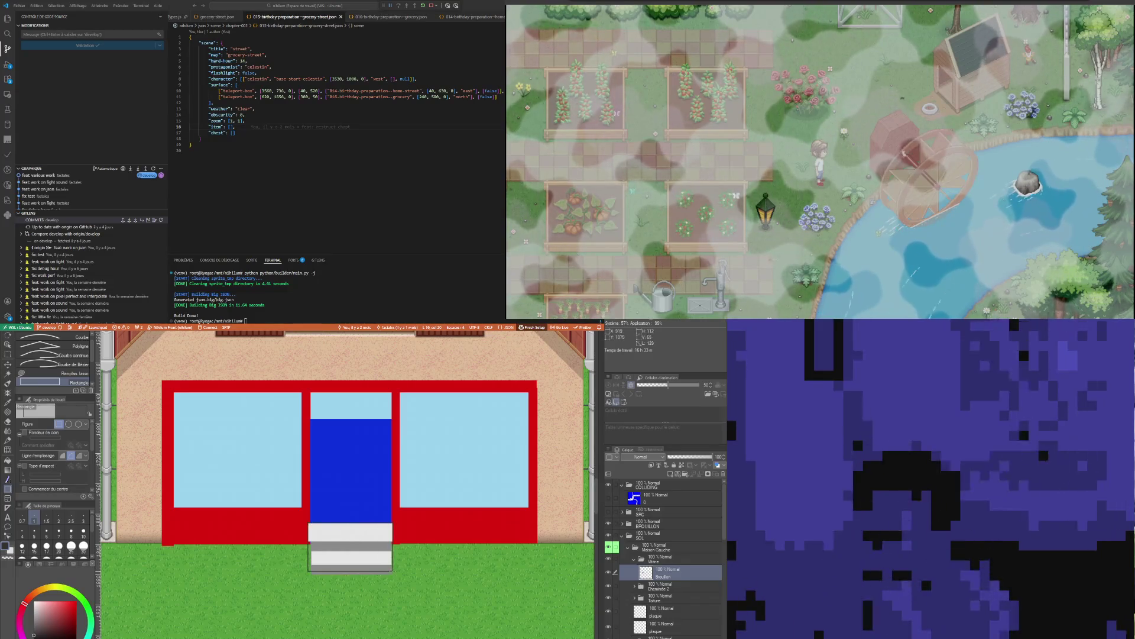
{"action": "scroll", "coordinate": [306, 542], "scroll_direction": "down", "scroll_amount": 1}
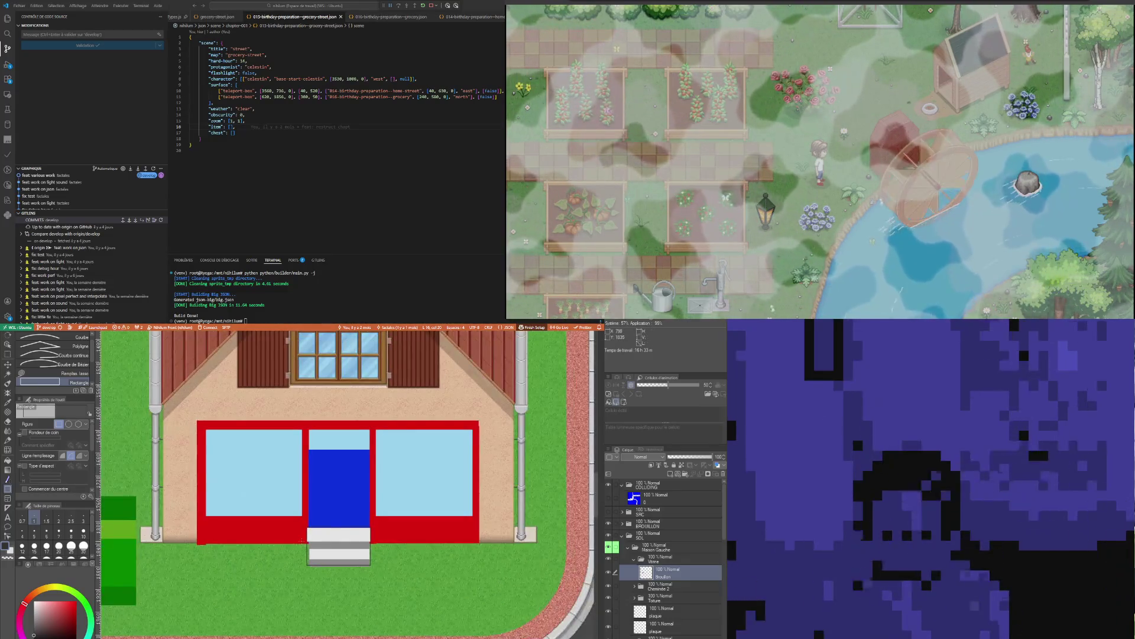